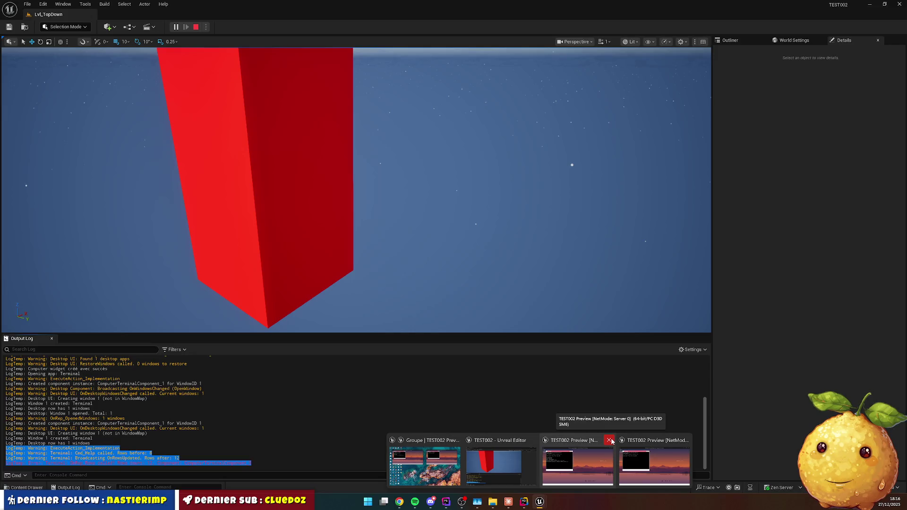
# Stop the multiplayer preview, return to Rider, and select the draft text in Claude's prompt.
pyautogui.click(610, 440)
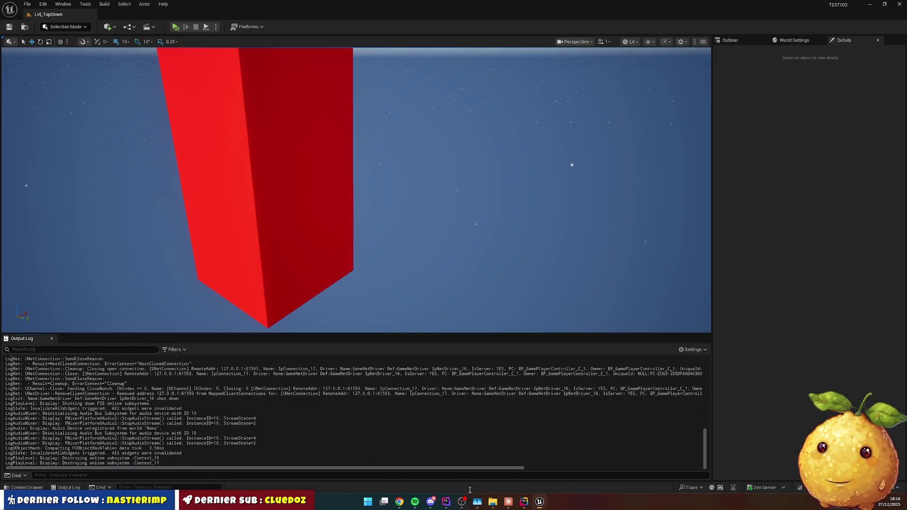
pyautogui.click(524, 502)
pyautogui.moveTo(633, 328); pyautogui.dragTo(676, 330)
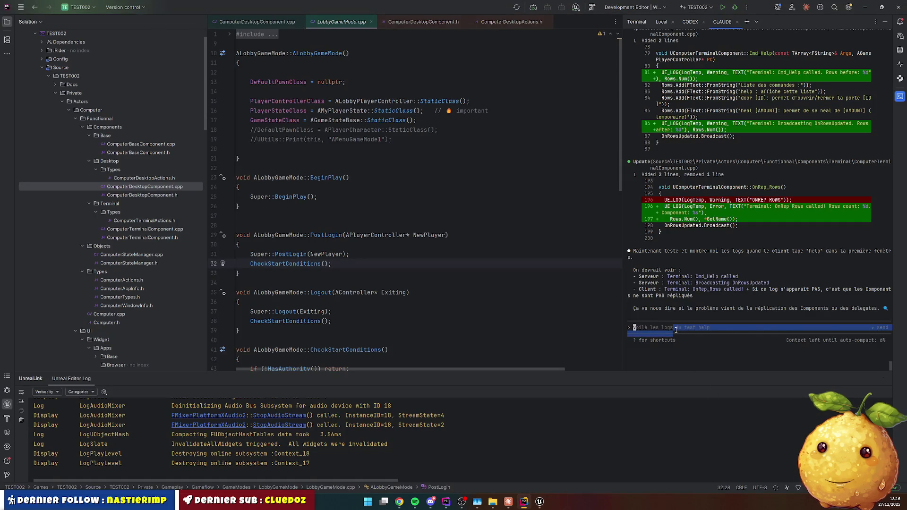
# Send Claude the pasted test logs with a note suspecting the widget's delegate registration.
pyautogui.write('LogTemp: Warning: ExecuteAction_Implementation LogTemp: Warning: Terminal: Cmd_Help called. Rows before: 8 LogTemp: Warning: Terminal: Broadcasting OnRowsUpdated. Rows after: 12 LogTemp: Error: Terminal: OnRep_Rows called! Rows count: 12. Component: ComputerTerminalComponent_0')
pyautogui.hotkey('shift', 'Return')
pyautogui.hotkey('shift', 'Return')
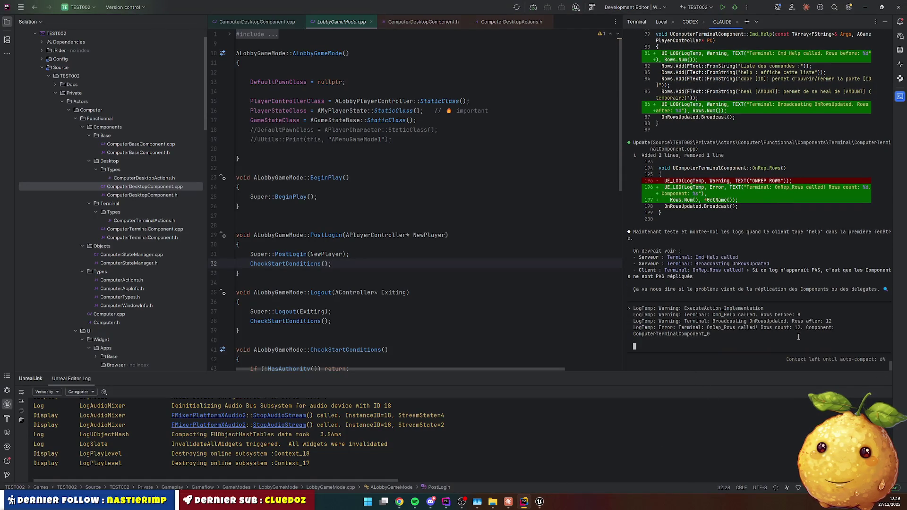
pyautogui.write('ca se pa')
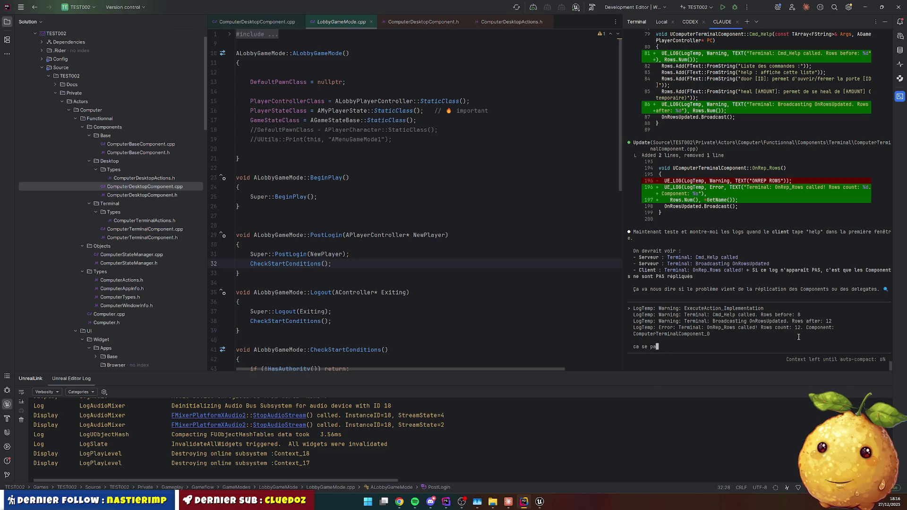
pyautogui.write('sse au niveau du wi')
pyautogui.write('dget du')
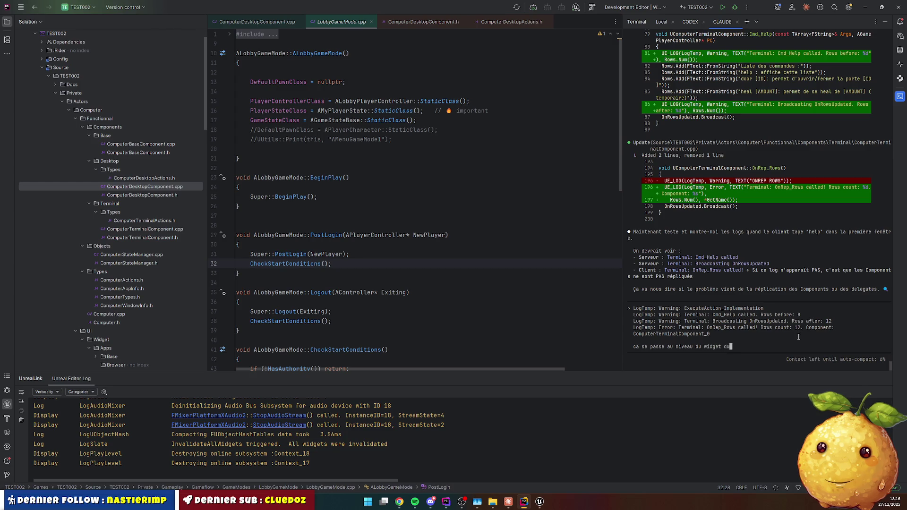
pyautogui.write(' coup. soit')
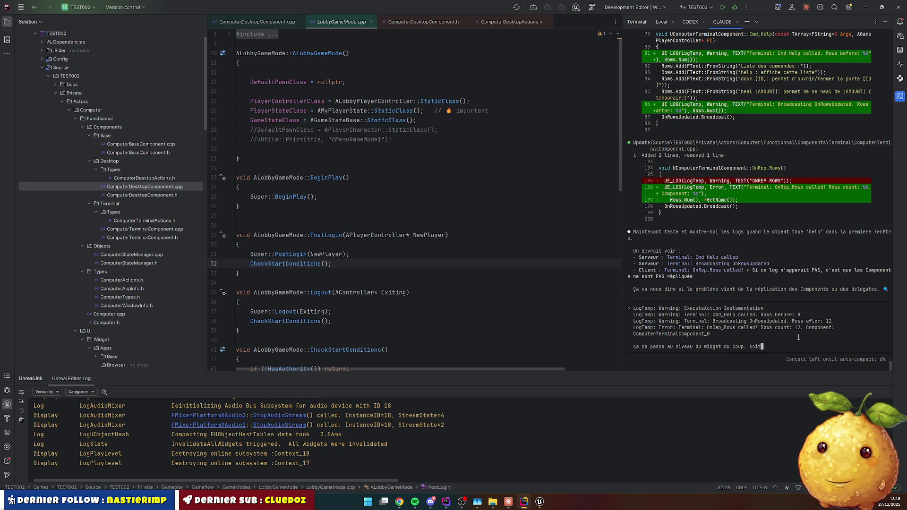
pyautogui.write(' il ')
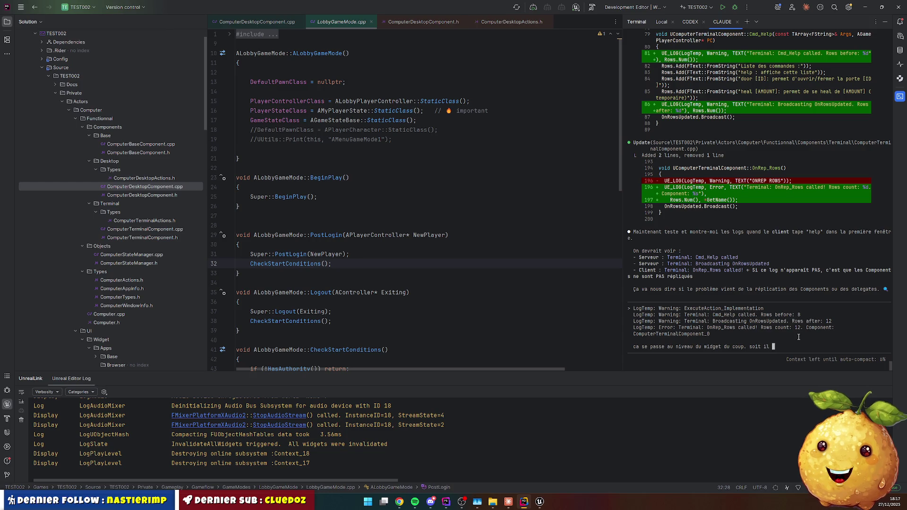
pyautogui.write('se re')
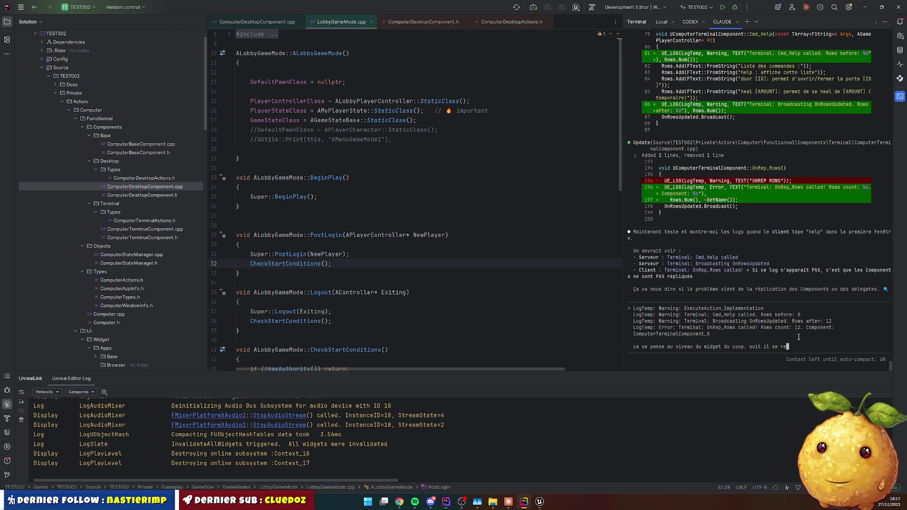
pyautogui.write('gister pas bien au deleg')
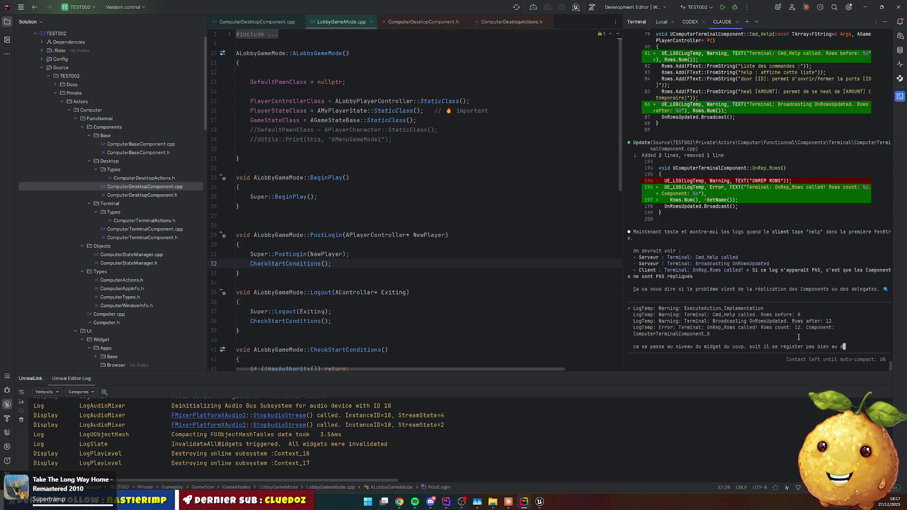
pyautogui.write('ate (')
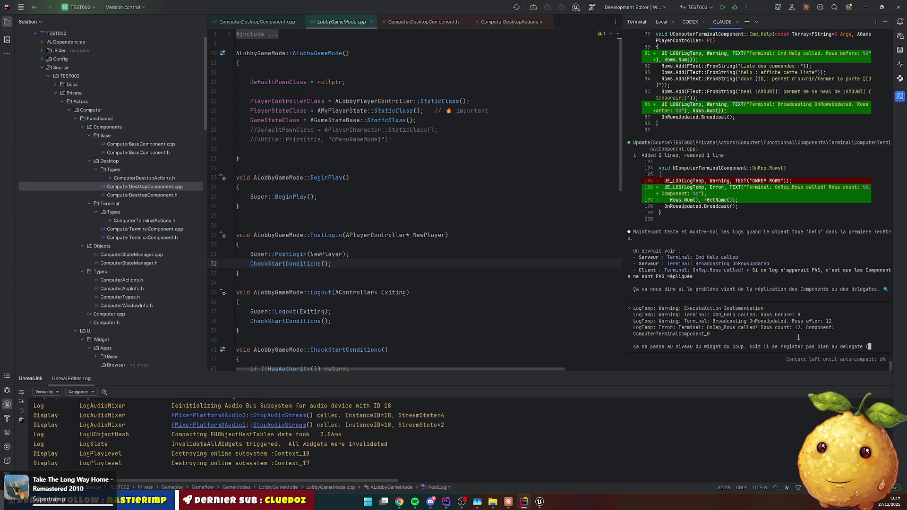
pyautogui.write('mais que sur la')
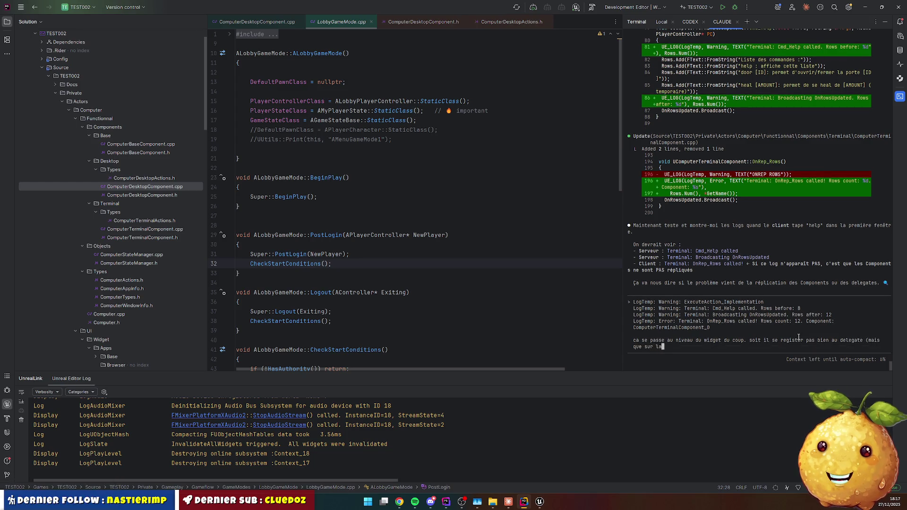
pyautogui.write(' première')
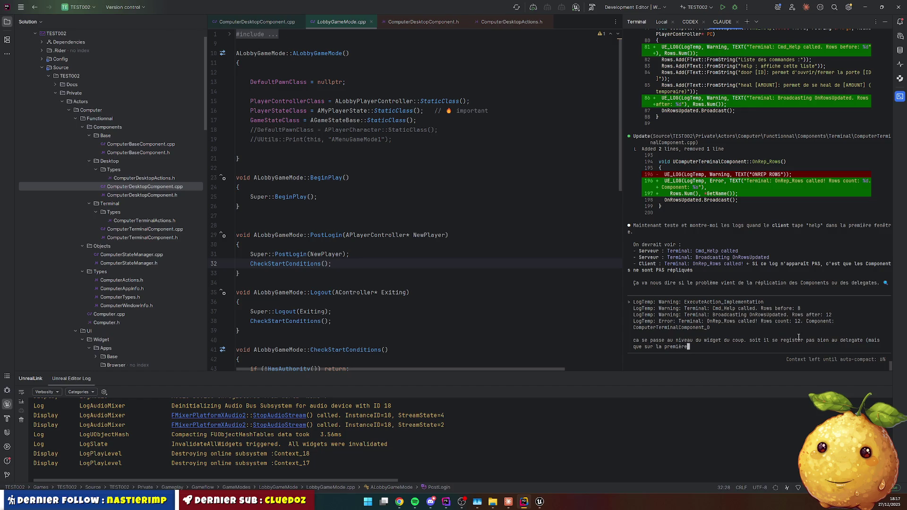
pyautogui.write(' window')
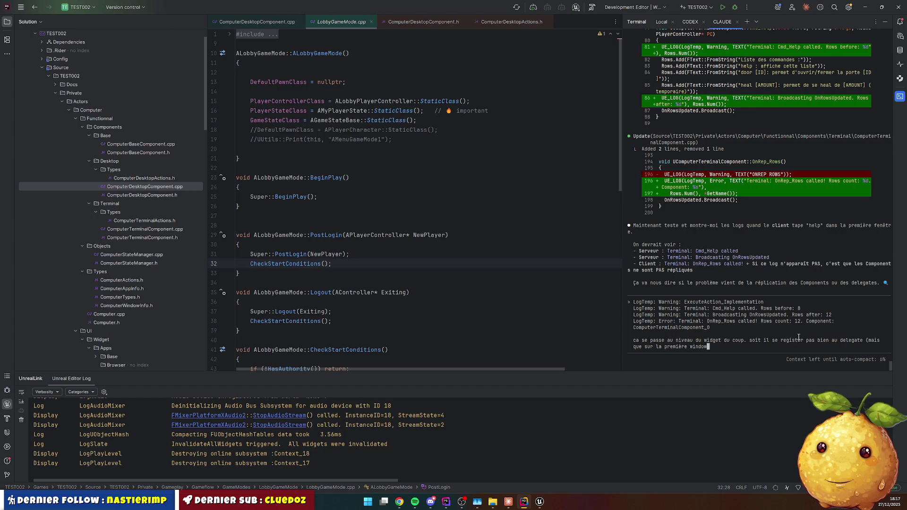
pyautogui.write('). soit je s')
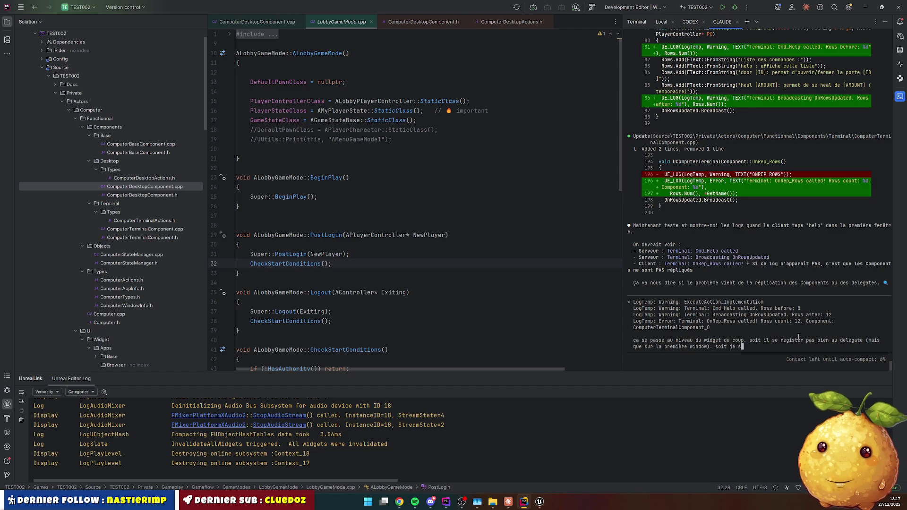
pyautogui.write('ais pas. analyse')
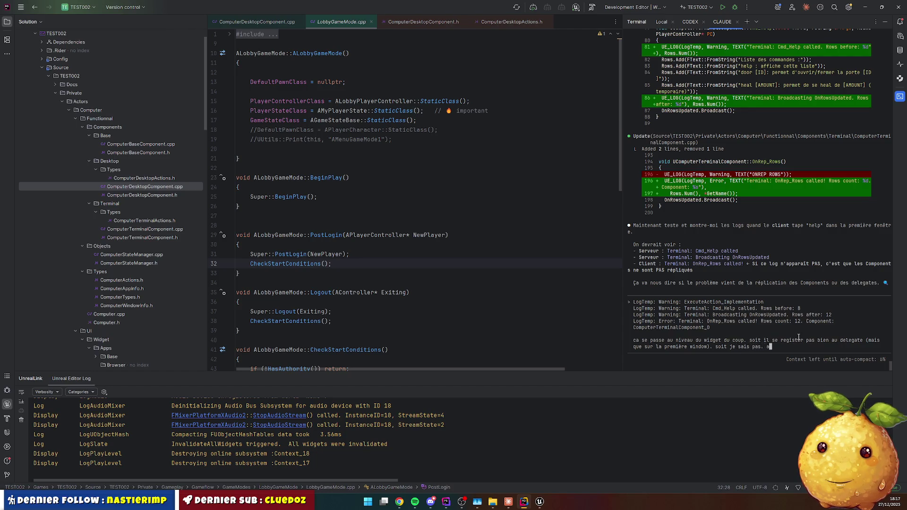
pyautogui.press('Return')
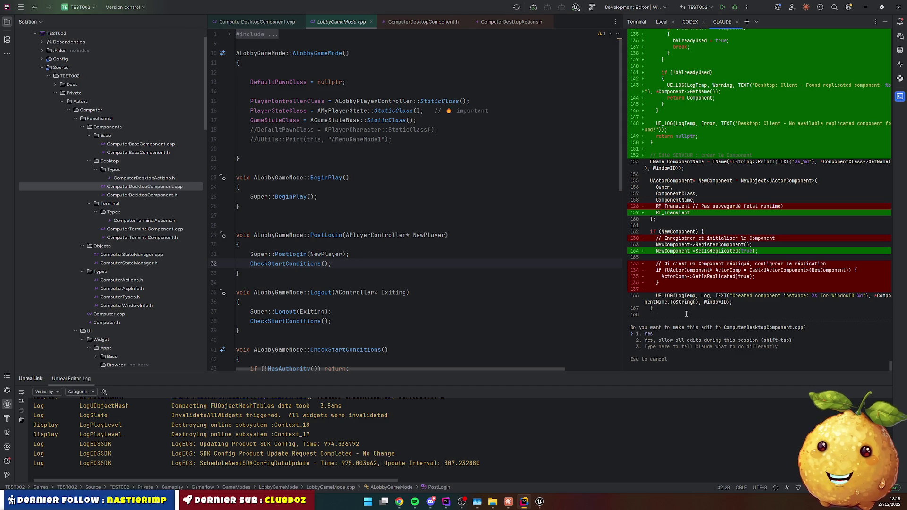
pyautogui.scroll(10, 711, 314)
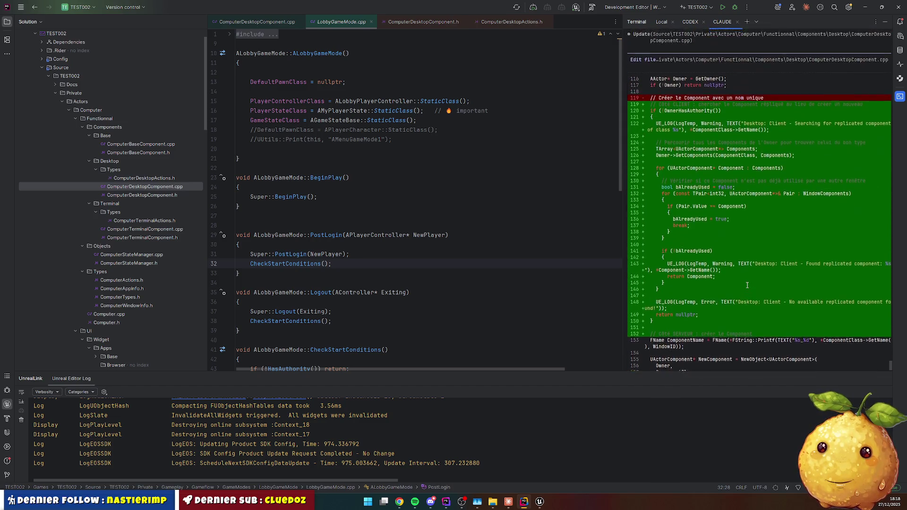
pyautogui.scroll(4, 744, 271)
pyautogui.scroll(3, 663, 161)
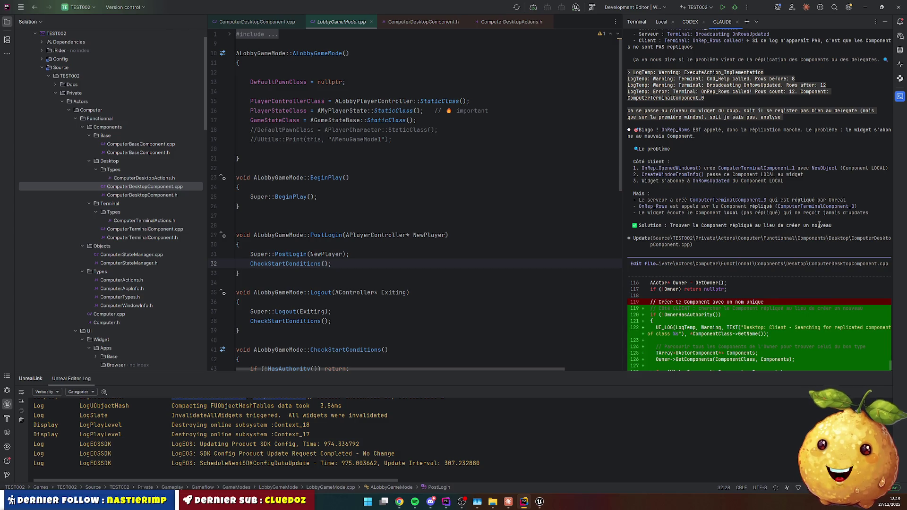
pyautogui.scroll(-3, 803, 232)
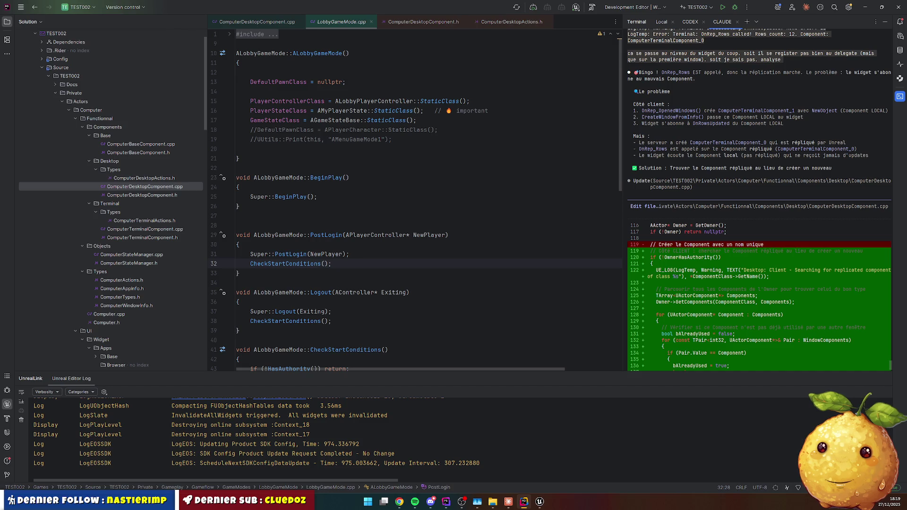
pyautogui.hotkey('alt', 'Tab')
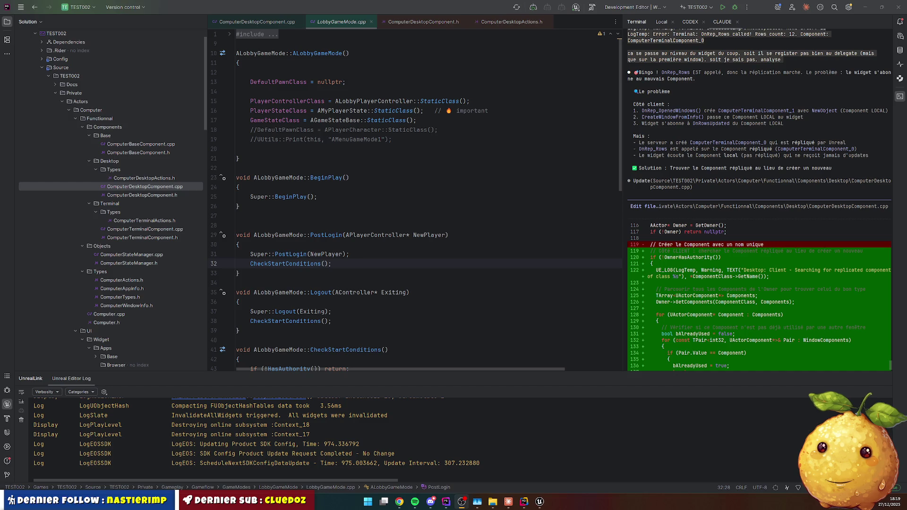
pyautogui.scroll(-5, 675, 236)
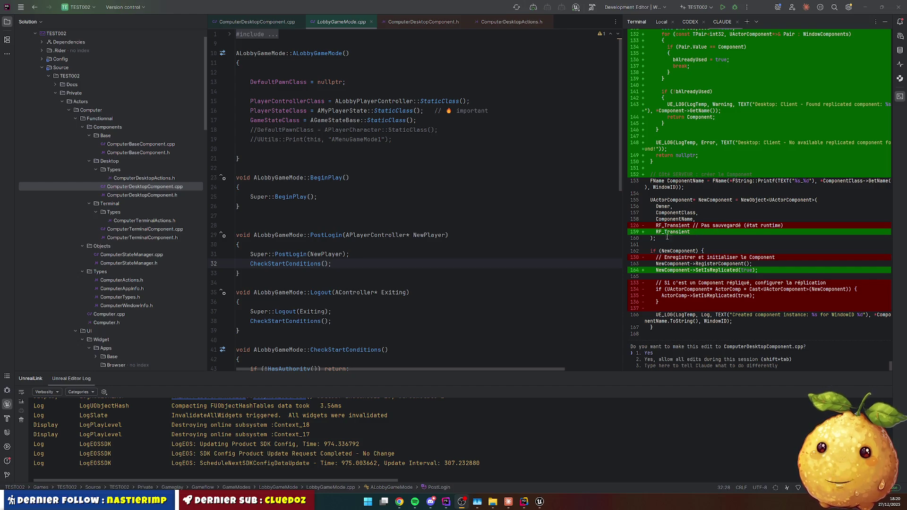
pyautogui.scroll(-1, 652, 248)
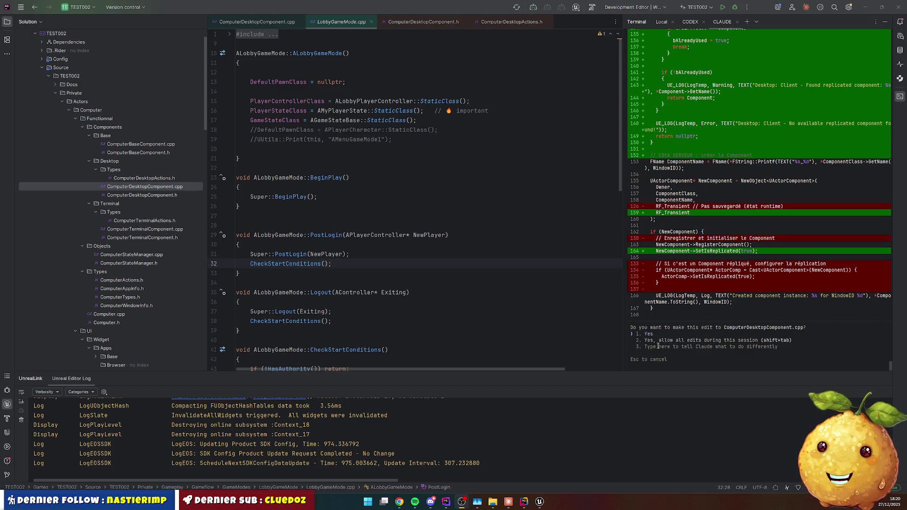
# Accept Claude's ComputerDesktopComponent.cpp edit and recompile it with Live Coding (Ctrl+Alt+F11).
pyautogui.click(744, 315)
pyautogui.press('Return')
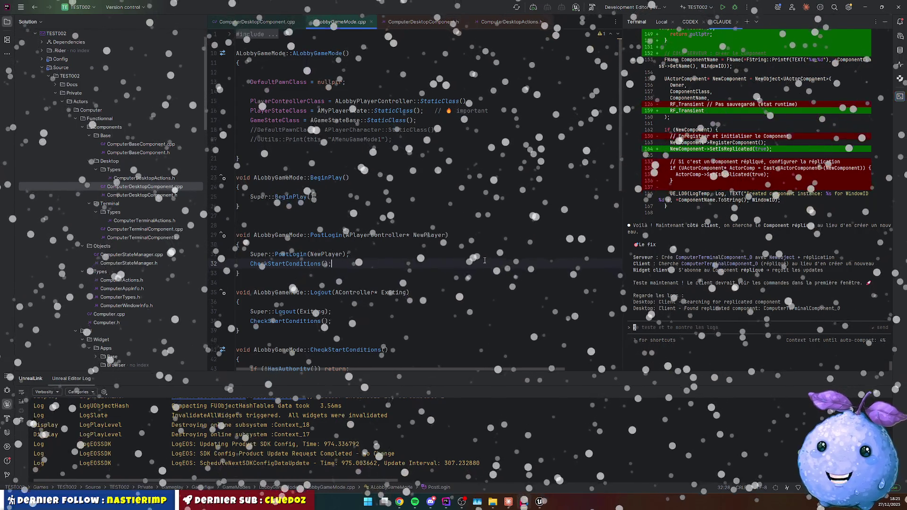
pyautogui.click(484, 260)
pyautogui.hotkey('ctrl', 'alt', 'F11')
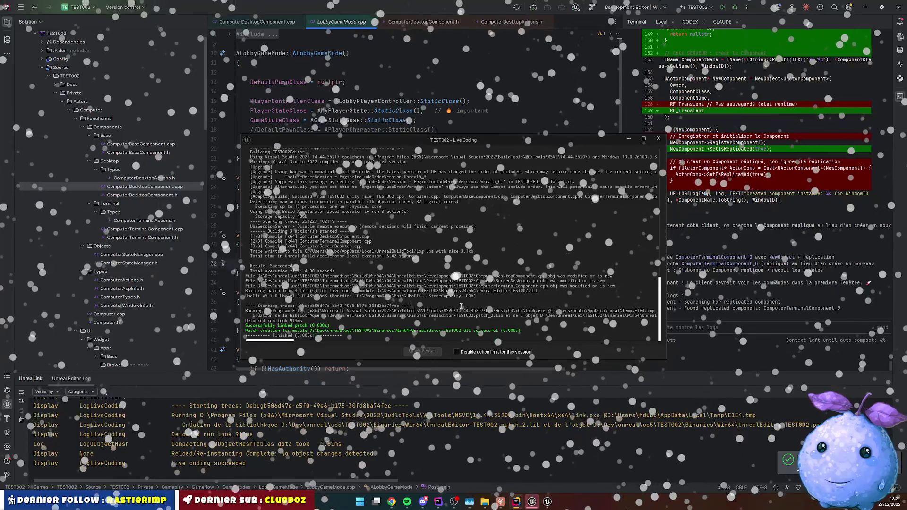
pyautogui.click(629, 140)
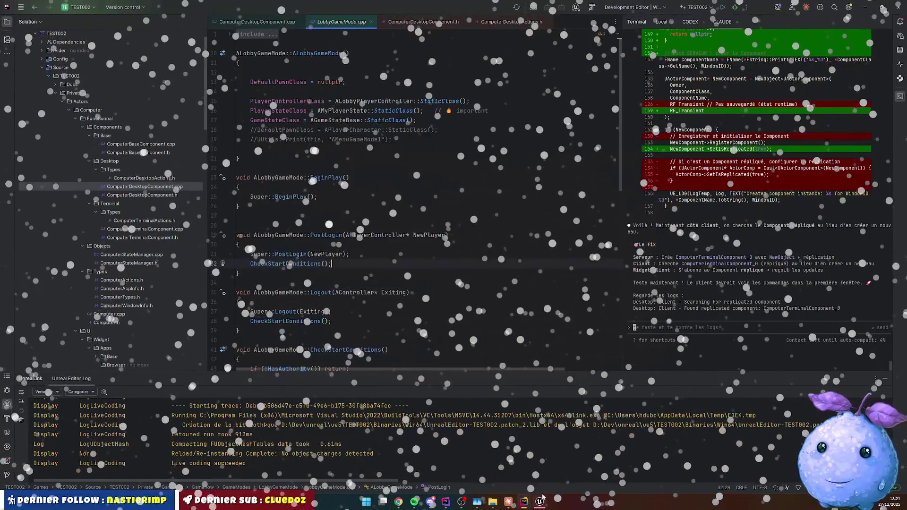
# Start a server-and-client play test and snap the two game windows into the top quarters.
pyautogui.hotkey('alt', 'Tab')
pyautogui.click(175, 27)
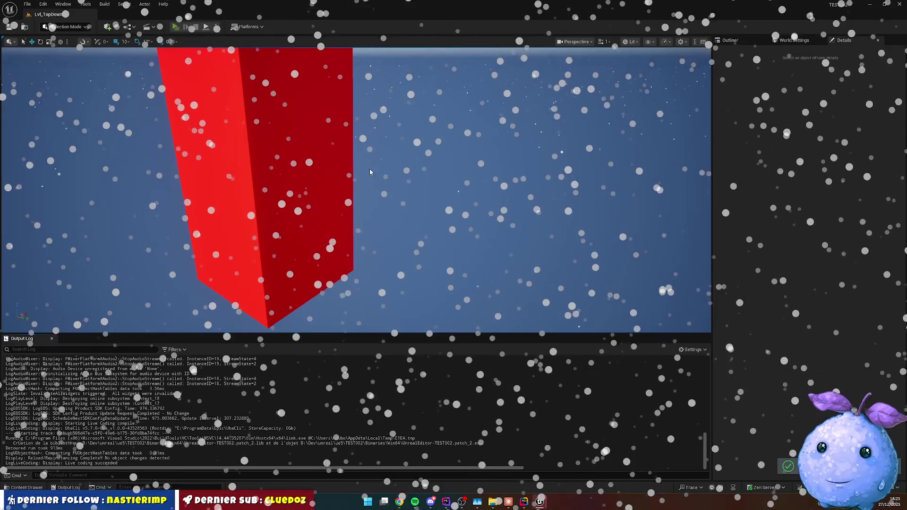
pyautogui.press('super')
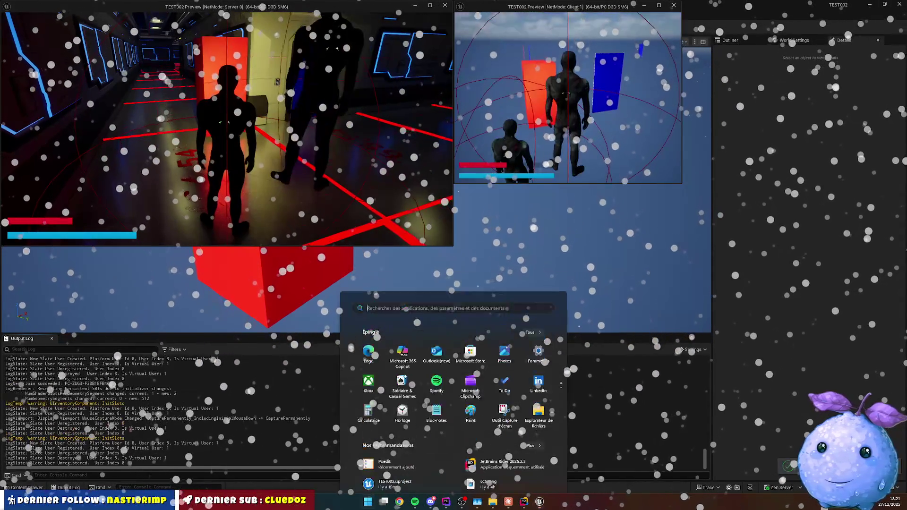
pyautogui.moveTo(603, 9); pyautogui.dragTo(904, 2)
pyautogui.click(127, 67)
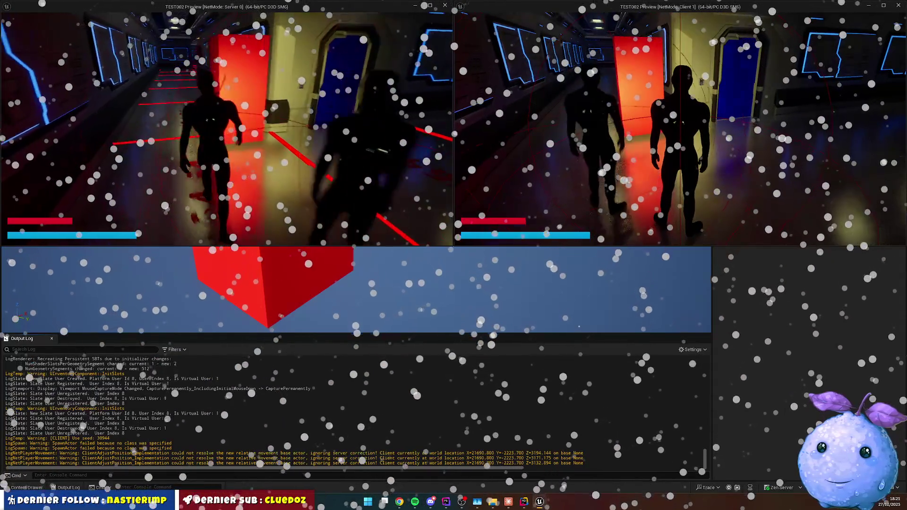
# Walk to the computer, open its desktop and Terminal, and run help then clear.
pyautogui.press('e')
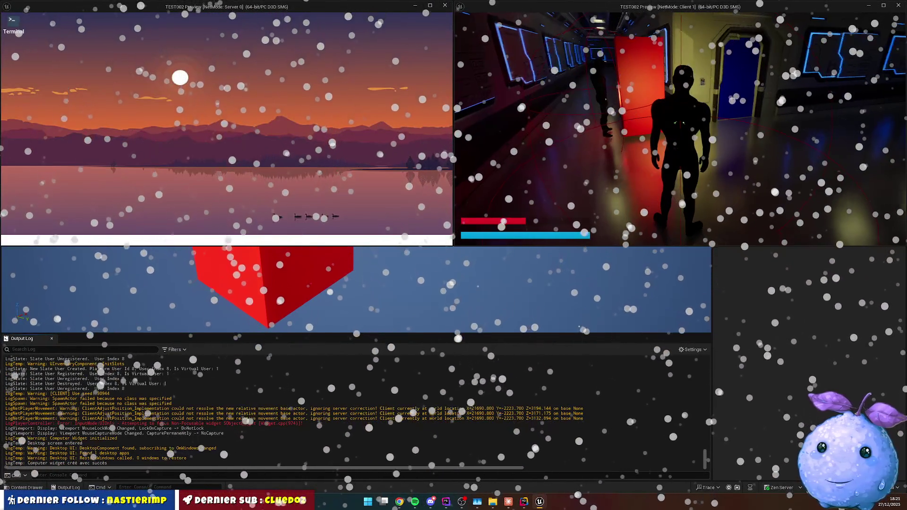
pyautogui.press('w')
pyautogui.press('e')
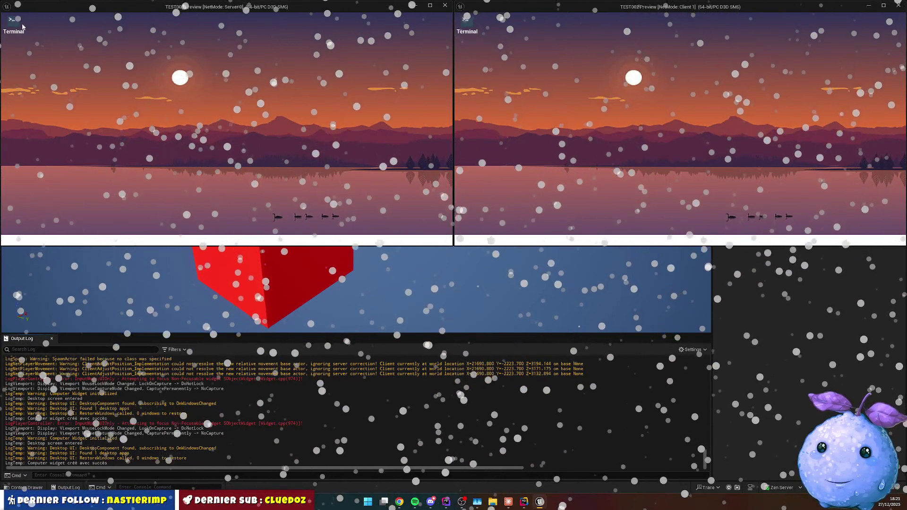
pyautogui.doubleClick(12, 21)
pyautogui.write('help')
pyautogui.press('Return')
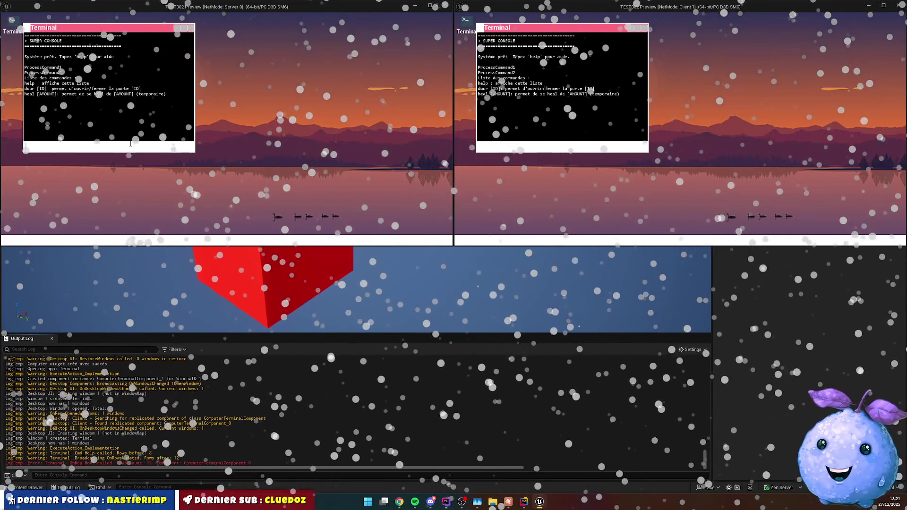
pyautogui.write('clear')
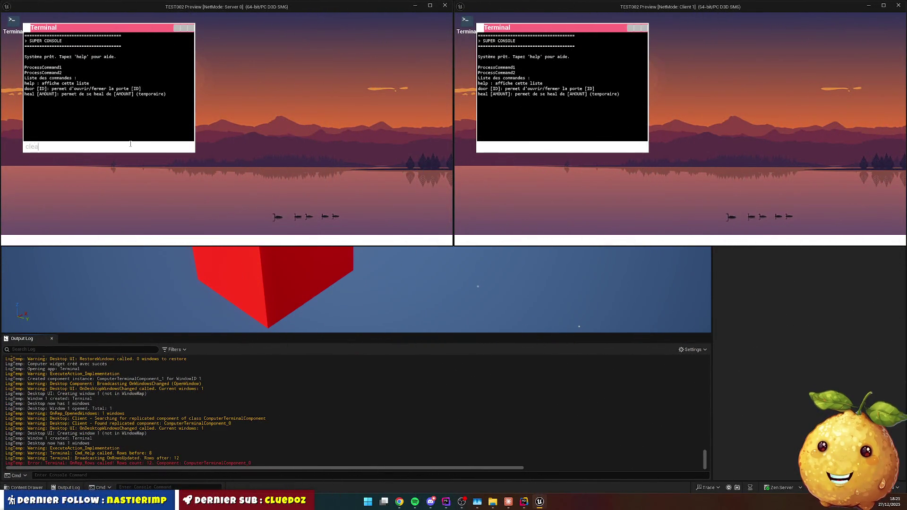
pyautogui.press('Return')
# Run help in the client Terminal, then open a second Terminal and move it aside on both windows.
pyautogui.click(519, 145)
pyautogui.write('help')
pyautogui.press('Return')
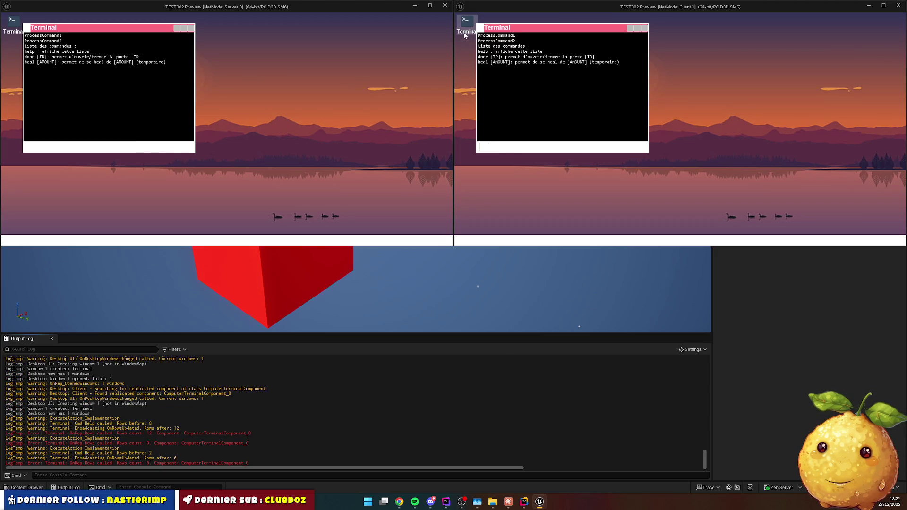
pyautogui.doubleClick(462, 33)
pyautogui.moveTo(542, 40); pyautogui.dragTo(740, 71)
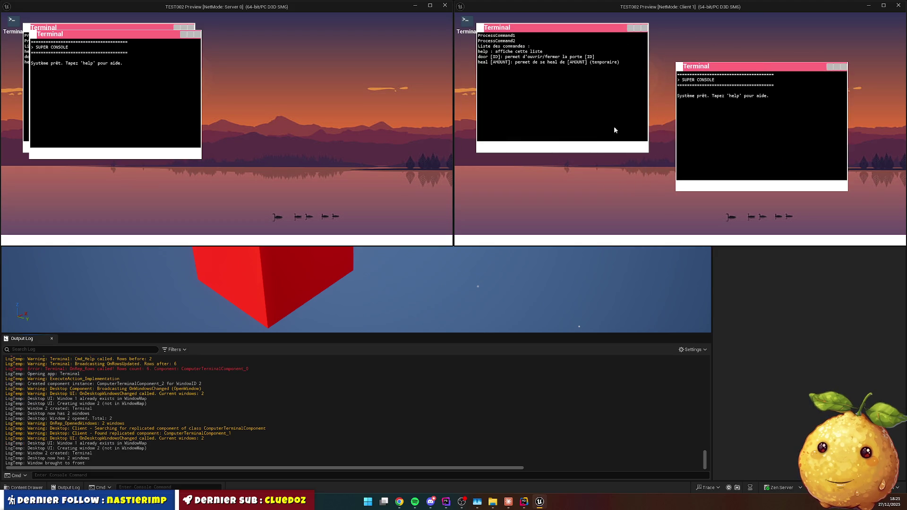
pyautogui.moveTo(161, 34); pyautogui.dragTo(421, 67)
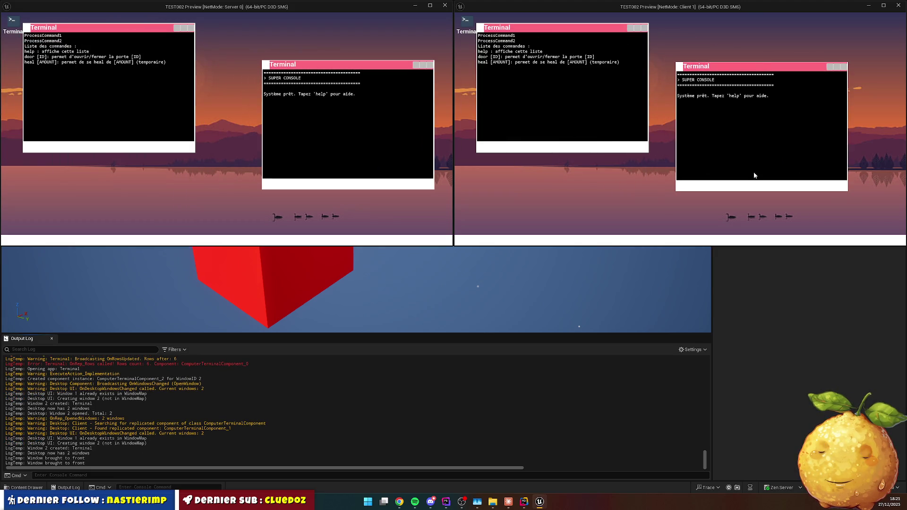
# Run help in the second console, exit the first Terminal, and clear the server console.
pyautogui.click(727, 187)
pyautogui.write('help')
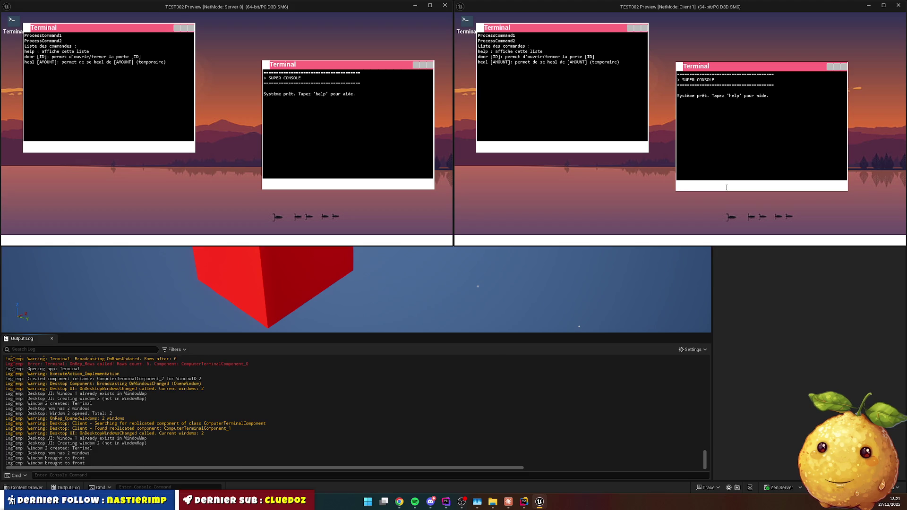
pyautogui.press('Return')
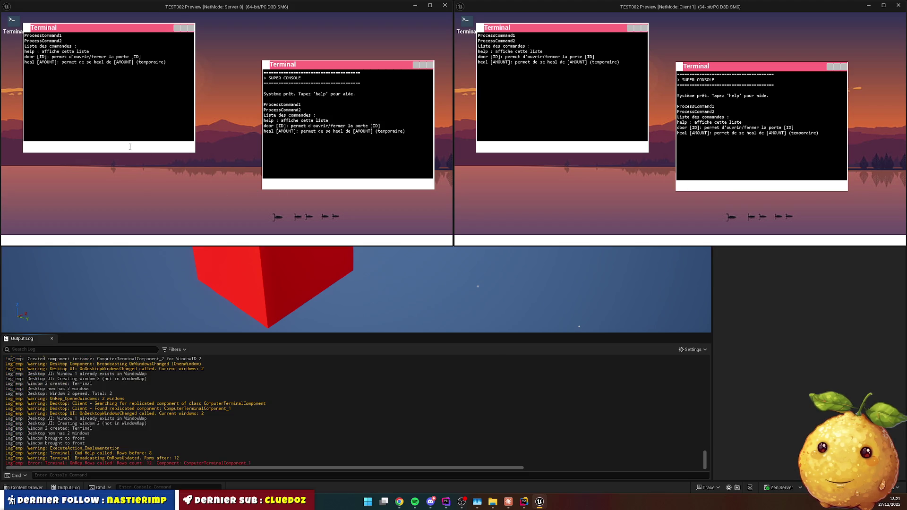
pyautogui.write('exit')
pyautogui.press('Return')
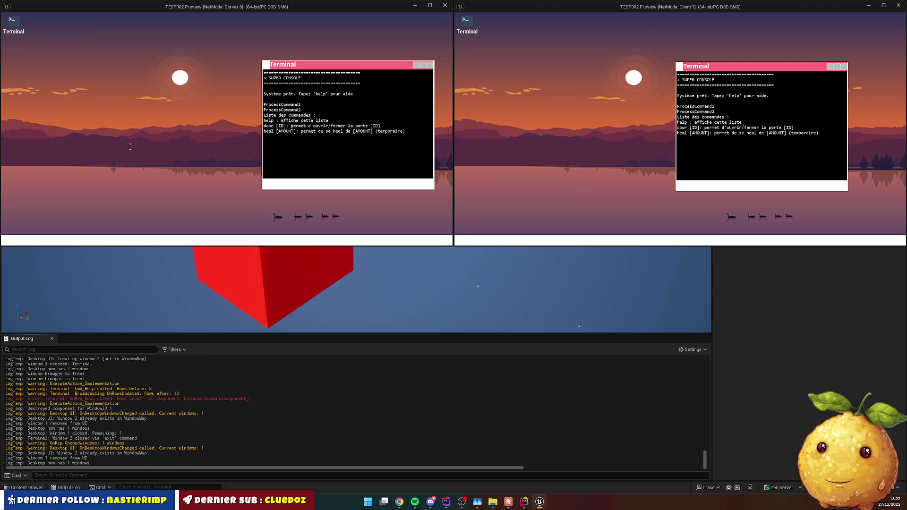
pyautogui.click(292, 186)
pyautogui.write('clear')
pyautogui.press('Return')
# Close the remaining Terminal window with the exit command.
pyautogui.write('ex')
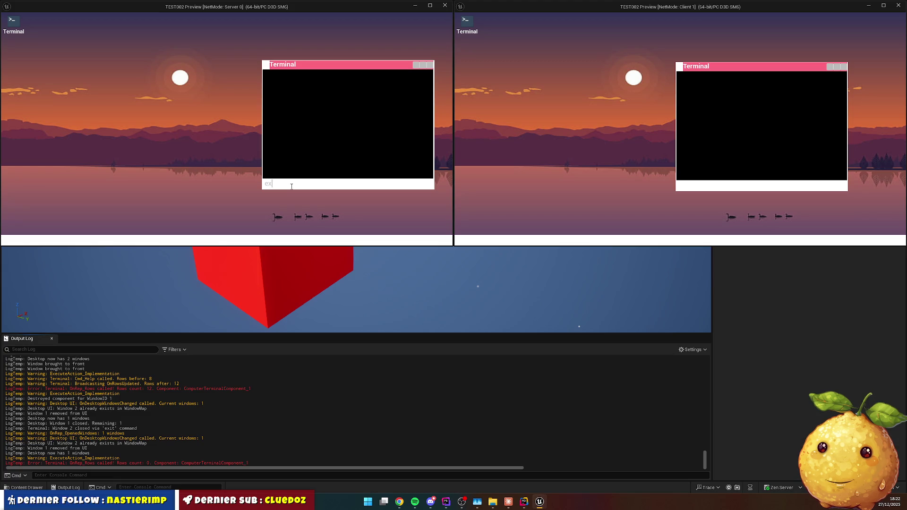
pyautogui.write('it')
pyautogui.press('Return')
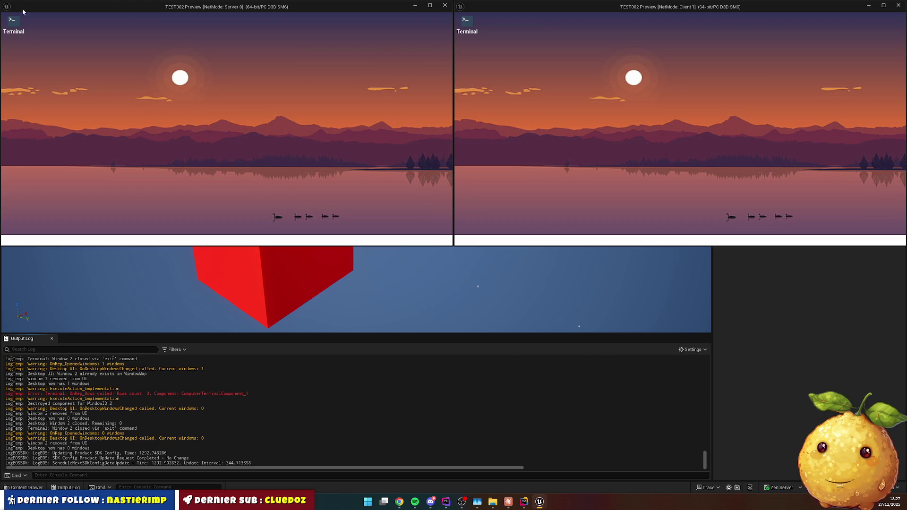
# Open a Terminal, close each Terminal window in turn with exit, then stop the preview.
pyautogui.doubleClick(465, 21)
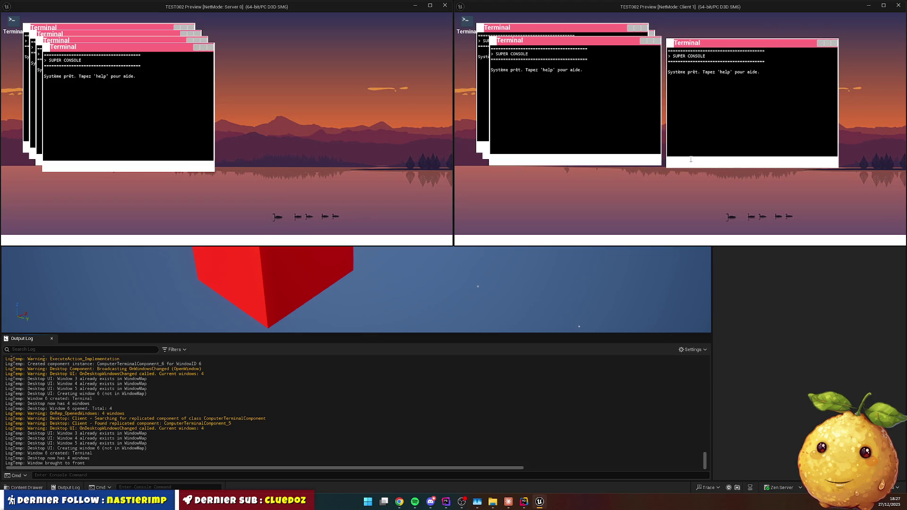
pyautogui.write('exit')
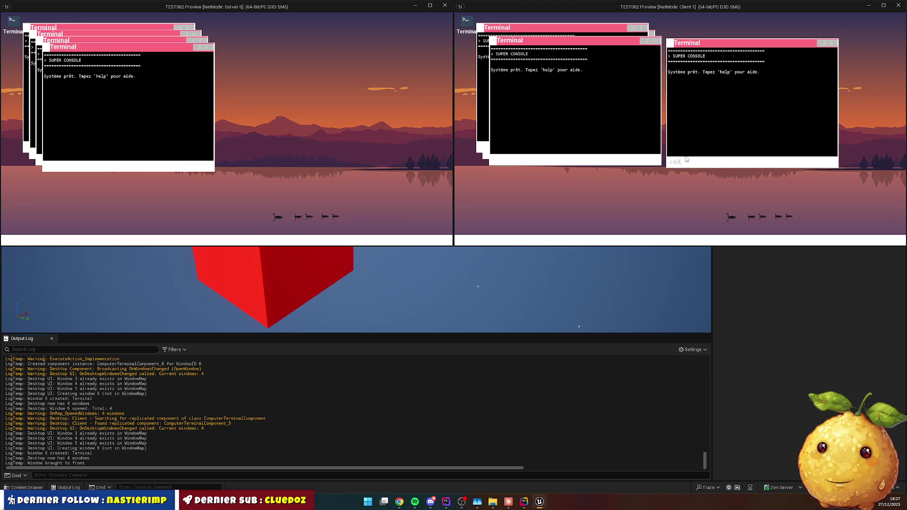
pyautogui.press('Return')
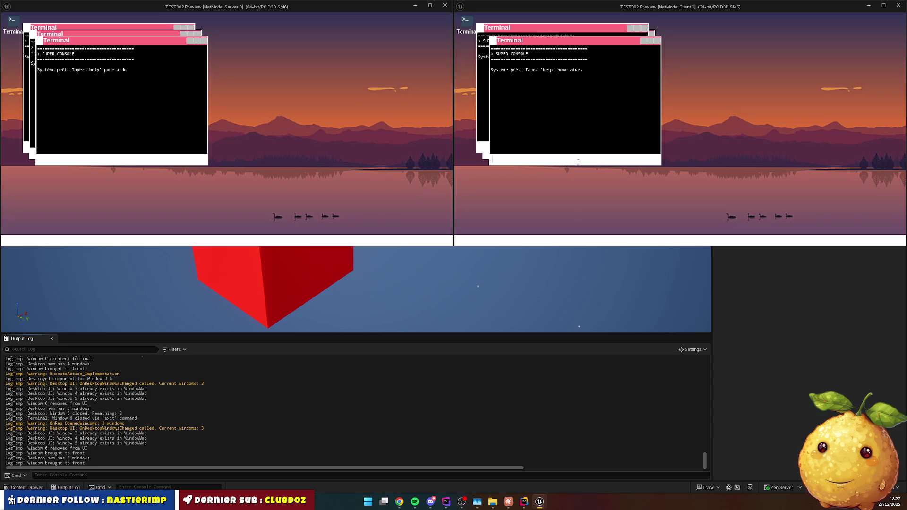
pyautogui.write('exit')
pyautogui.press('Return')
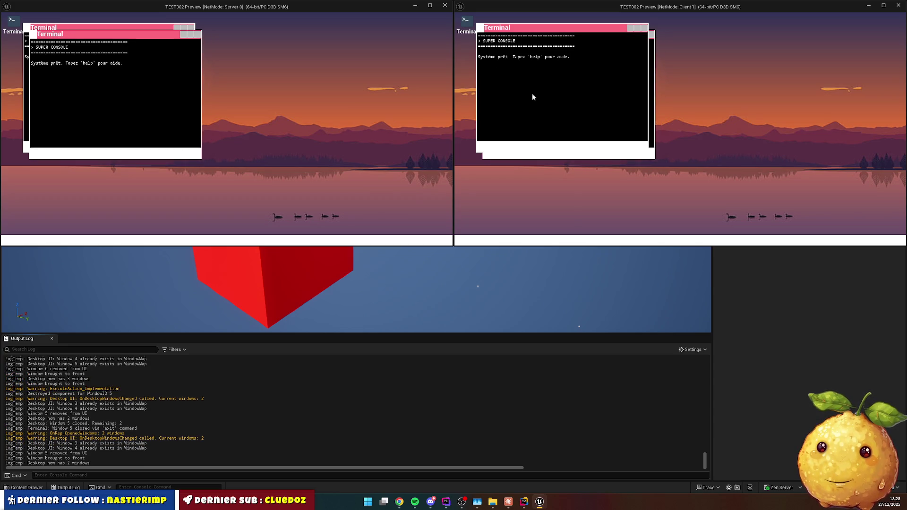
pyautogui.write('exit')
pyautogui.press('Return')
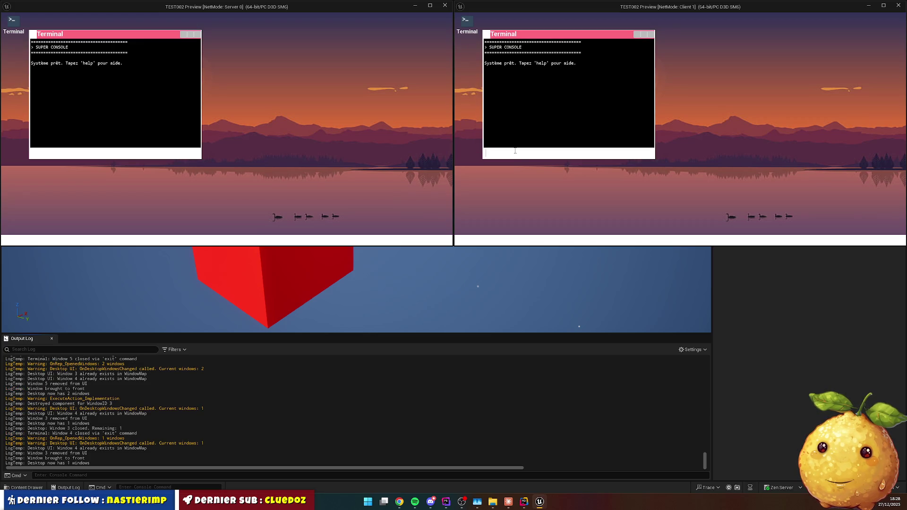
pyautogui.write('xit')
pyautogui.press('Return')
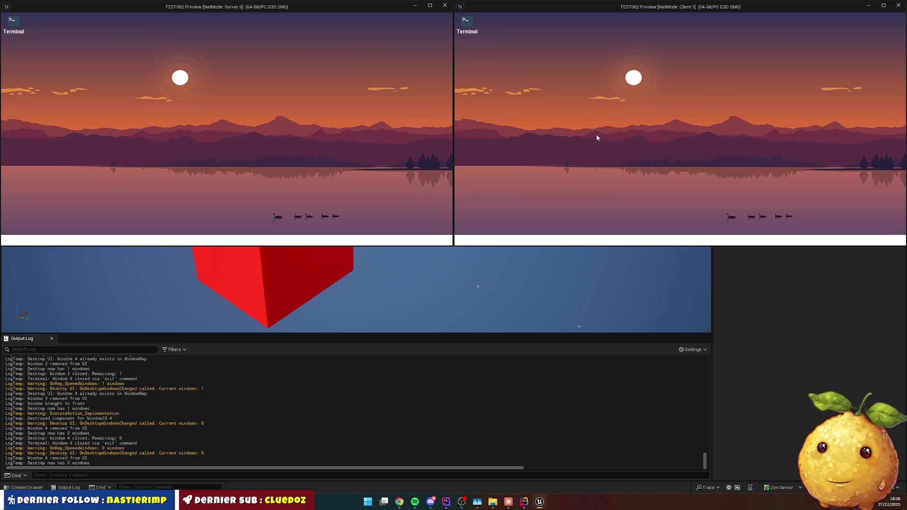
pyautogui.click(445, 5)
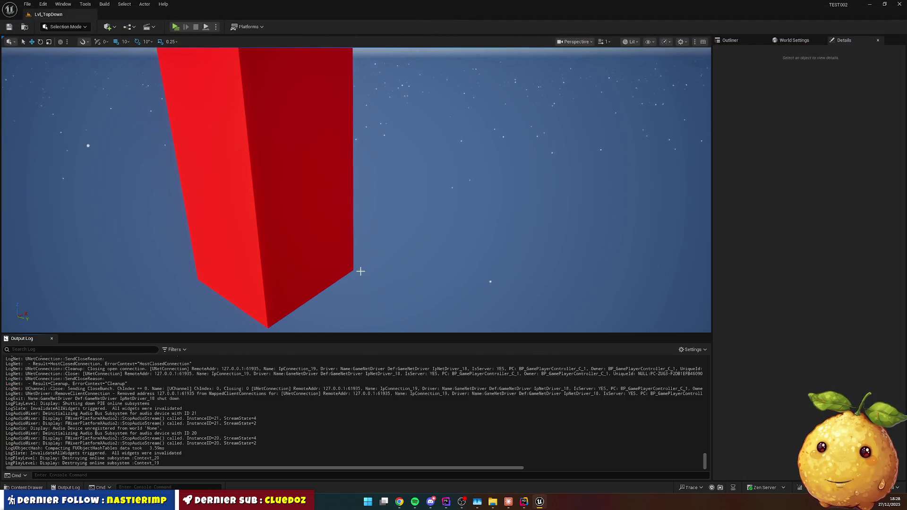
# Switch to Rider and close all open source file tabs.
pyautogui.click(524, 502)
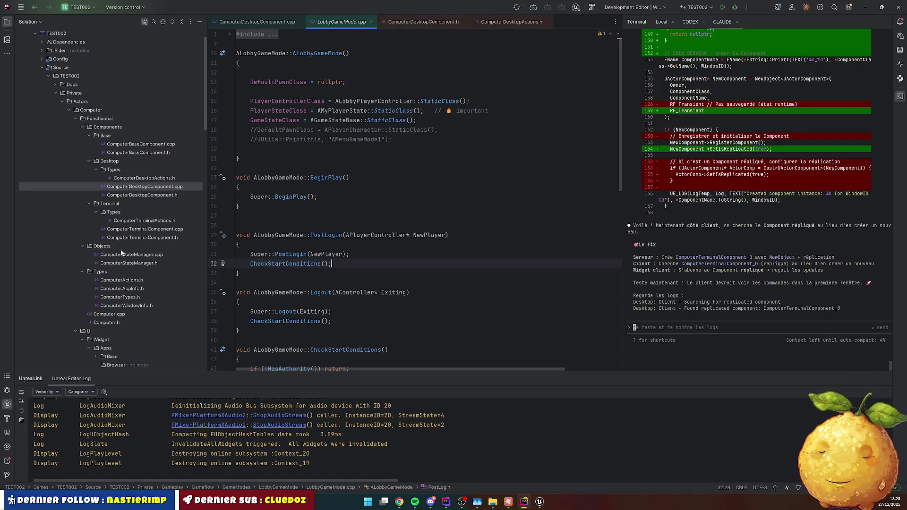
pyautogui.scroll(5, 137, 225)
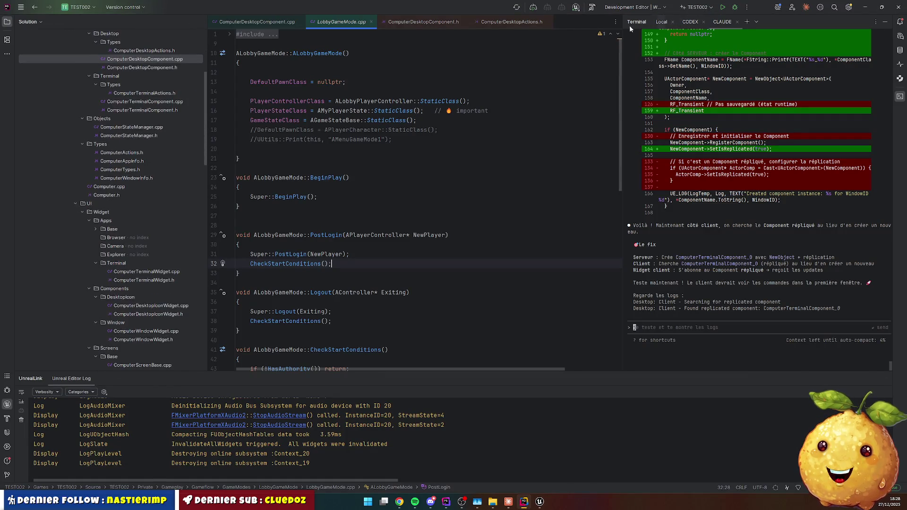
pyautogui.rightClick(431, 24)
pyautogui.click(446, 42)
# Collapse the Components, Objects, Types folders and Widget's Apps, Components and Screens subfolders.
pyautogui.scroll(5, 163, 168)
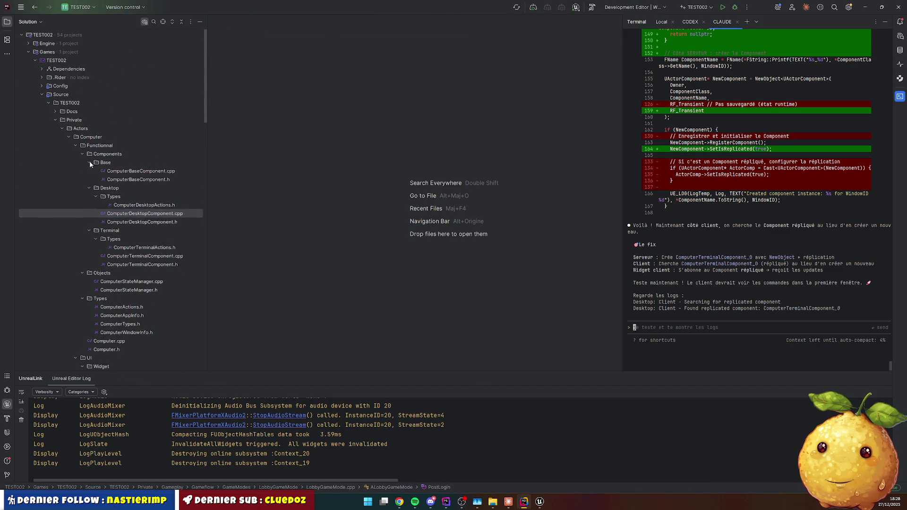
pyautogui.click(83, 155)
pyautogui.click(83, 162)
pyautogui.click(83, 172)
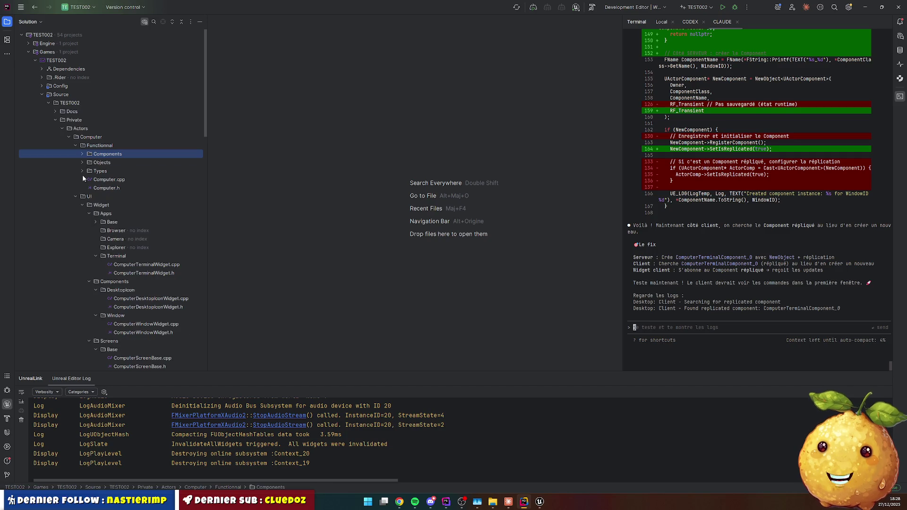
pyautogui.click(88, 214)
pyautogui.click(89, 222)
pyautogui.click(89, 231)
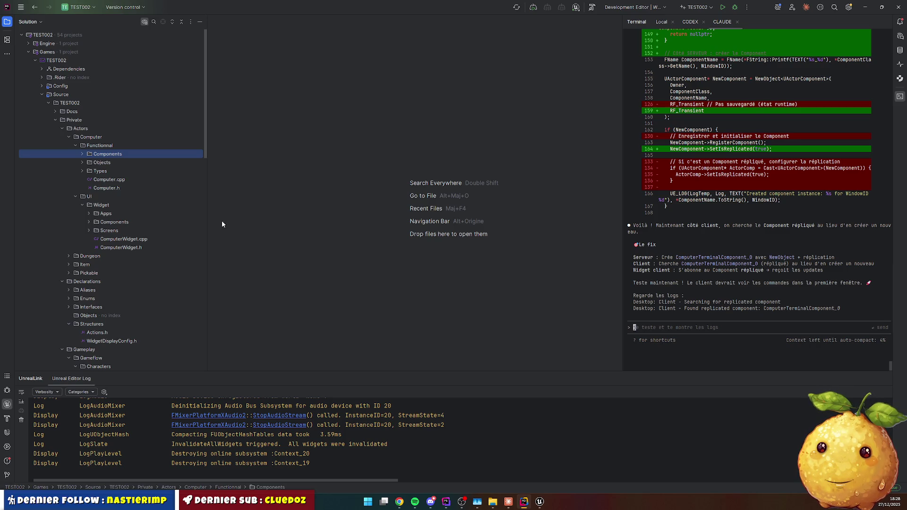
pyautogui.click(677, 325)
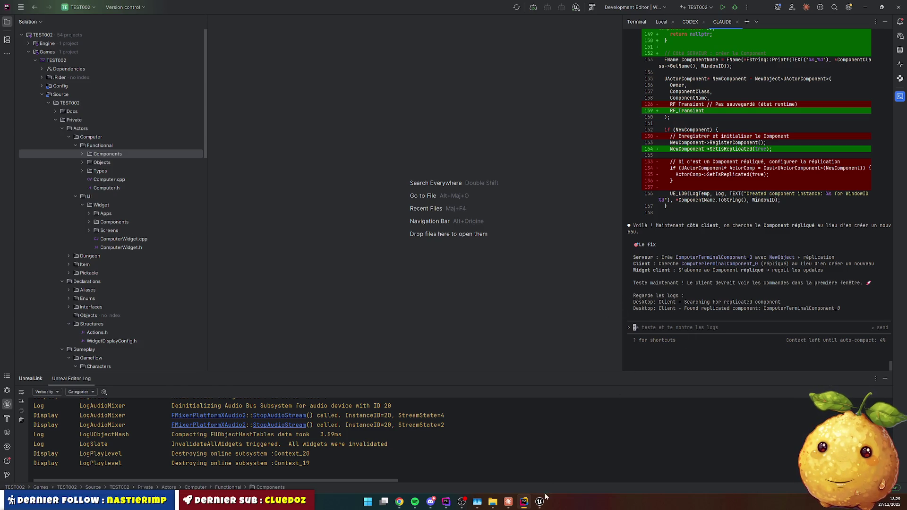
# In the Claude desktop app, bring up past conversations with Ctrl+K and start a new chat.
pyautogui.click(508, 502)
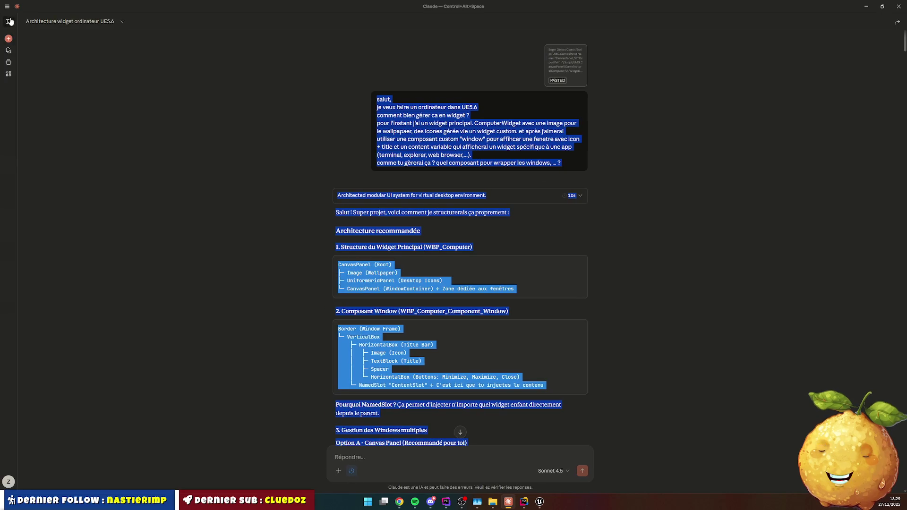
pyautogui.click(418, 55)
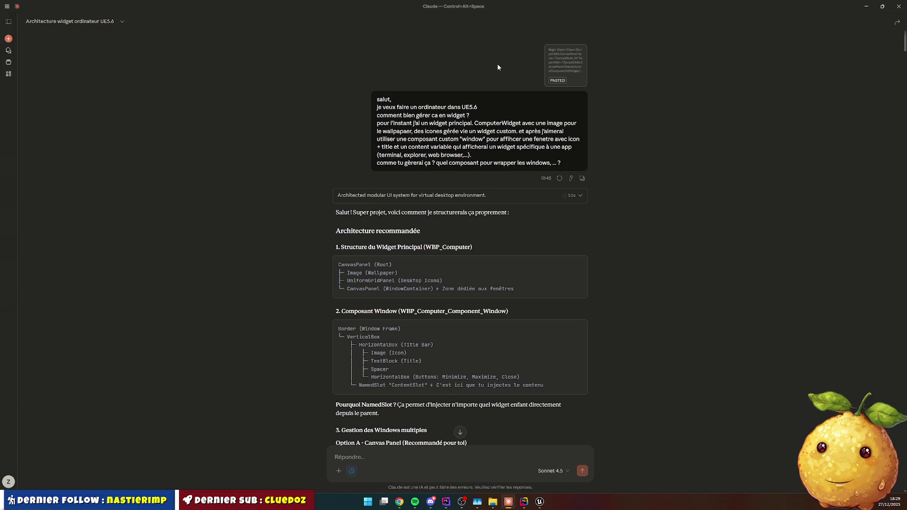
pyautogui.hotkey('ctrl', 'k')
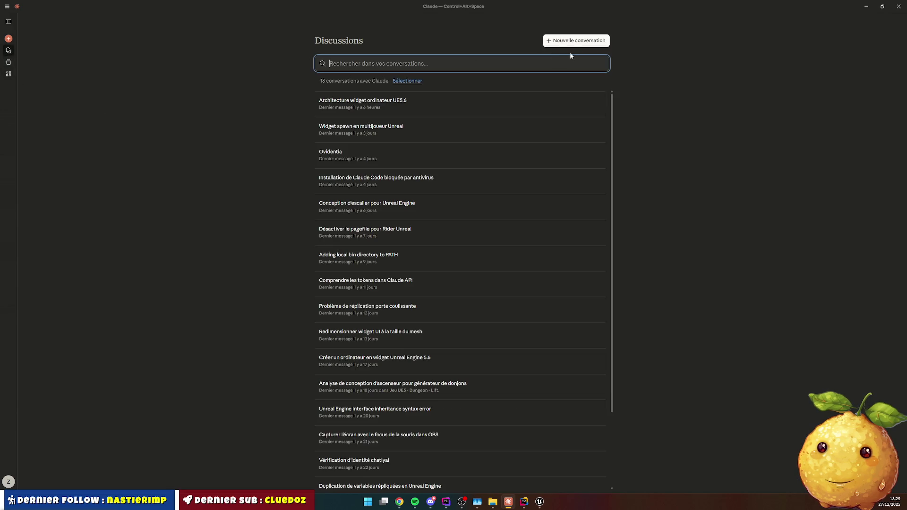
pyautogui.click(575, 41)
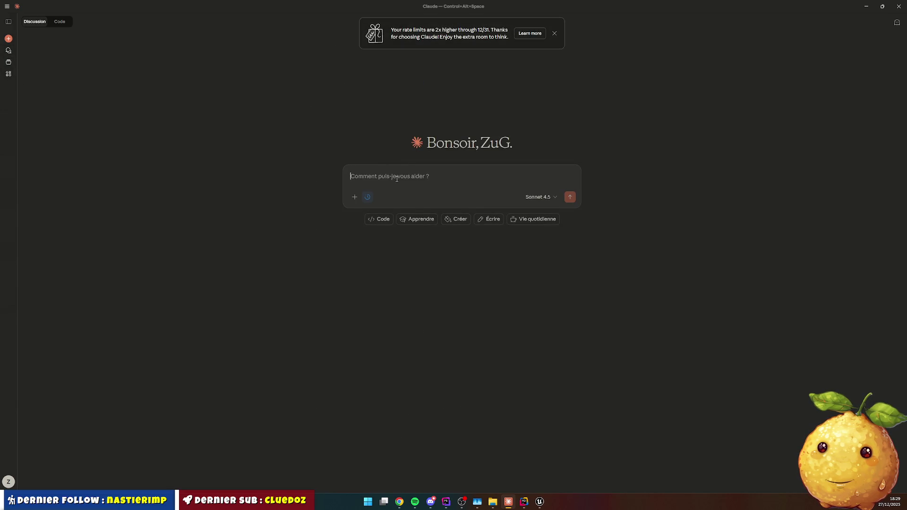
# Ask in French whether UE5 can display an actor's camera view in a widget listing selectable cameras.
pyautogui.write('UE5')
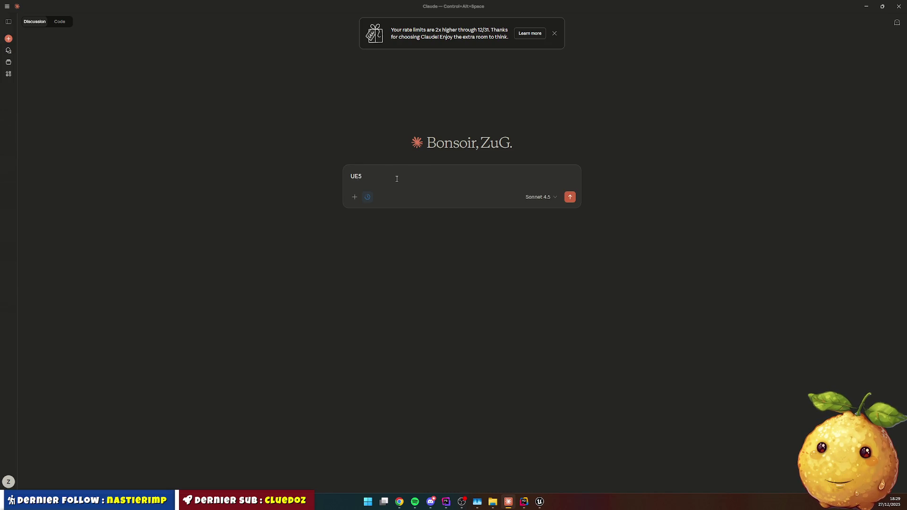
pyautogui.write(' possible')
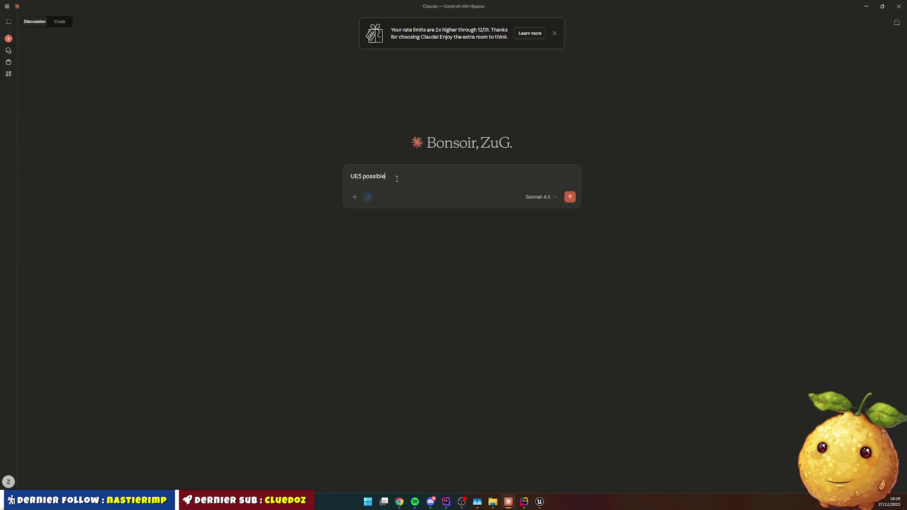
pyautogui.write(" d'afficher ")
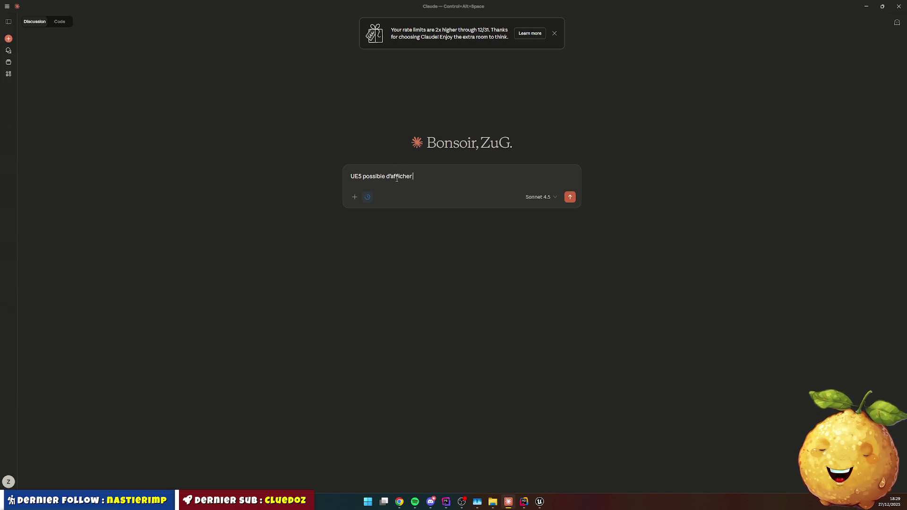
pyautogui.write("la vue d'un")
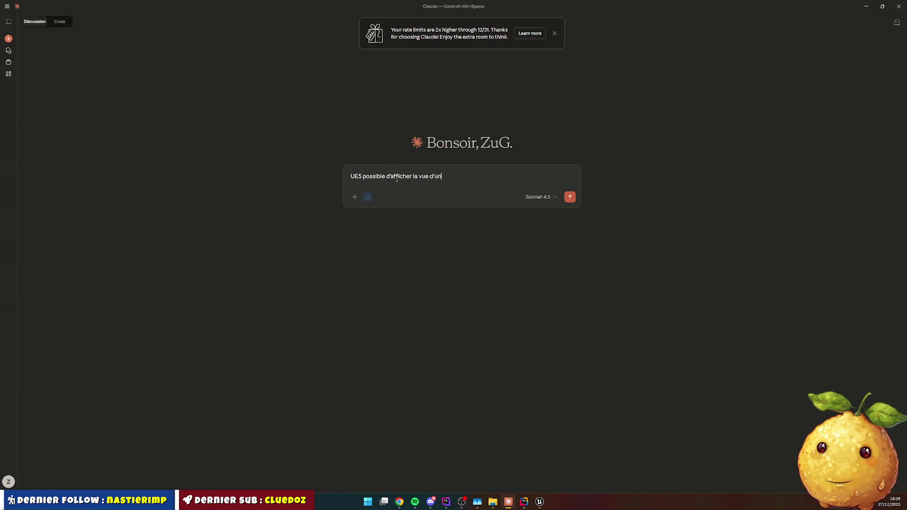
pyautogui.write('e camera')
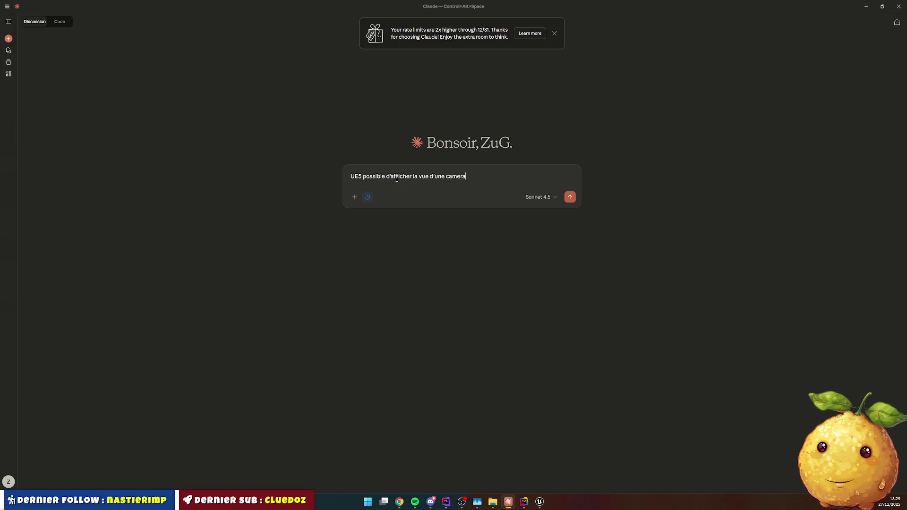
pyautogui.write(" d'un actor")
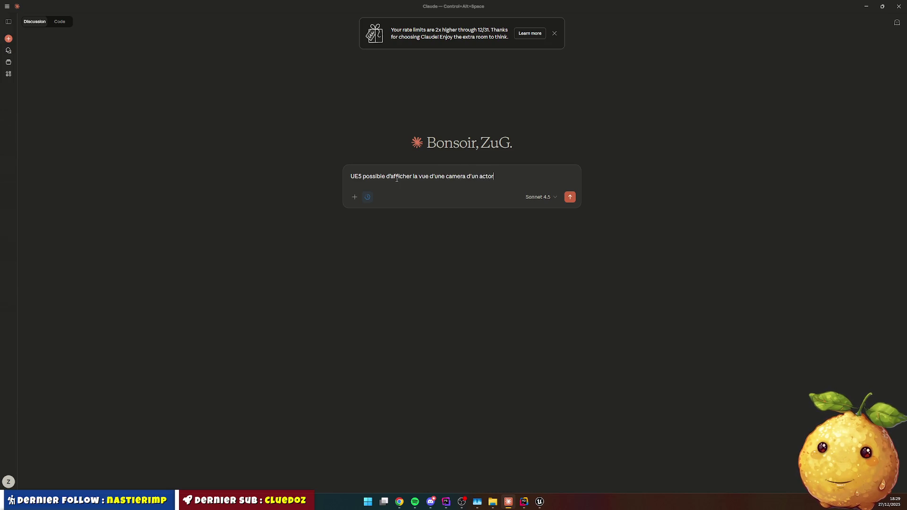
pyautogui.write(' dans un wid')
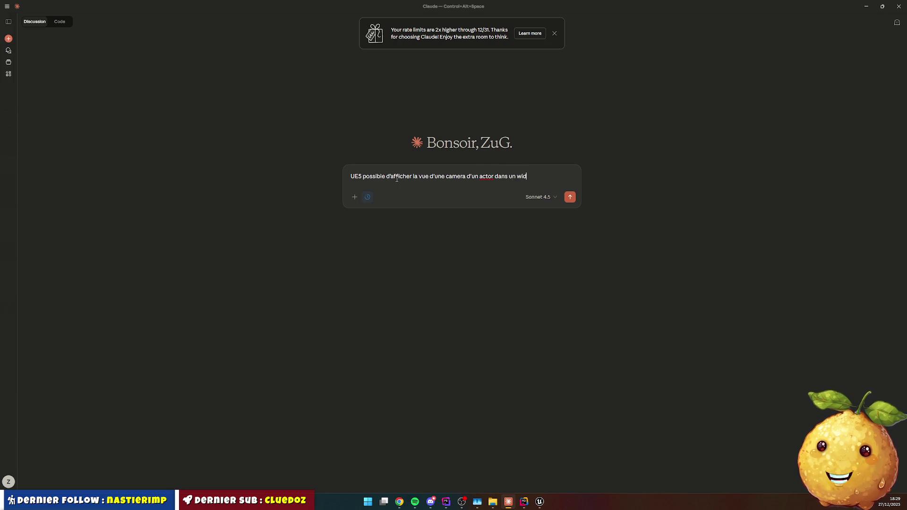
pyautogui.write('getr ?')
pyautogui.press('BackSpace')
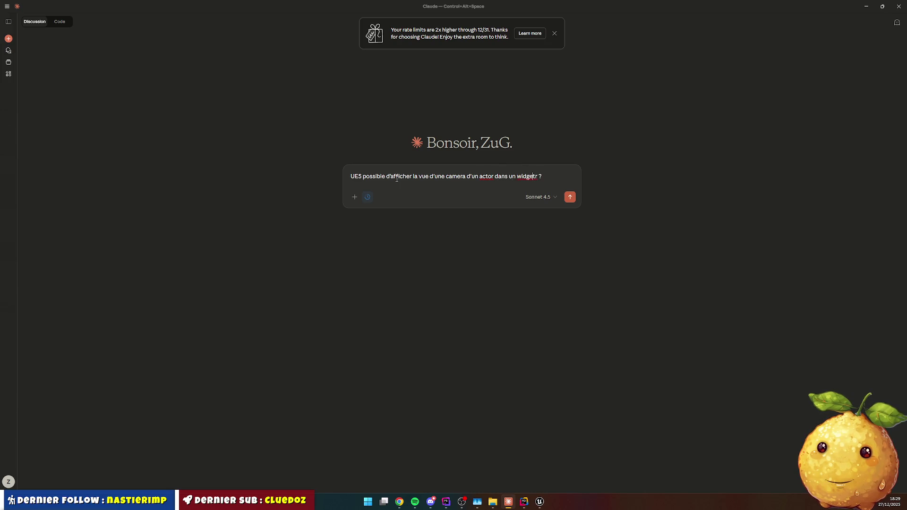
pyautogui.press('End')
pyautogui.write('k')
pyautogui.press('BackSpace')
pyautogui.write("l'idée est de")
pyautogui.write(' fa')
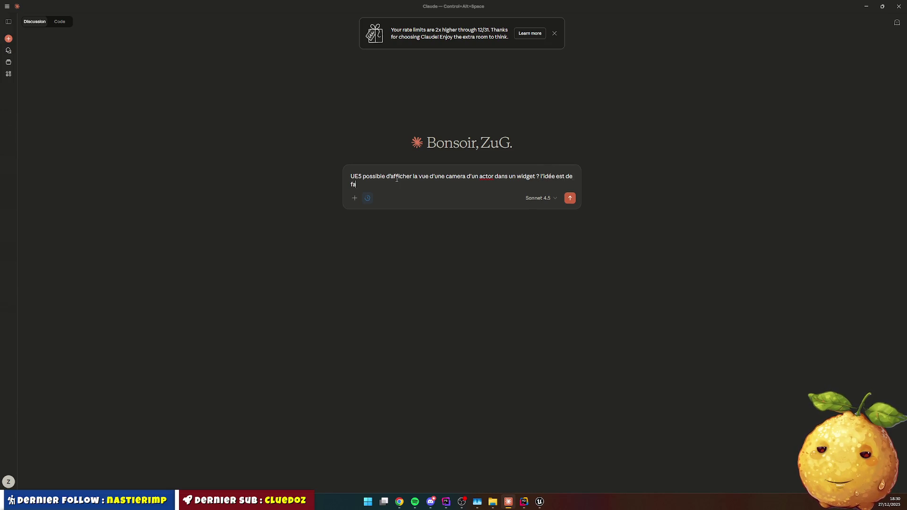
pyautogui.write('ire un widget permet')
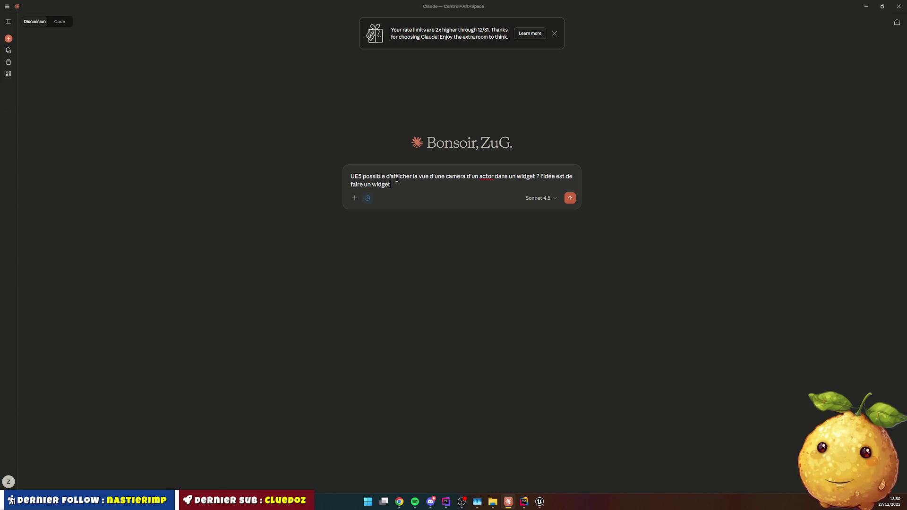
pyautogui.write('tant d')
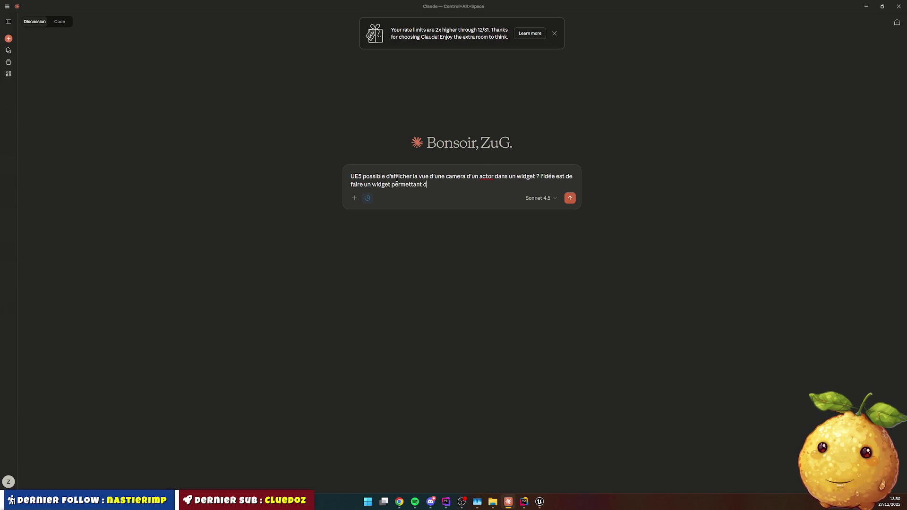
pyautogui.write('eafficher la')
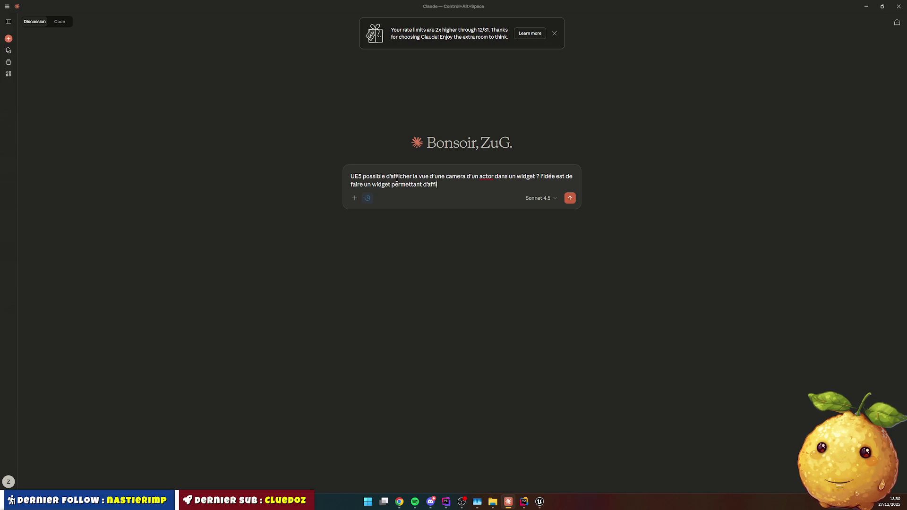
pyautogui.write(' liste de')
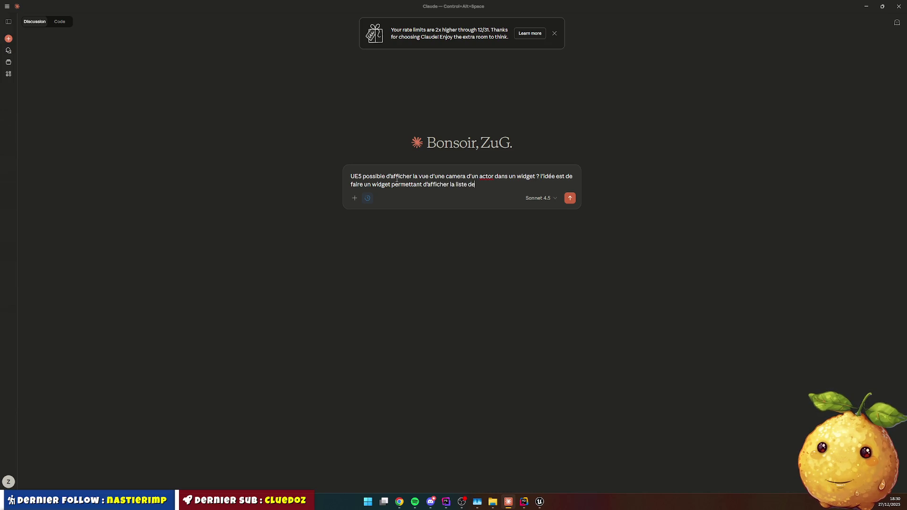
pyautogui.write('s caméra ert')
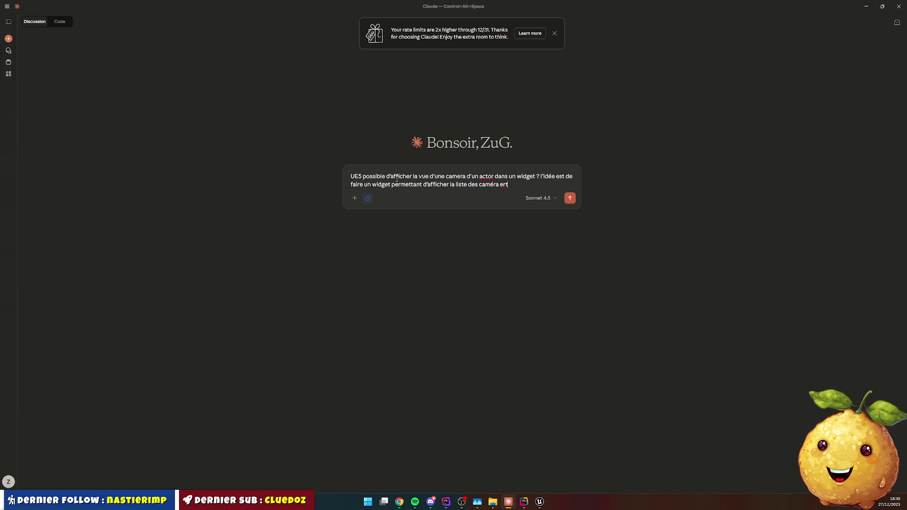
pyautogui.press('BackSpace')
pyautogui.press('BackSpace')
pyautogui.write('t lors')
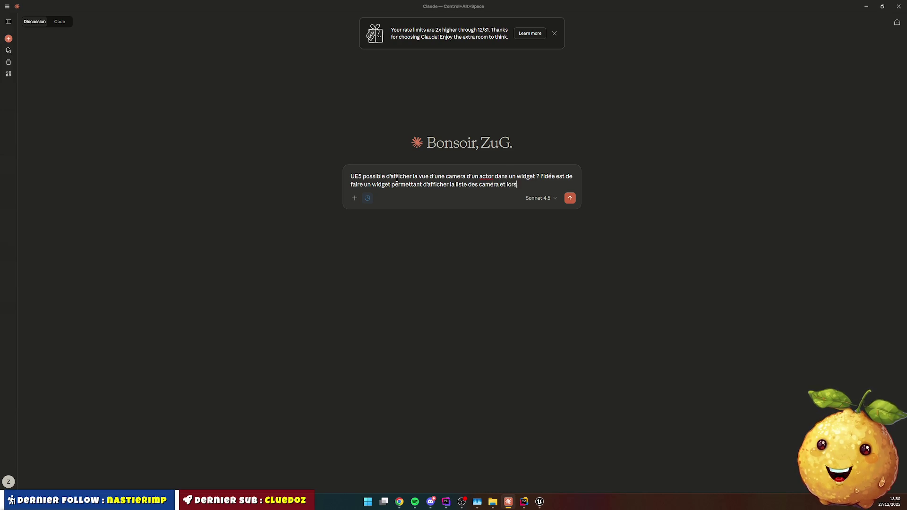
pyautogui.write("que l'on sé")
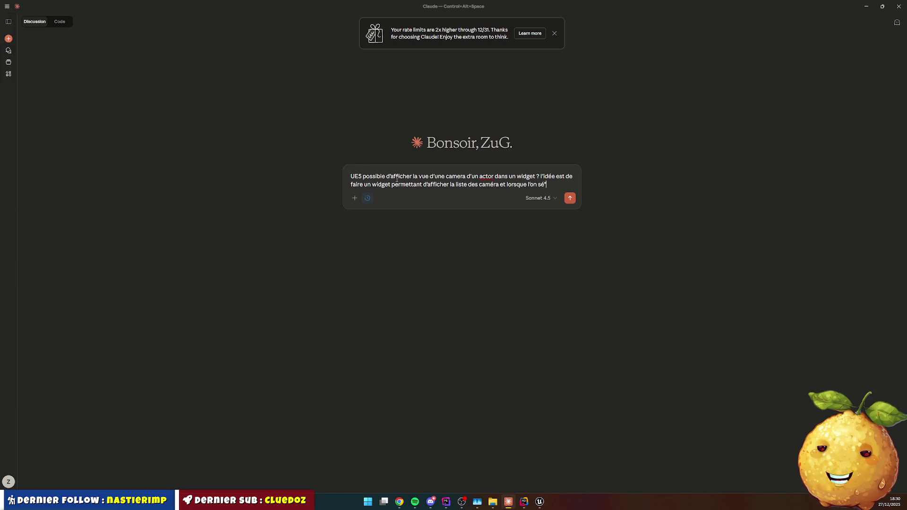
pyautogui.write('lectionne')
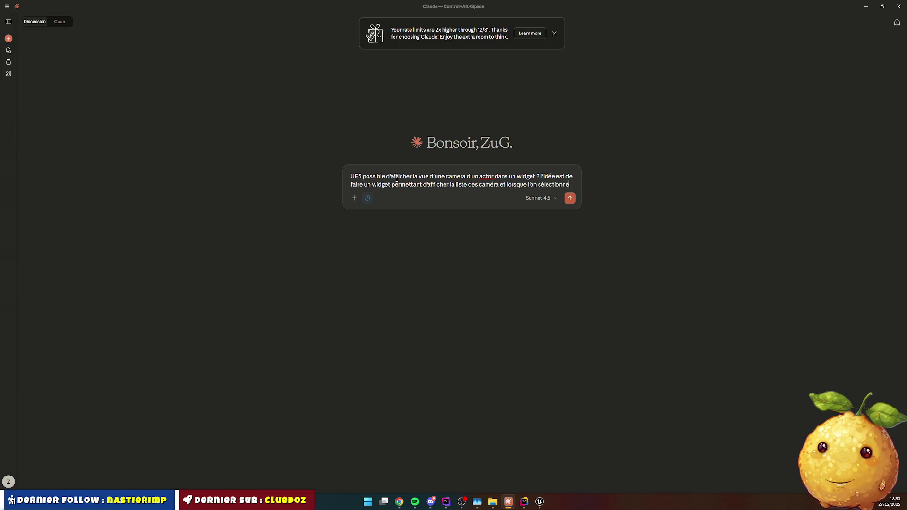
pyautogui.write(' une camera dan')
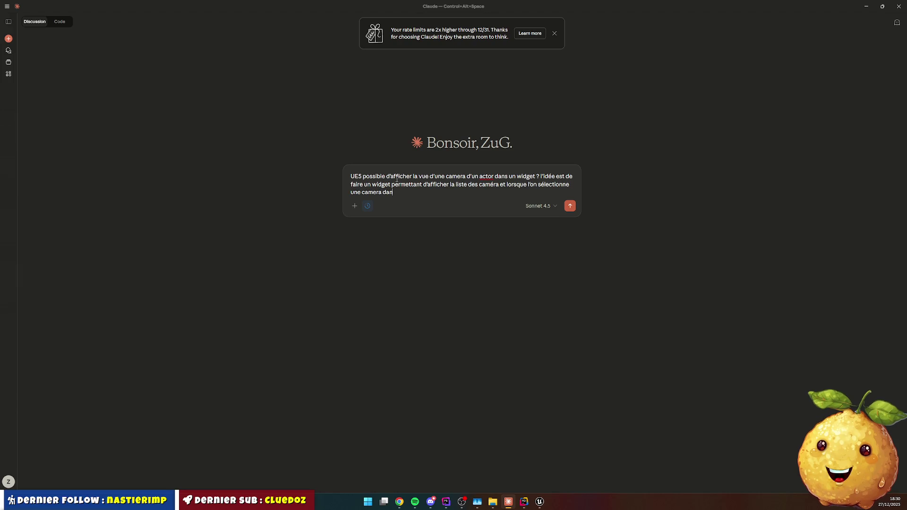
pyautogui.write('s la liste, ca affiche')
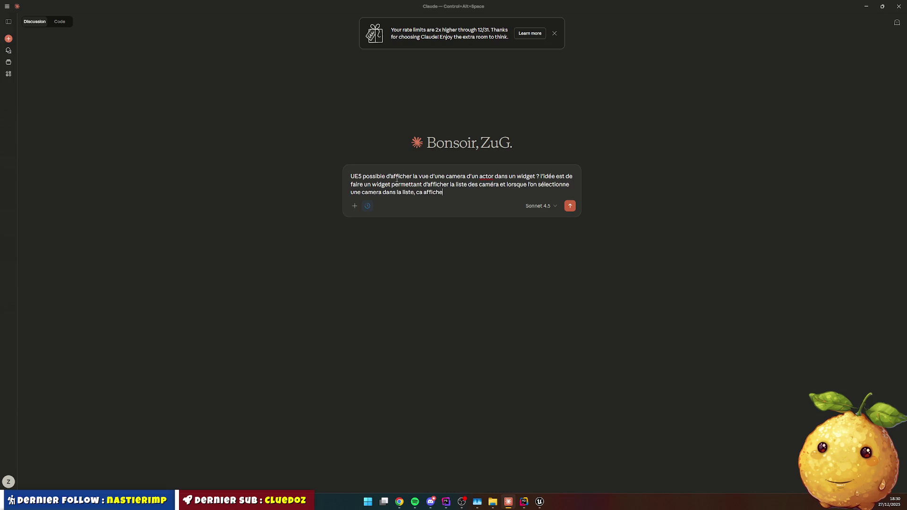
pyautogui.write(' la vue d ela')
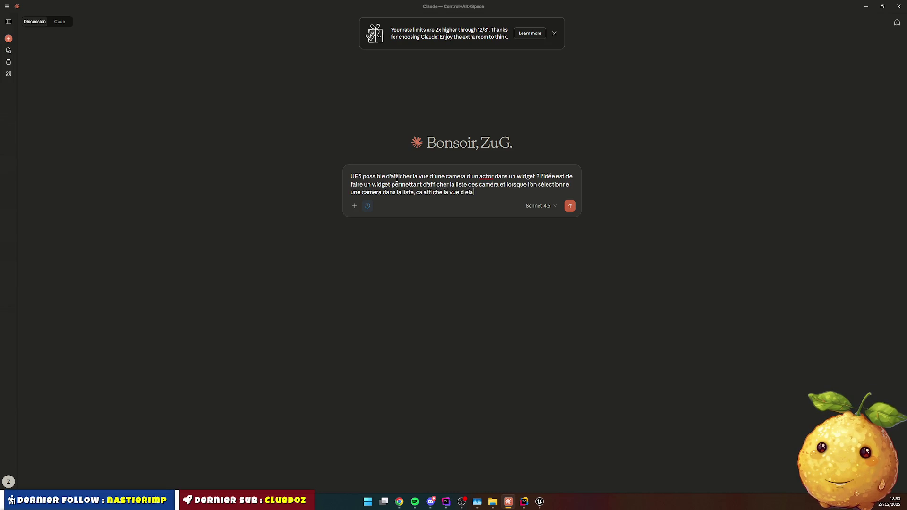
pyautogui.write('e la comér')
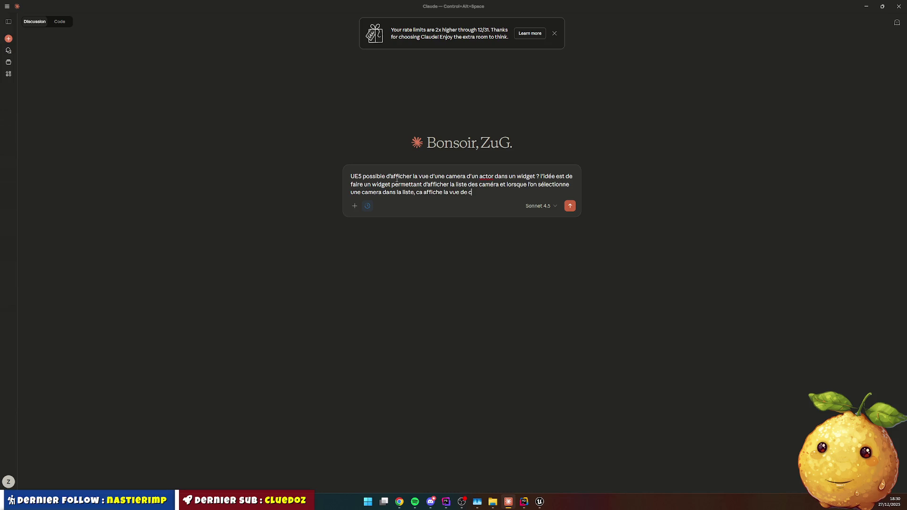
pyautogui.press('BackSpace')
pyautogui.press('BackSpace')
pyautogui.press('BackSpace')
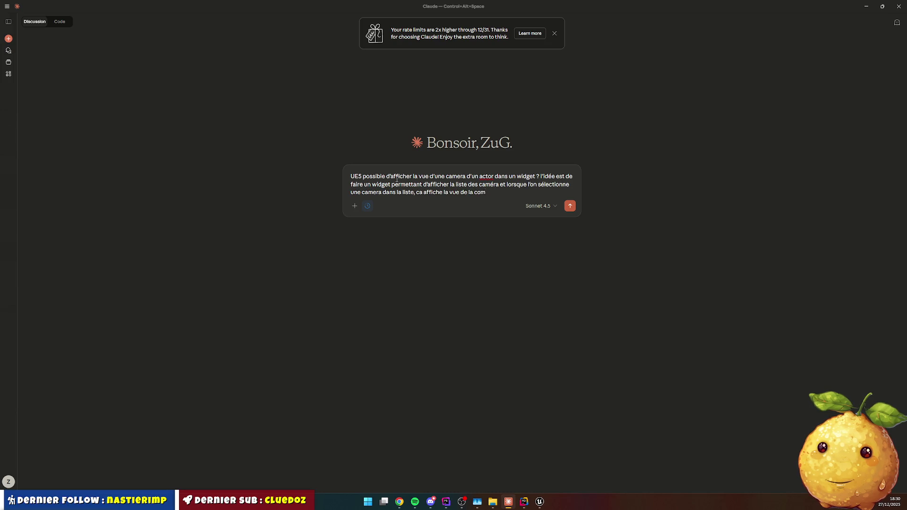
pyautogui.write('améra?')
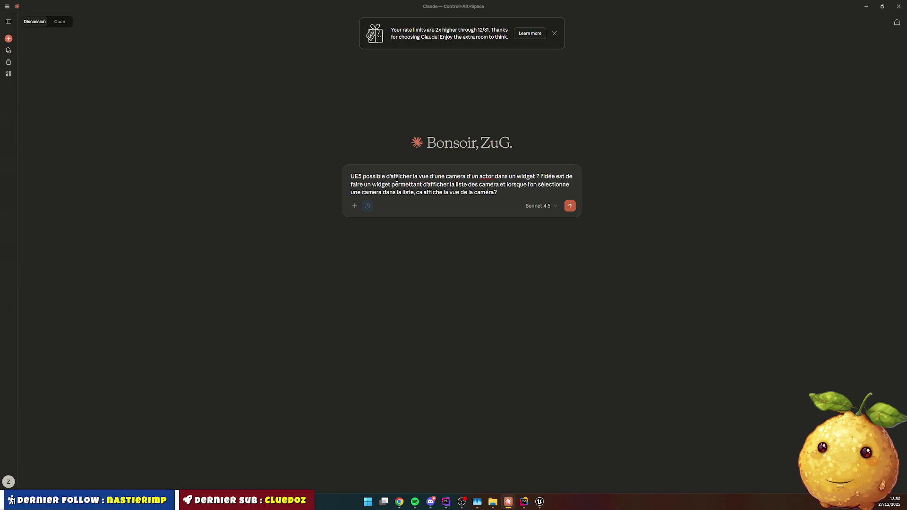
pyautogui.press('BackSpace')
pyautogui.write('.')
# Add a line requesting a simple answer with a small code example, and send the question.
pyautogui.hotkey('shift', 'Return')
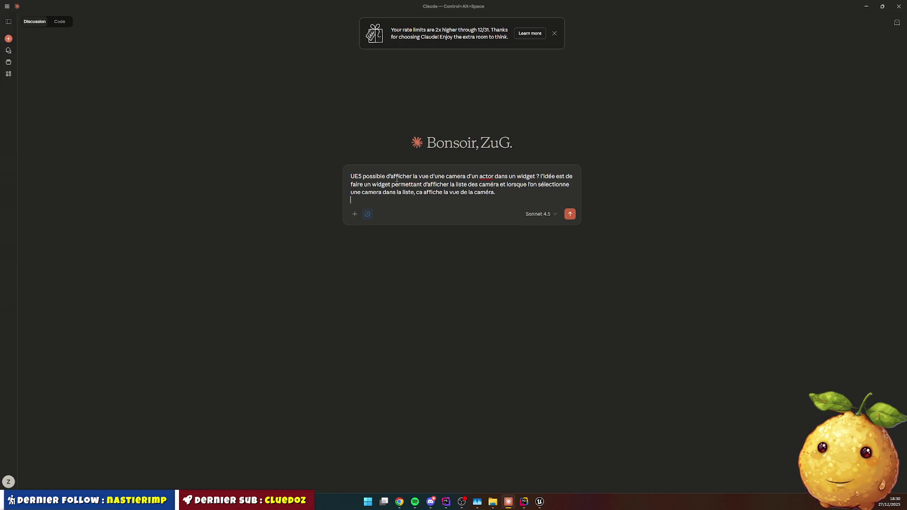
pyautogui.write('ré')
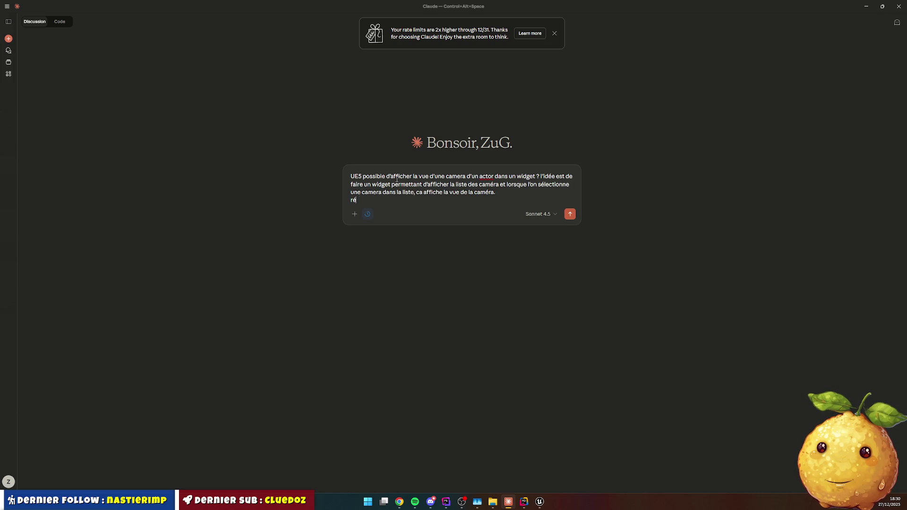
pyautogui.write('ponse s')
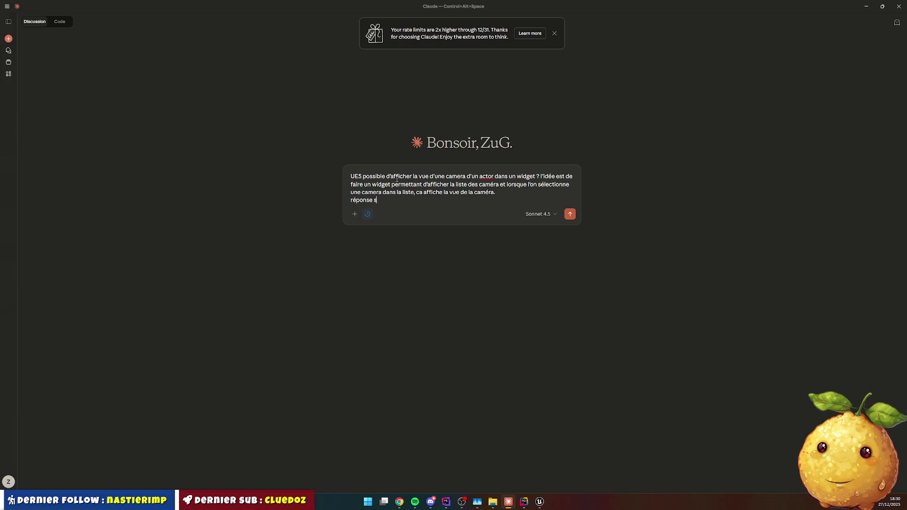
pyautogui.write('imple')
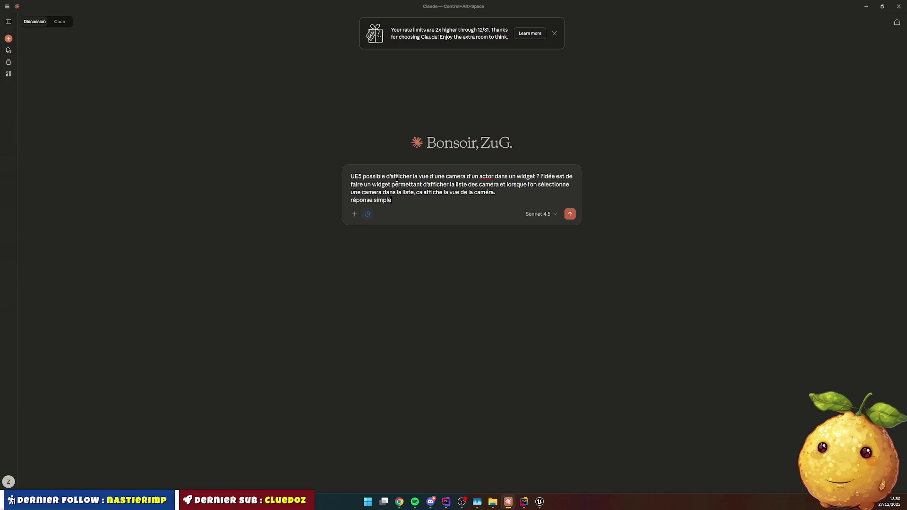
pyautogui.write('. petit ')
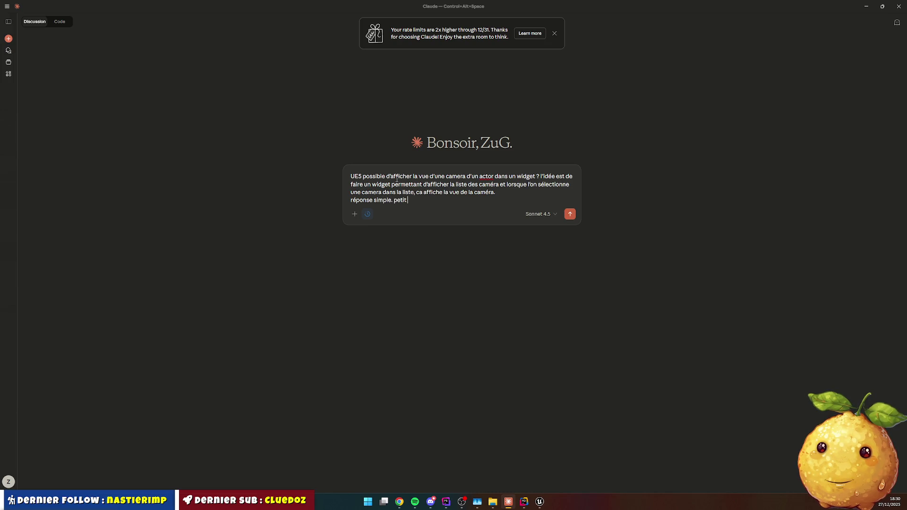
pyautogui.write('exemple de code ')
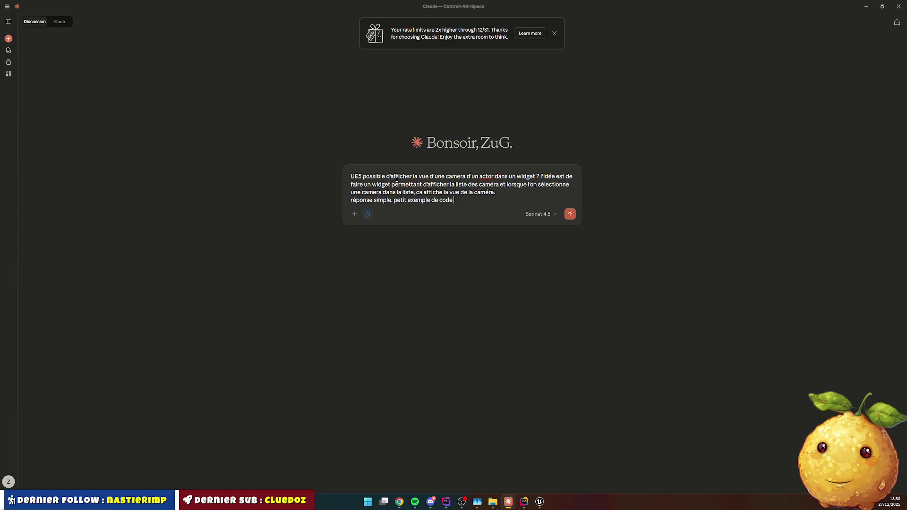
pyautogui.write('éventuellement m')
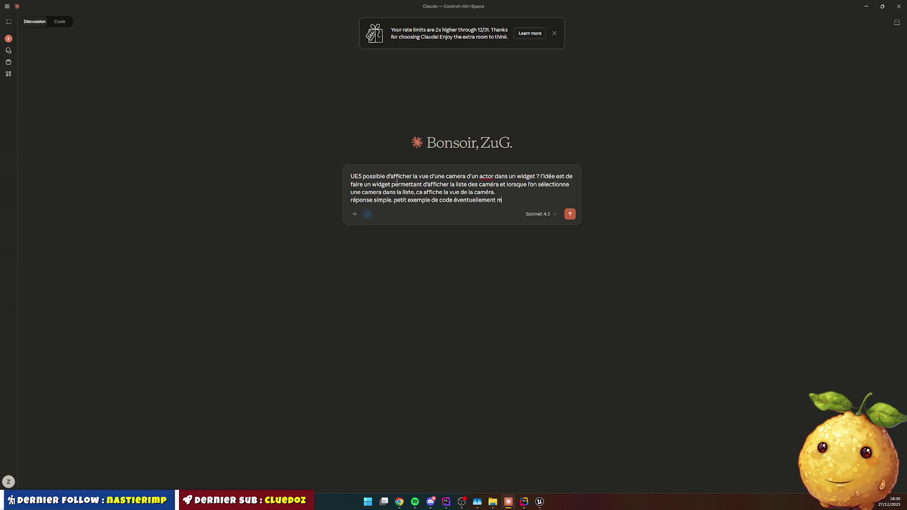
pyautogui.write('ais raconte aps')
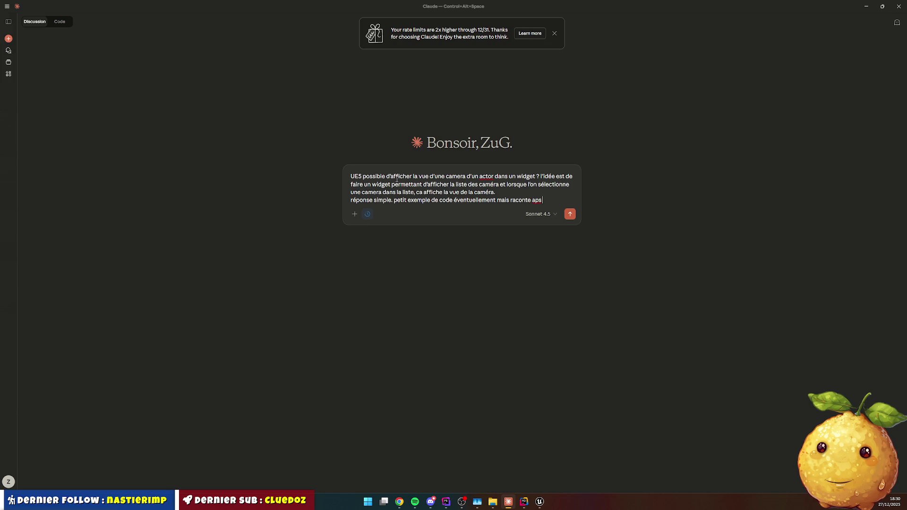
pyautogui.press('BackSpace')
pyautogui.press('BackSpace')
pyautogui.write('pas ta vie.')
pyautogui.press('Return')
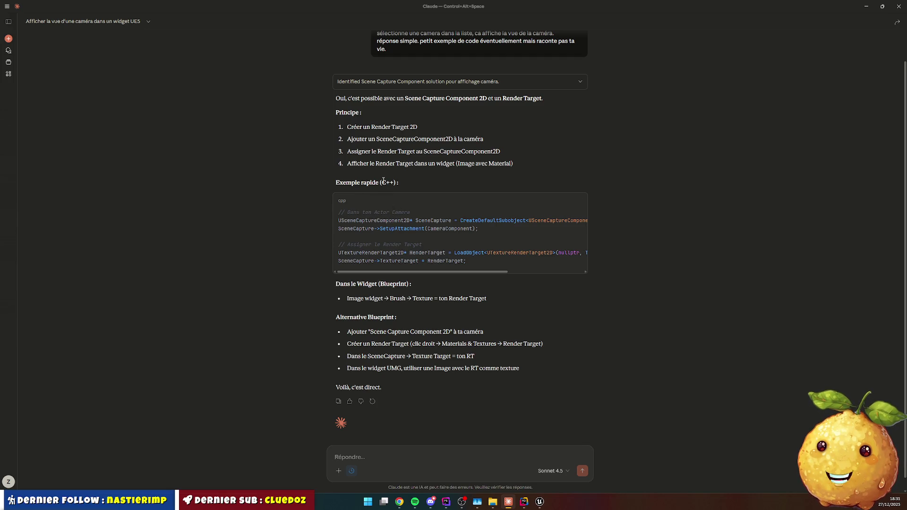
# Copy the USceneCaptureComponent2D class name from Claude's code example and return to Unreal.
pyautogui.doubleClick(352, 220)
pyautogui.hotkey('ctrl', 'c')
pyautogui.moveTo(471, 274)
pyautogui.mouseDown()
pyautogui.moveTo(540, 273)
pyautogui.moveTo(463, 276)
pyautogui.mouseUp()
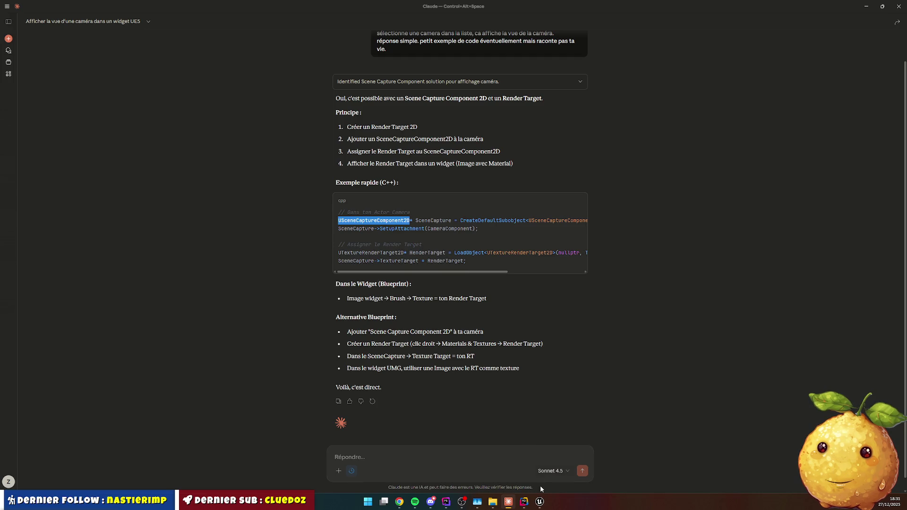
pyautogui.click(539, 502)
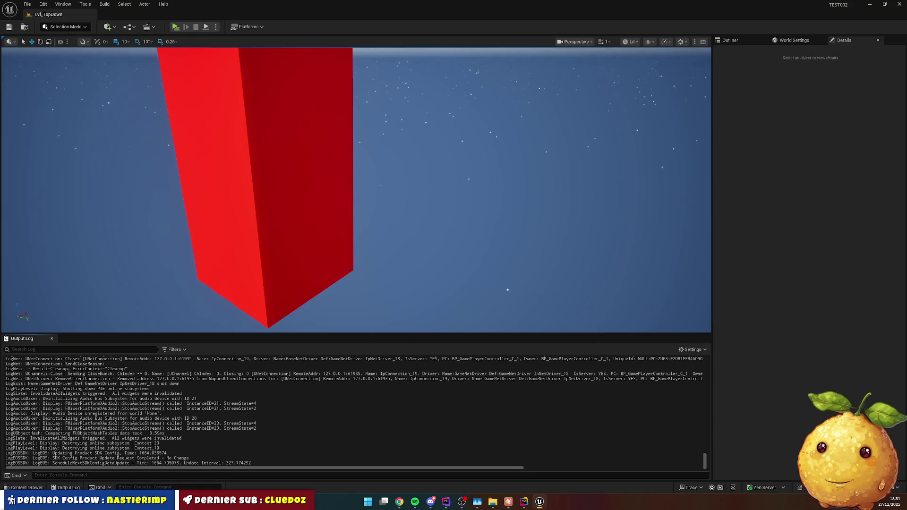
# Create a Cameras folder inside Computer/UI/Widget/Apps in the Content Drawer.
pyautogui.hotkey('ctrl', 'space')
pyautogui.click(426, 237)
pyautogui.click(404, 236)
pyautogui.click(381, 237)
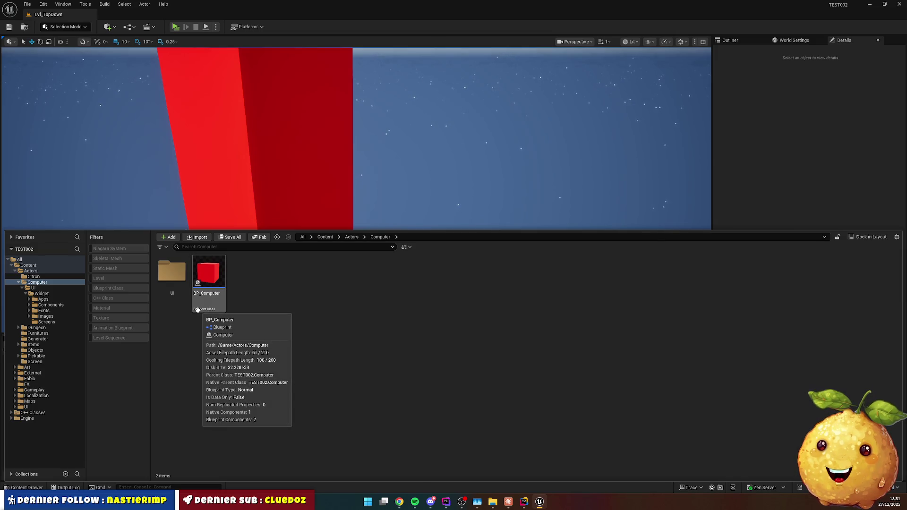
pyautogui.doubleClick(172, 273)
pyautogui.doubleClick(172, 273)
pyautogui.click(166, 278)
pyautogui.doubleClick(165, 279)
pyautogui.rightClick(225, 339)
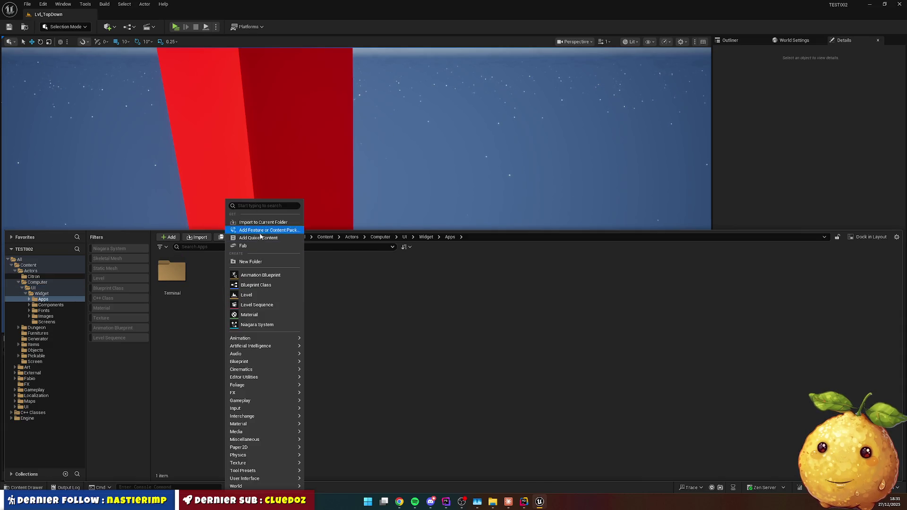
pyautogui.click(257, 262)
pyautogui.write('Cam')
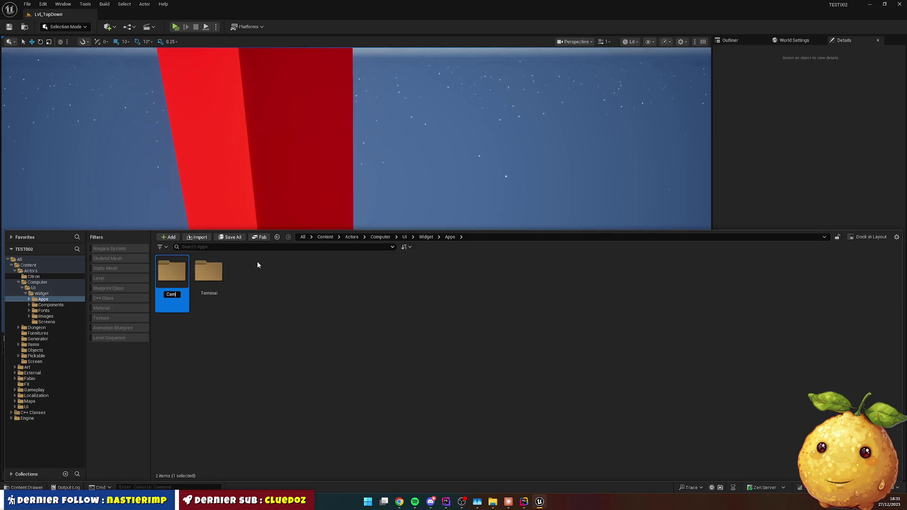
pyautogui.write('eras')
pyautogui.press('Return')
pyautogui.press('Return')
# Add a UserWidget-based Widget Blueprint named WBP_Camera_Test there and dock its editor.
pyautogui.rightClick(239, 278)
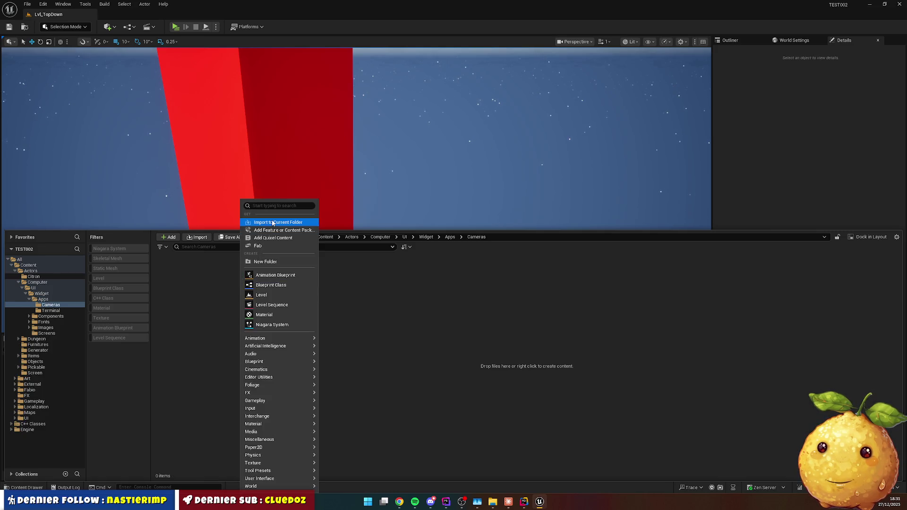
pyautogui.write('widget')
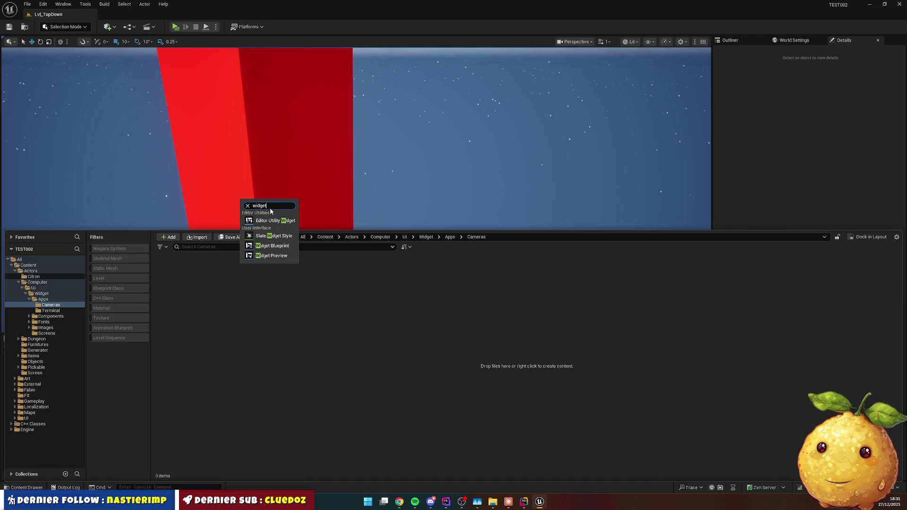
pyautogui.click(286, 248)
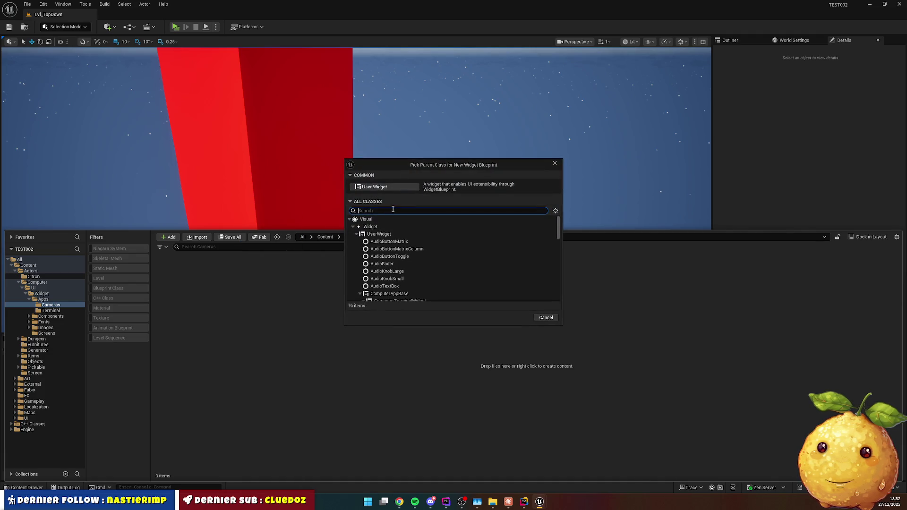
pyautogui.write('user')
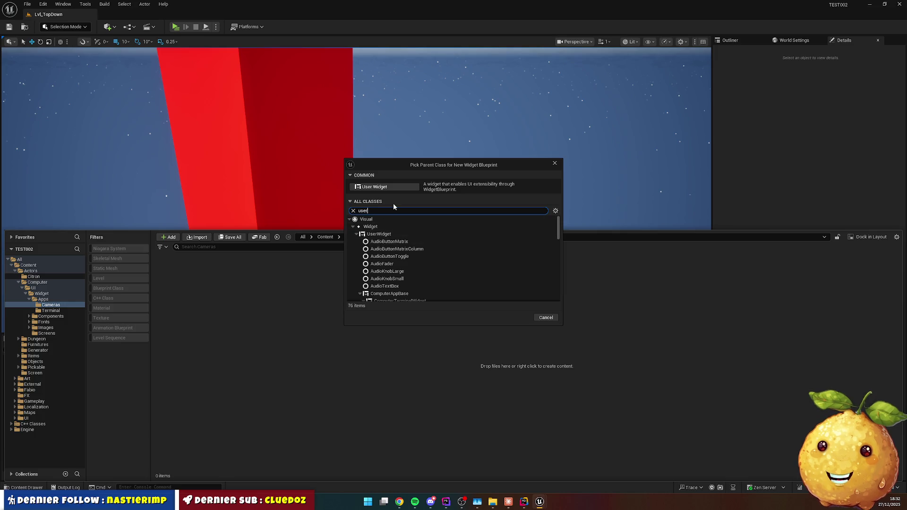
pyautogui.write('wi')
pyautogui.click(400, 234)
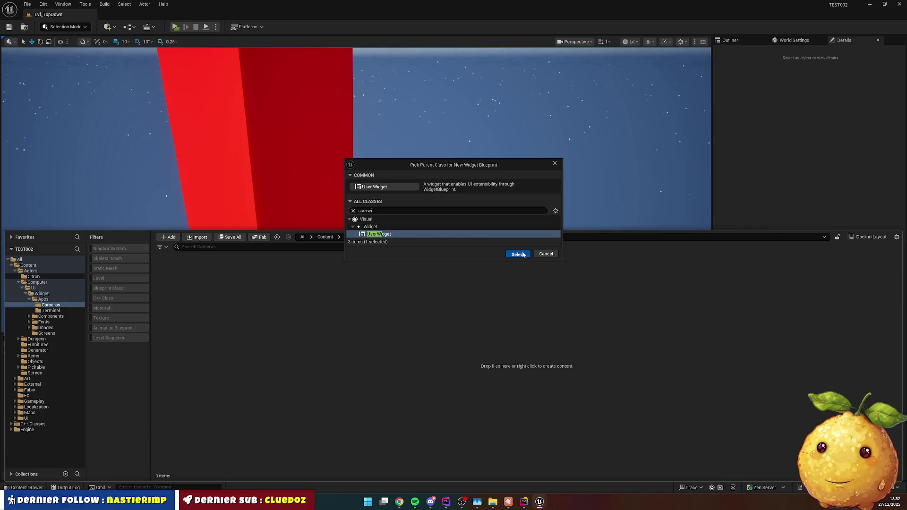
pyautogui.click(517, 254)
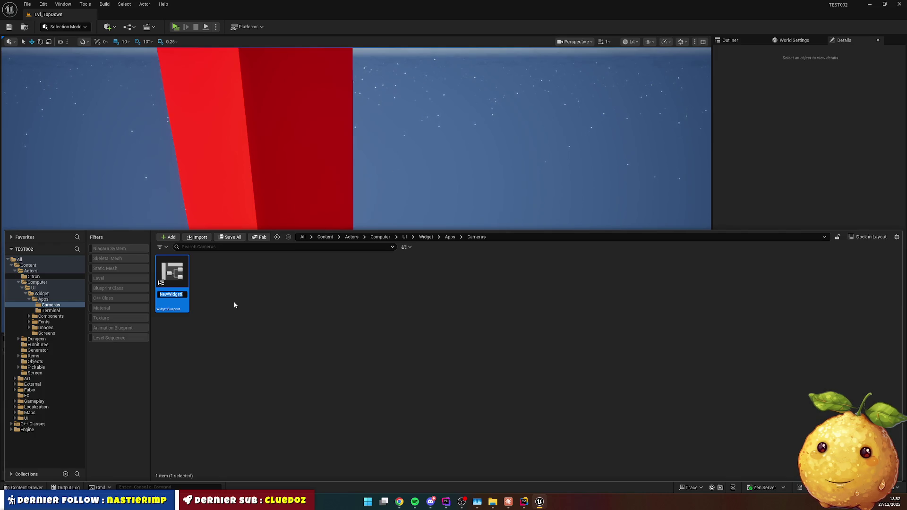
pyautogui.write('W')
pyautogui.write('Test')
pyautogui.write('Camera_')
pyautogui.press('Return')
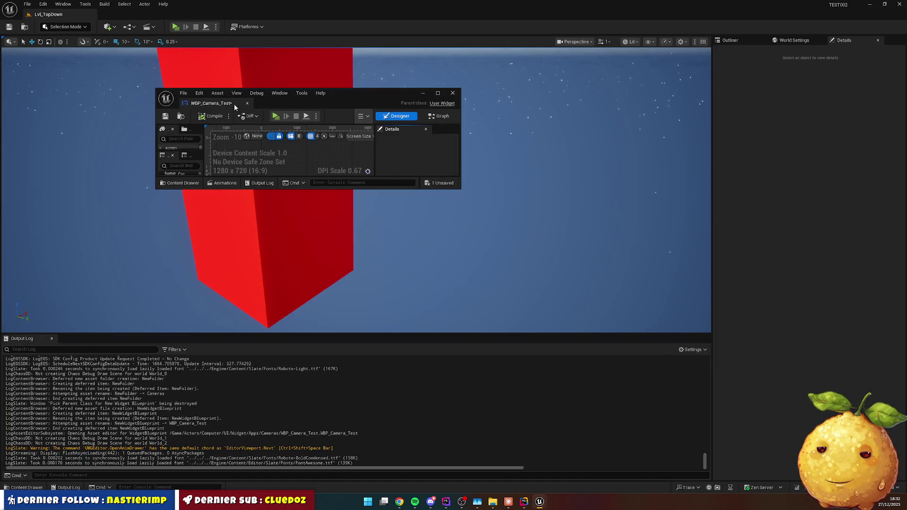
pyautogui.moveTo(234, 103)
pyautogui.mouseDown()
pyautogui.moveTo(216, 26)
pyautogui.moveTo(161, 31)
pyautogui.mouseUp()
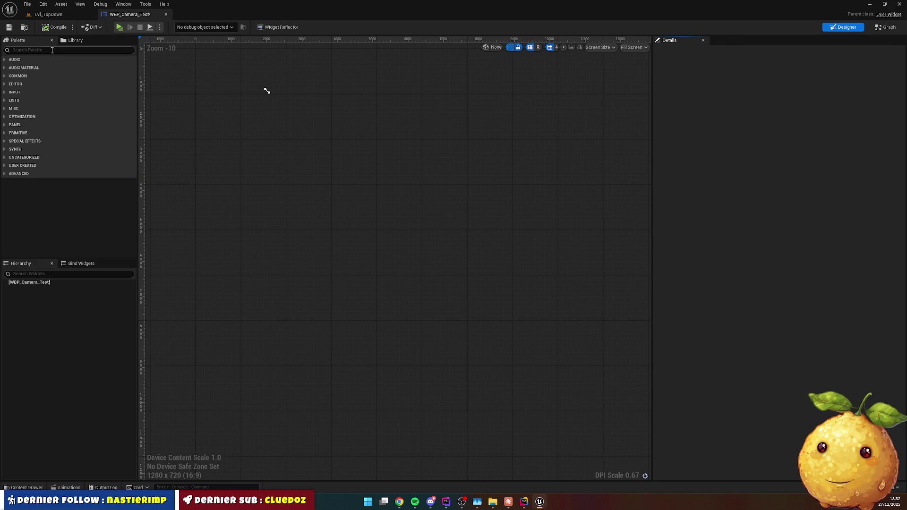
# Search the widget Palette for the pasted scene capture class, narrowing it to 'captur'.
pyautogui.hotkey('alt', 'Tab')
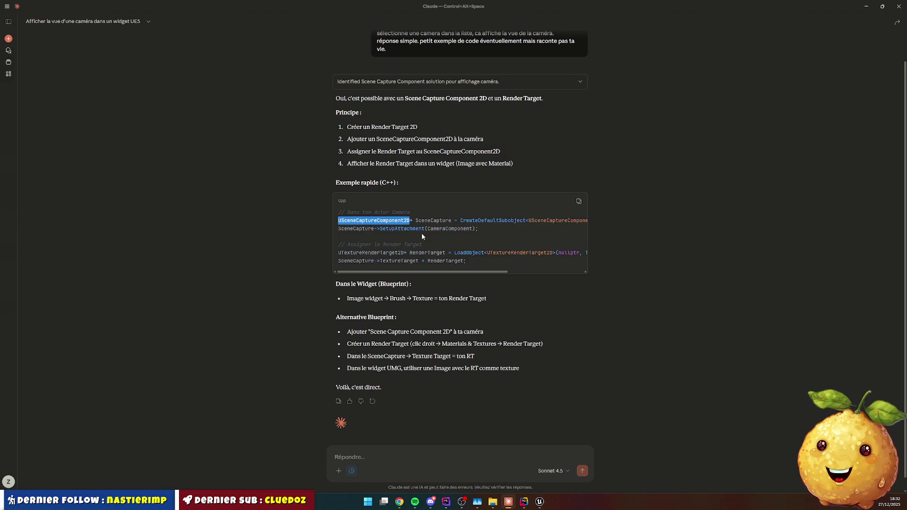
pyautogui.hotkey('alt', 'Tab')
pyautogui.click(68, 50)
pyautogui.hotkey('ctrl', 'v')
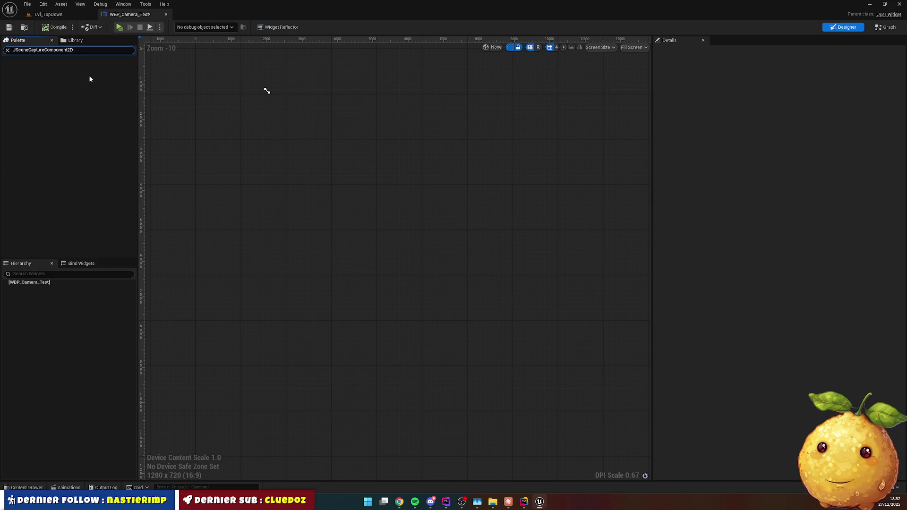
pyautogui.press('Home')
pyautogui.press('Delete')
pyautogui.hotkey('shift', 'End')
pyautogui.press('Delete')
pyautogui.write('cap')
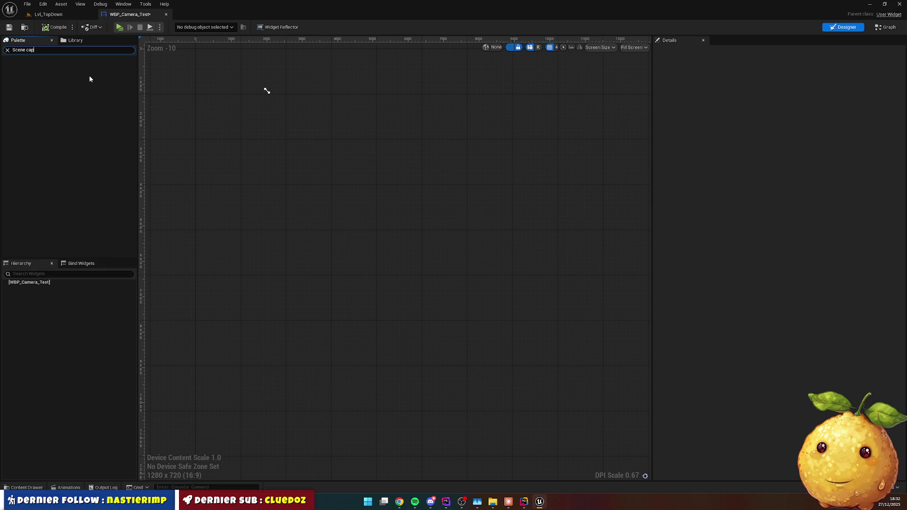
pyautogui.hotkey('ctrl', 'a')
pyautogui.write('captur')
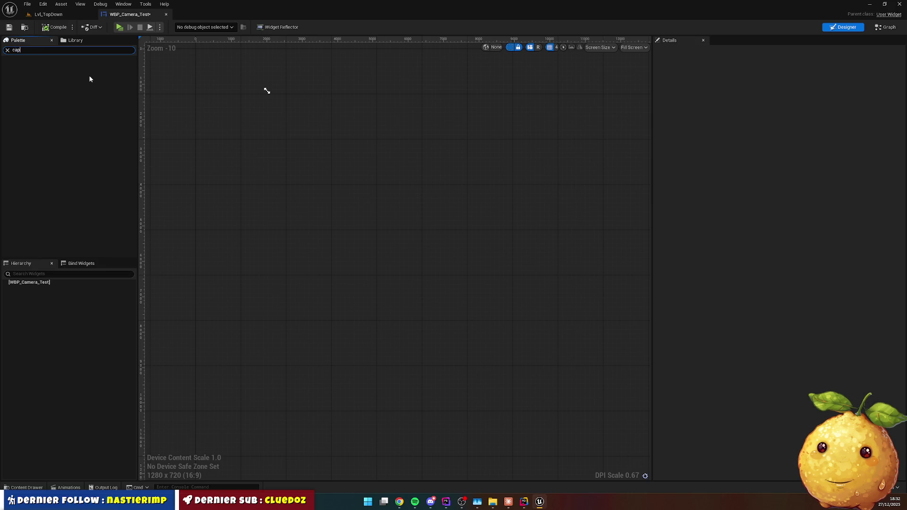
# Search the Palette for 'texture ren' after checking Claude's answer.
pyautogui.hotkey('alt', 'Tab')
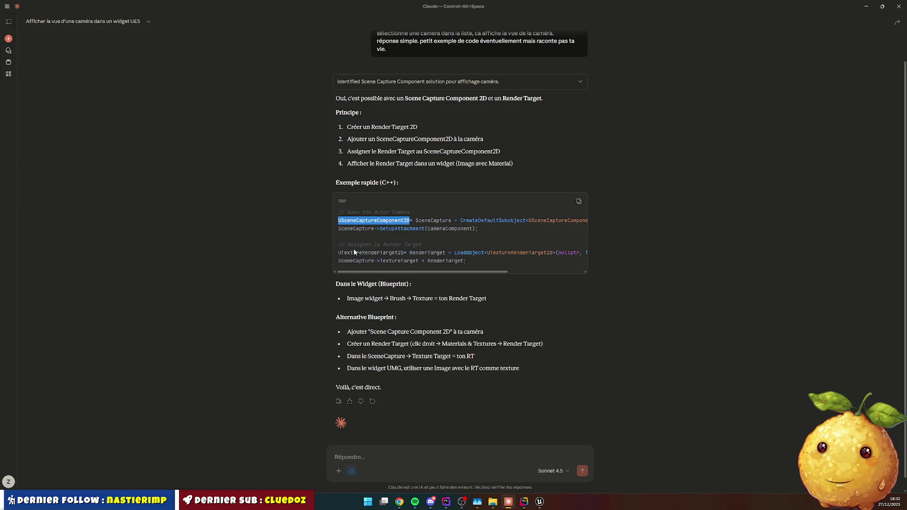
pyautogui.hotkey('alt', 'Tab')
pyautogui.click(50, 51)
pyautogui.write('texture ren')
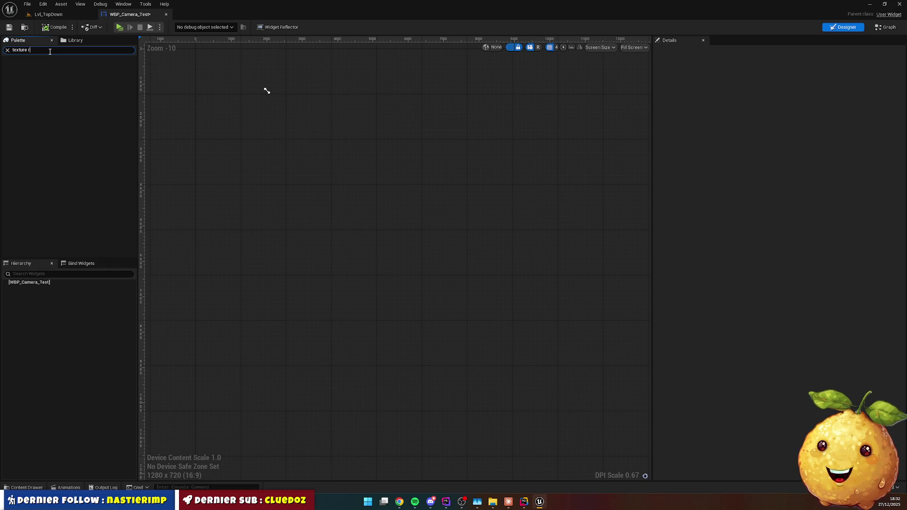
pyautogui.hotkey('alt', 'Tab')
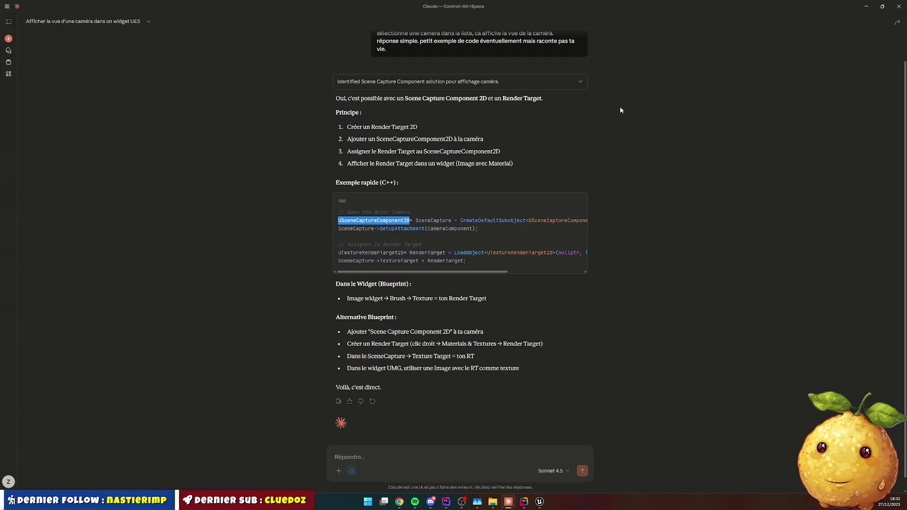
pyautogui.click(867, 7)
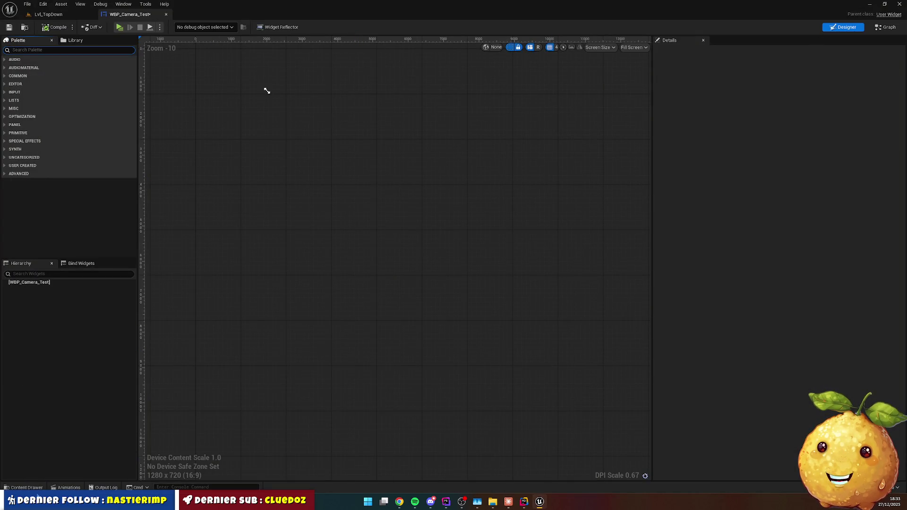
# Show the Content/Actors folder in the content drawer.
pyautogui.click(26, 487)
pyautogui.click(452, 352)
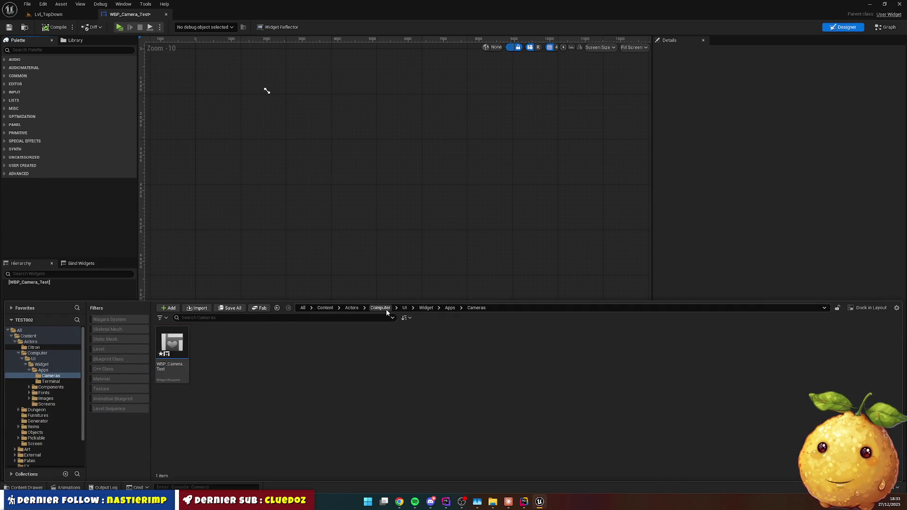
pyautogui.click(353, 309)
# Create and enter a new Camera folder under Content/Actors.
pyautogui.rightClick(218, 392)
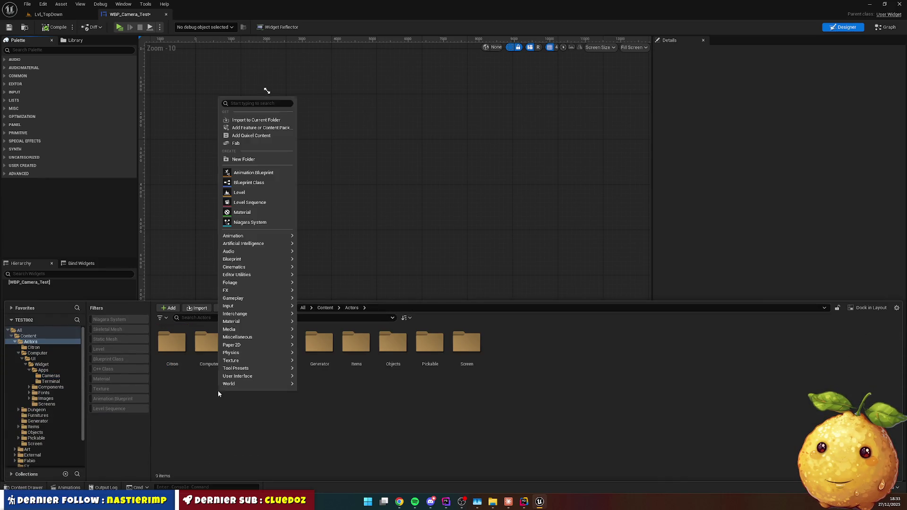
pyautogui.click(257, 160)
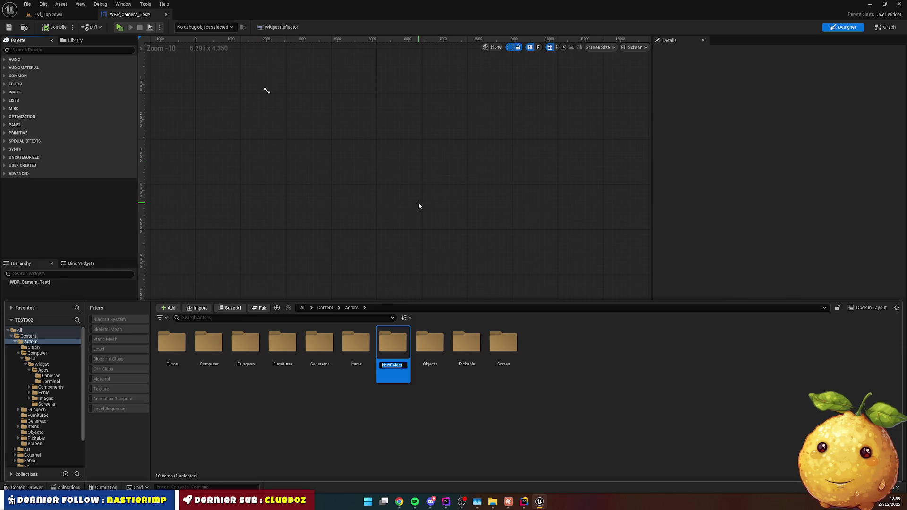
pyautogui.write('Camera')
pyautogui.press('Return')
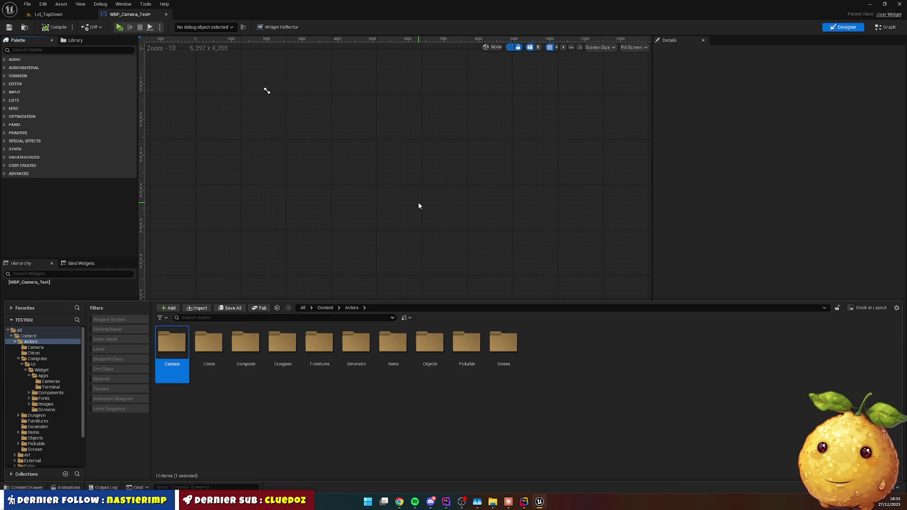
pyautogui.press('Return')
# Create an Actor Blueprint Class named BP_Camera and open it.
pyautogui.rightClick(279, 354)
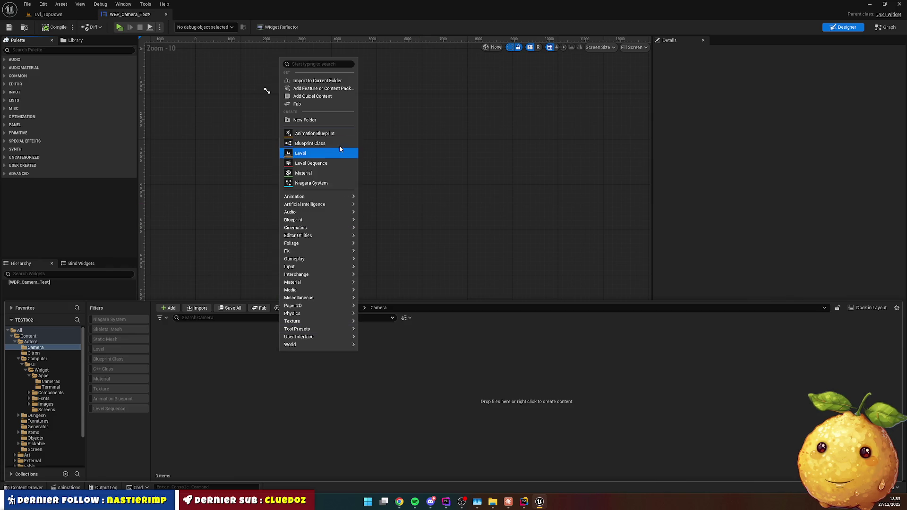
pyautogui.click(328, 145)
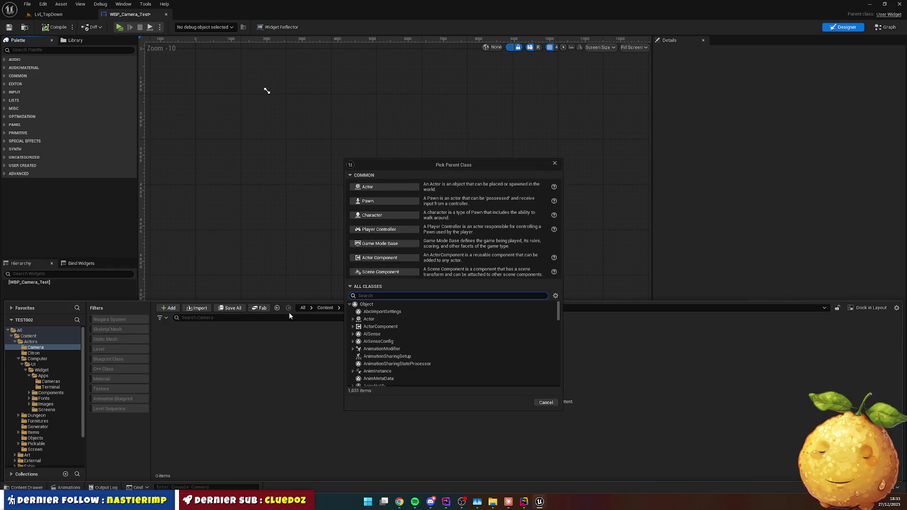
pyautogui.click(378, 187)
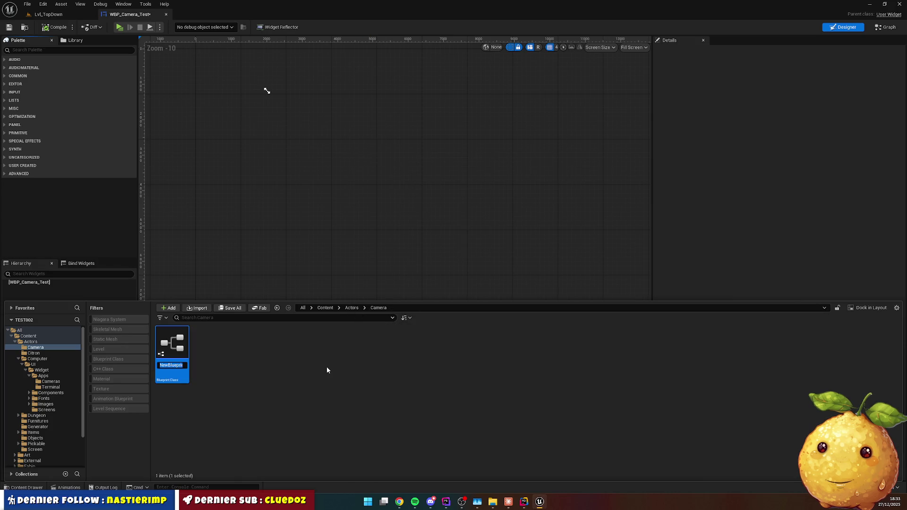
pyautogui.write('BP_C')
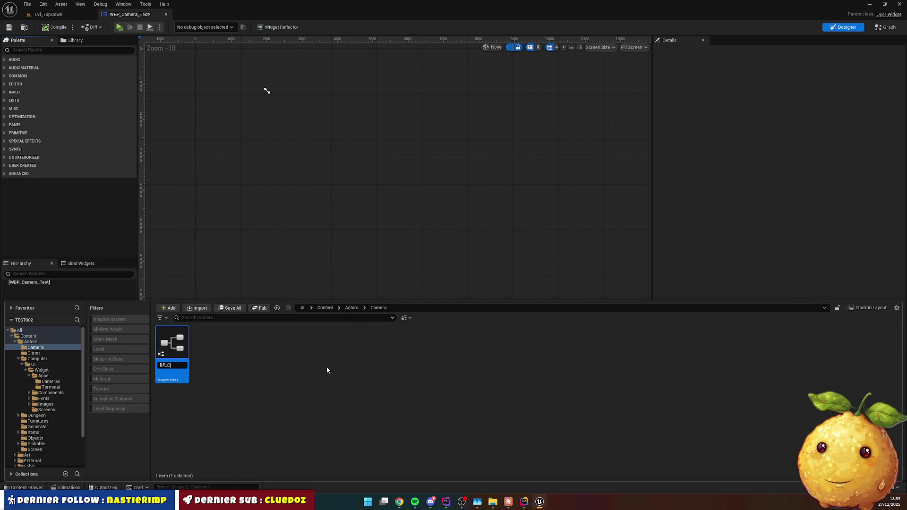
pyautogui.press('Return')
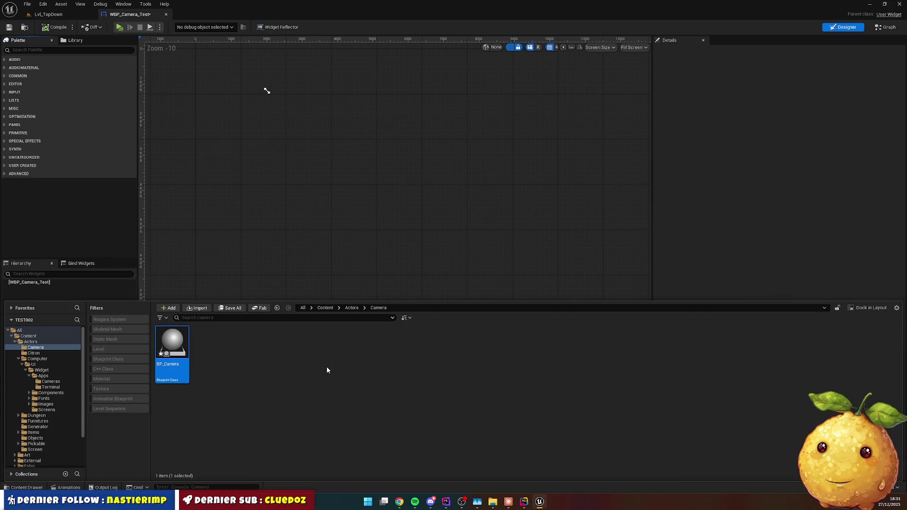
pyautogui.press('Return')
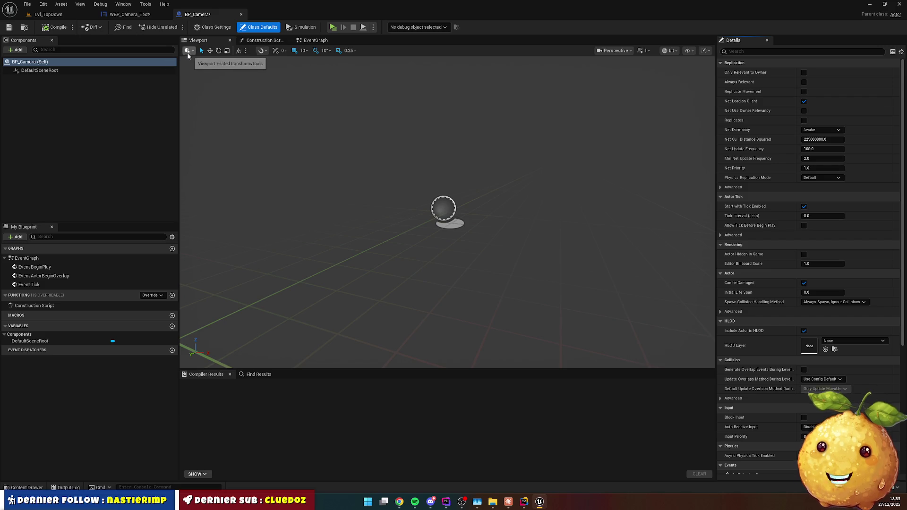
# Add a Cube component renamed Mesh and a Camera component to BP_Camera.
pyautogui.click(15, 49)
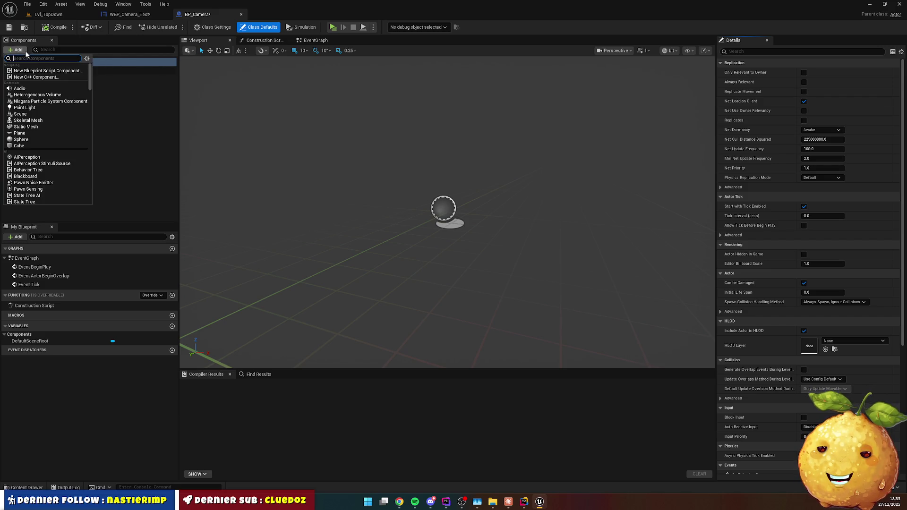
pyautogui.write('cube')
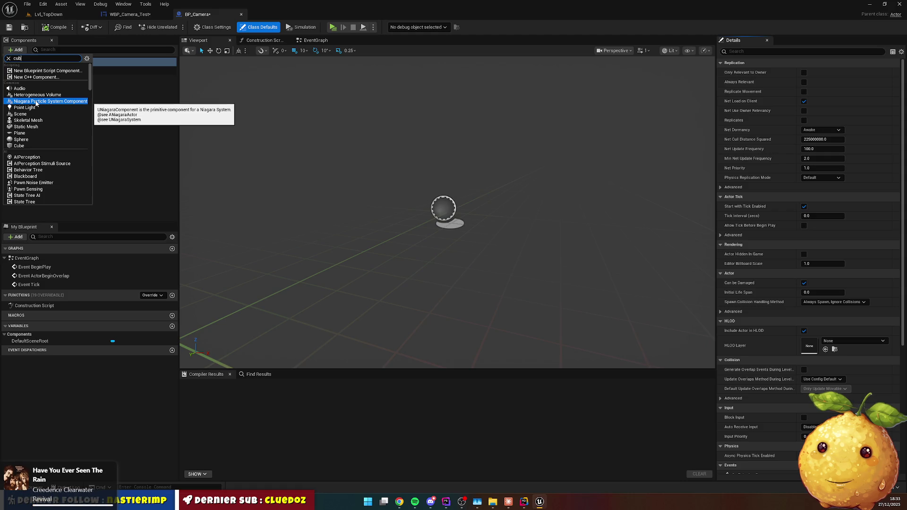
pyautogui.click(23, 72)
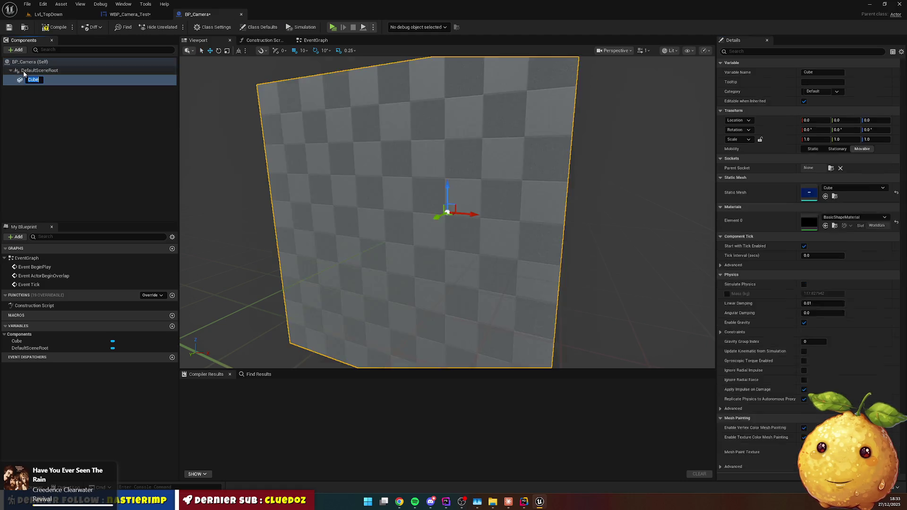
pyautogui.write('Camera')
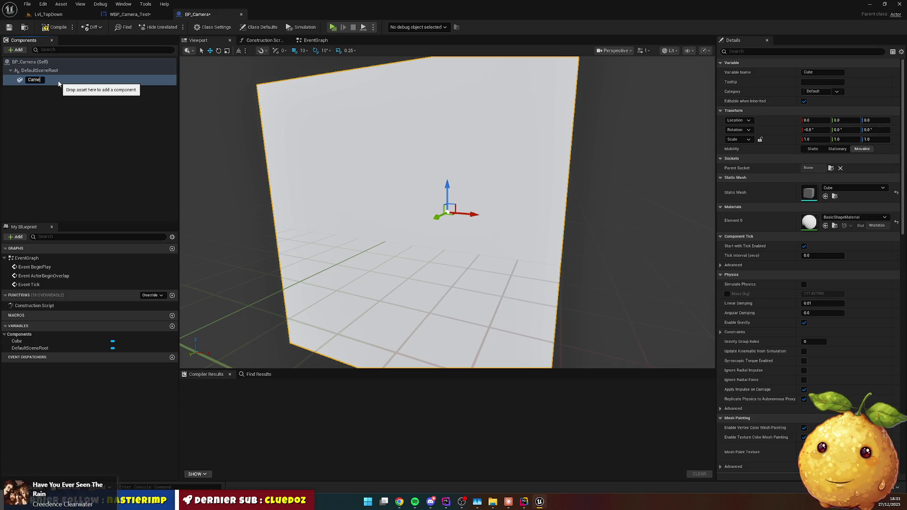
pyautogui.press('BackSpace')
pyautogui.press('BackSpace')
pyautogui.press('BackSpace')
pyautogui.write('Mesh')
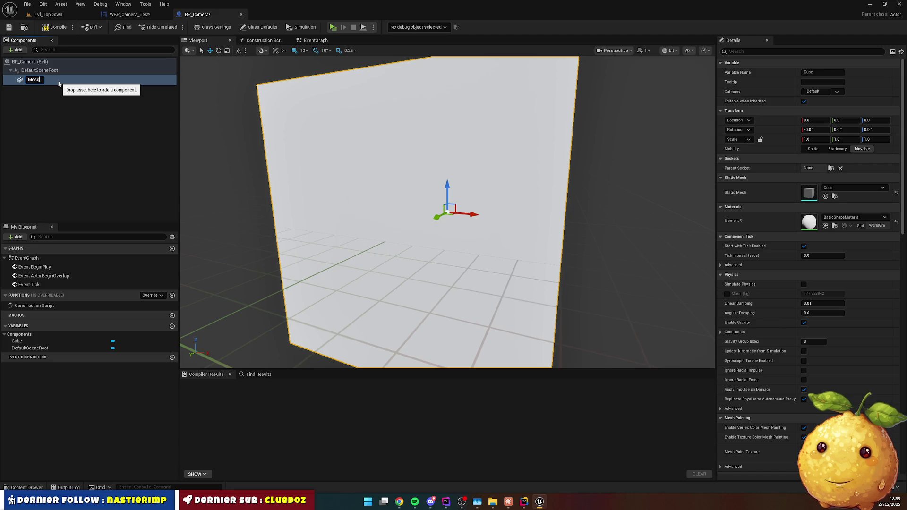
pyautogui.press('Return')
pyautogui.click(40, 50)
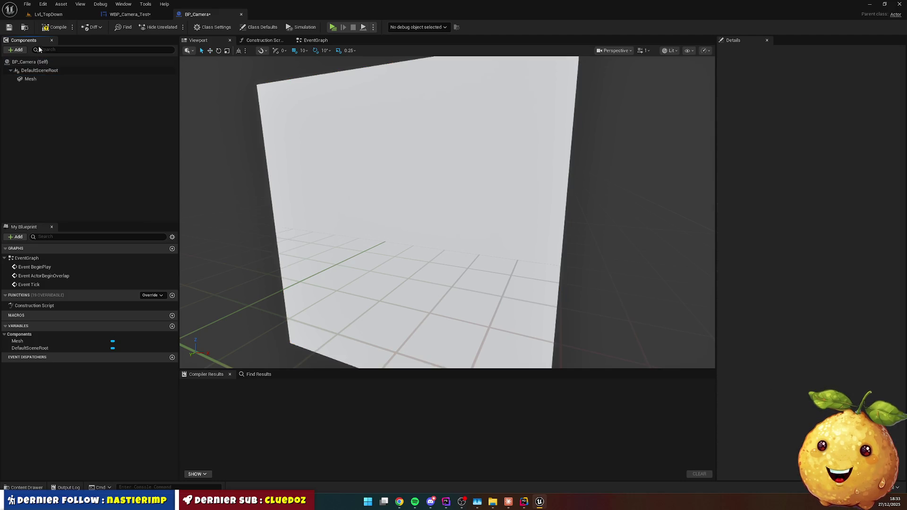
pyautogui.click(16, 50)
pyautogui.write('camera')
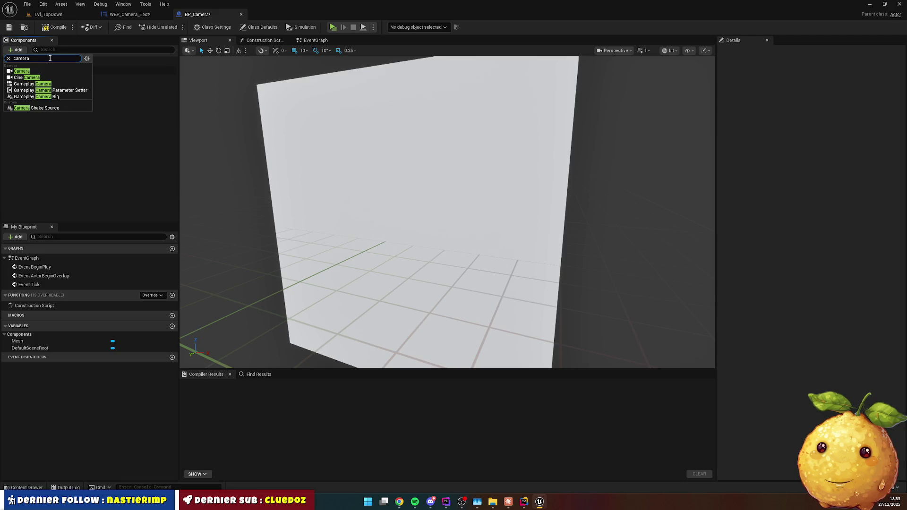
pyautogui.click(28, 71)
pyautogui.click(44, 92)
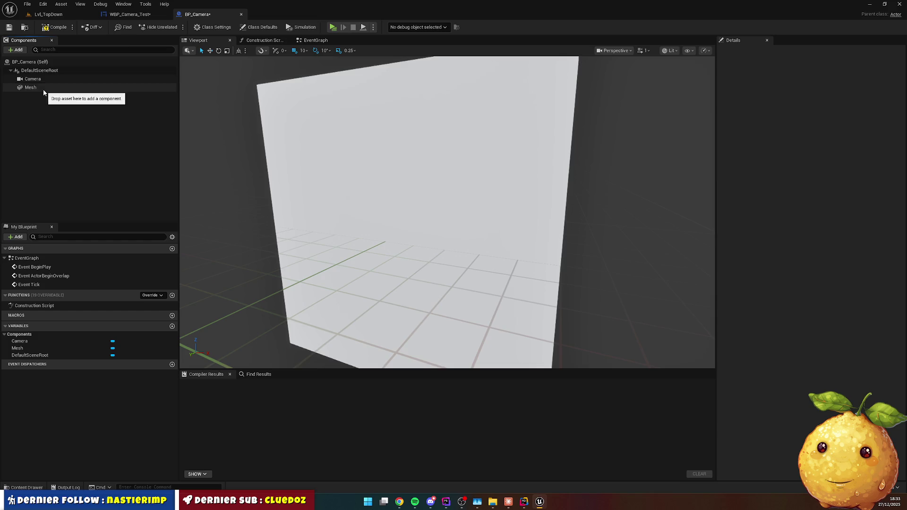
# Try out X, Y and Z scale values for the Mesh component in Details.
pyautogui.click(40, 88)
pyautogui.click(816, 139)
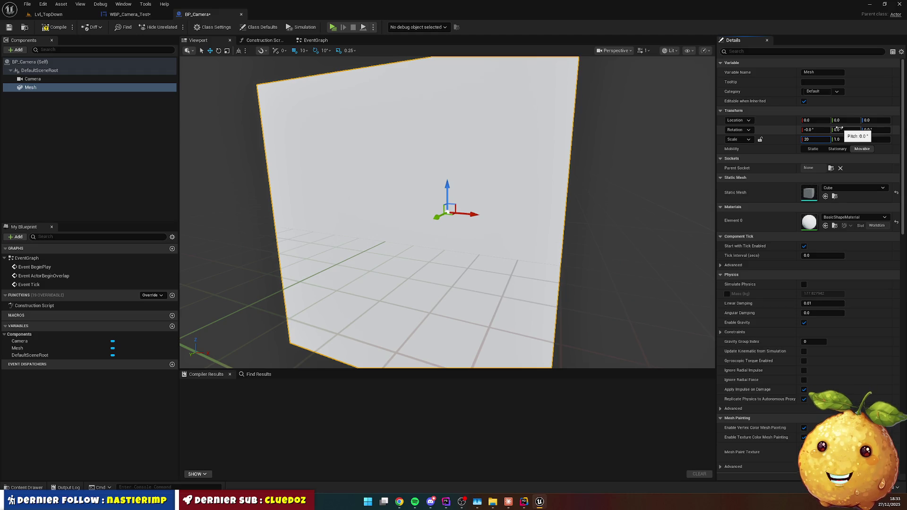
pyautogui.press('Tab')
pyautogui.write('0')
pyautogui.press('Tab')
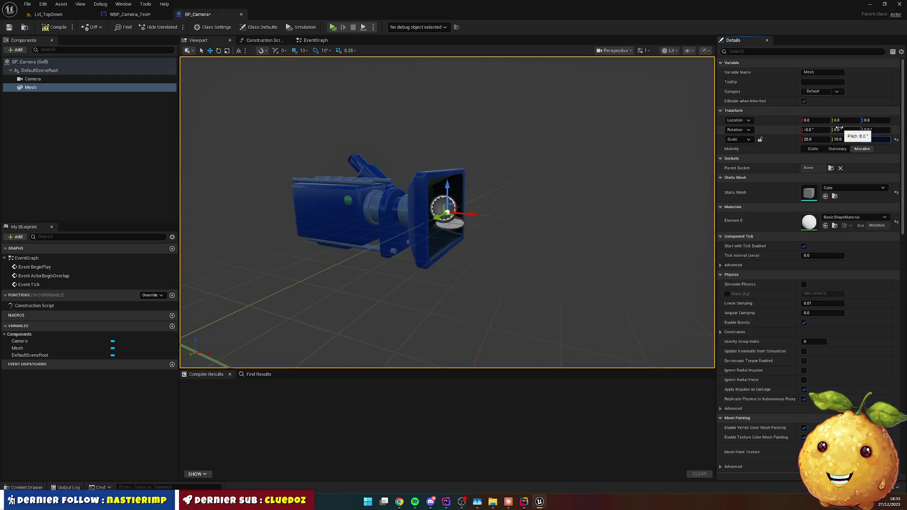
pyautogui.write('10')
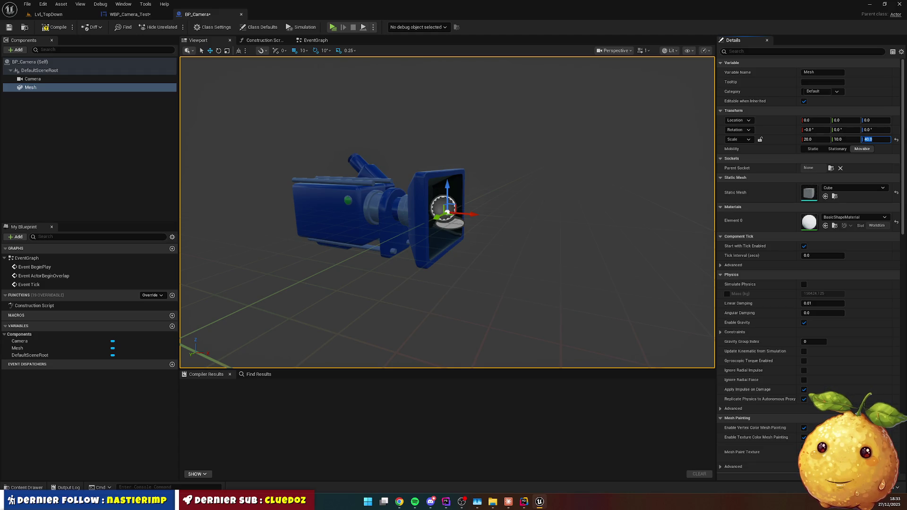
pyautogui.click(846, 139)
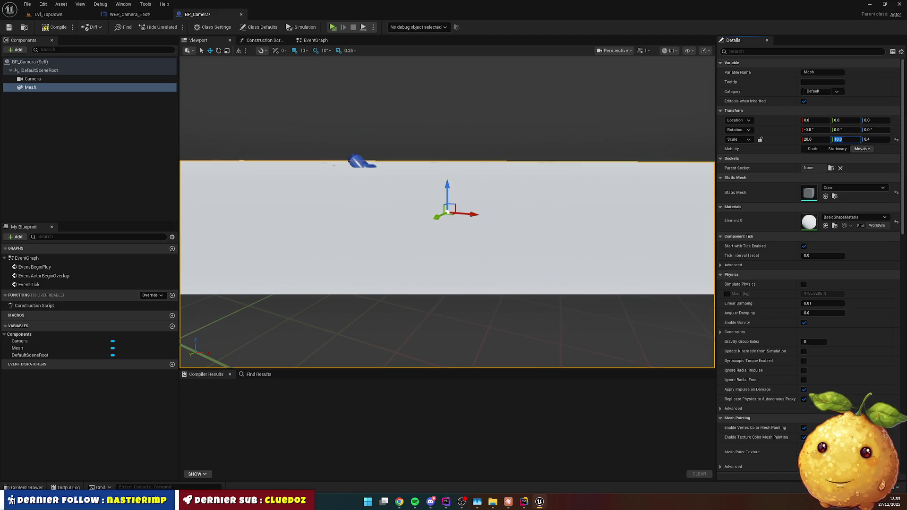
pyautogui.write('0.1')
pyautogui.hotkey('shift', 'Tab')
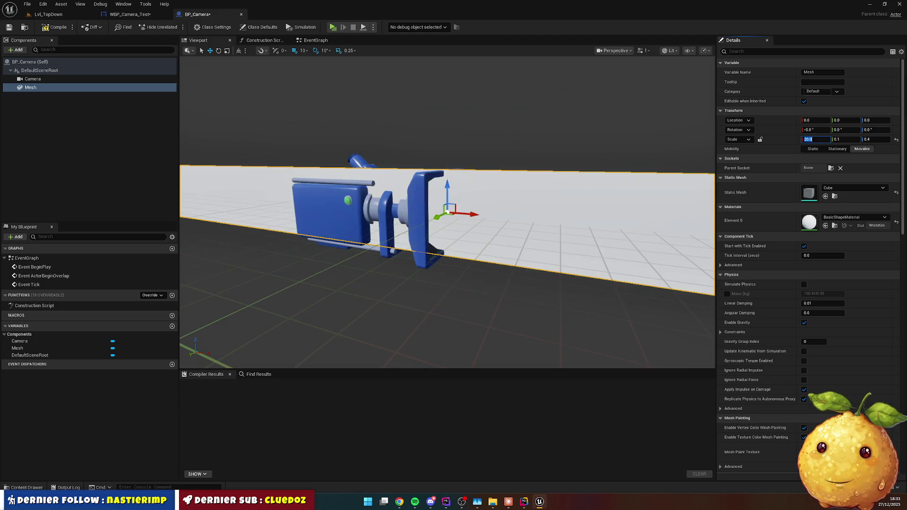
pyautogui.write('0.2')
pyautogui.press('Return')
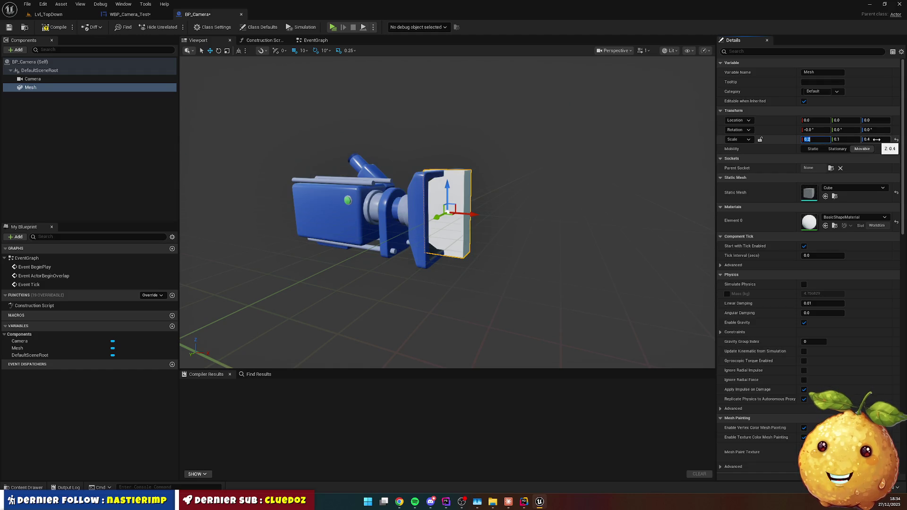
pyautogui.click(876, 139)
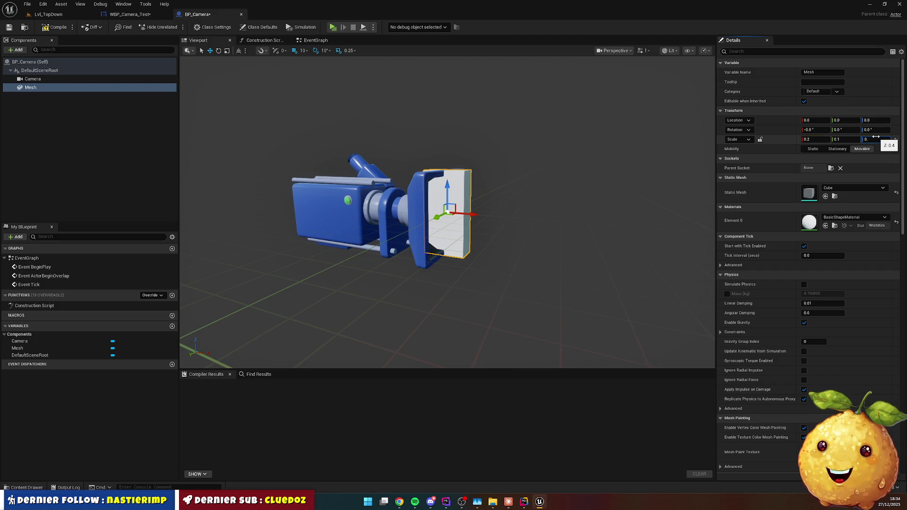
pyautogui.write('.1')
pyautogui.hotkey('shift', 'Tab')
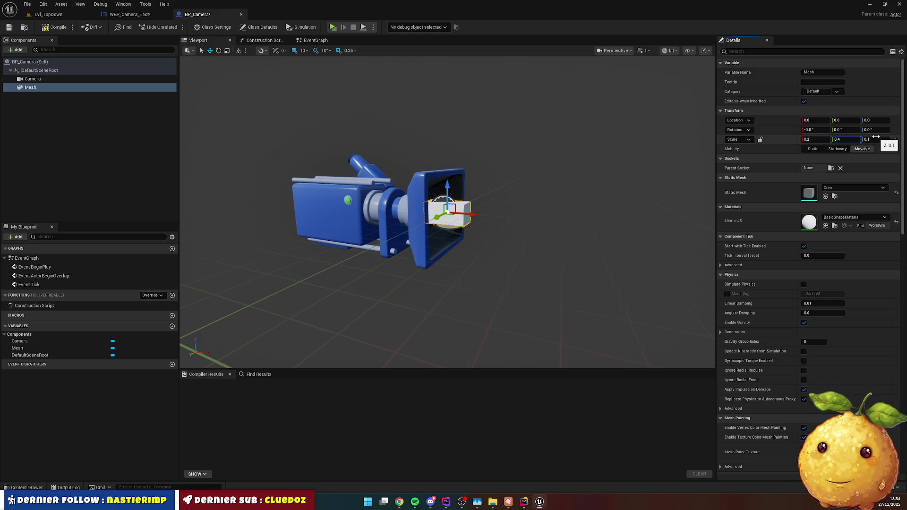
pyautogui.press('Return')
pyautogui.click(820, 139)
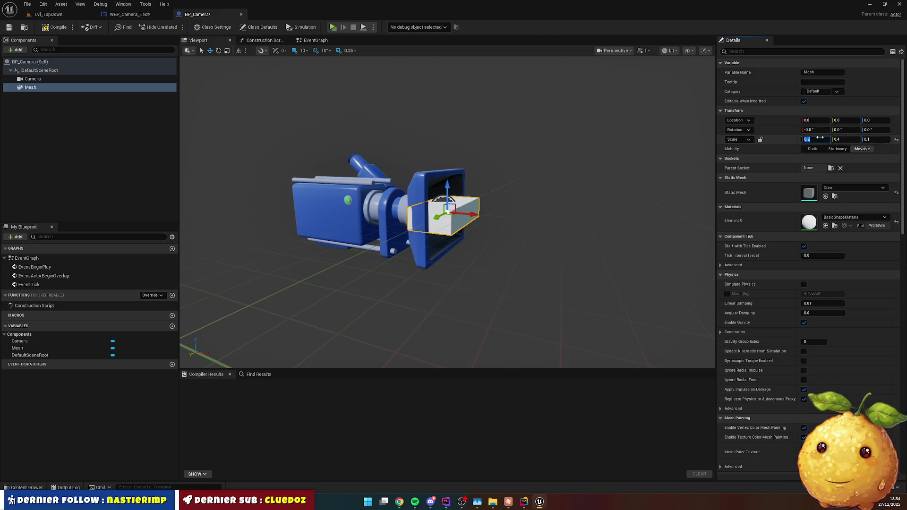
pyautogui.write('.15')
pyautogui.press('Return')
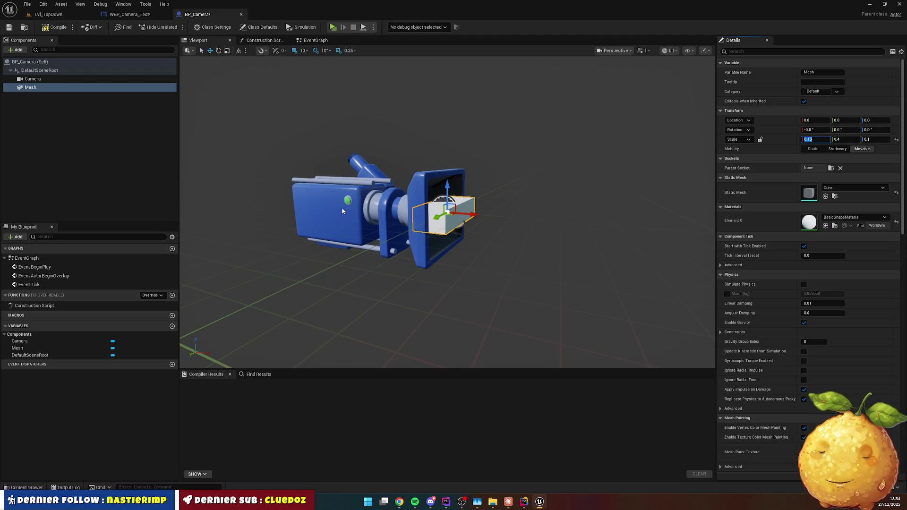
# Set Mesh scale to 0.4 × 0.15 × 0.1 and move the Camera 30 units forward on X.
pyautogui.click(368, 201)
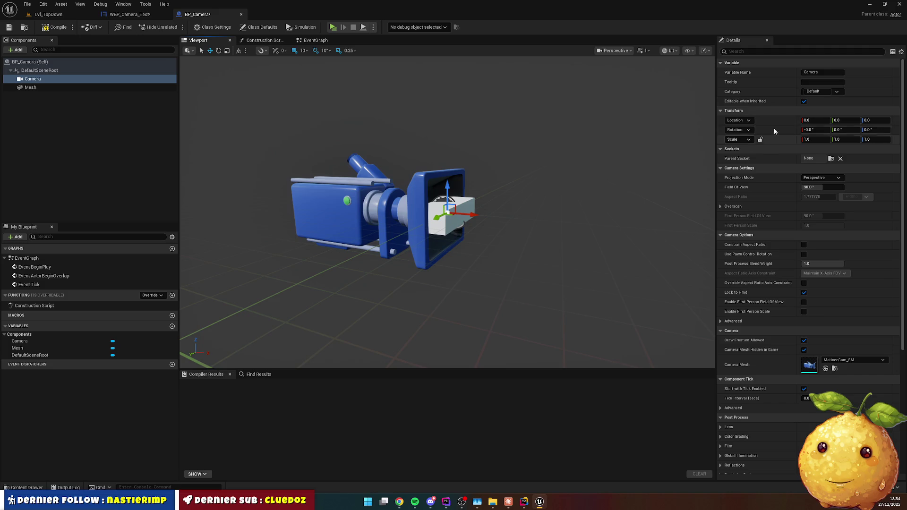
pyautogui.click(468, 202)
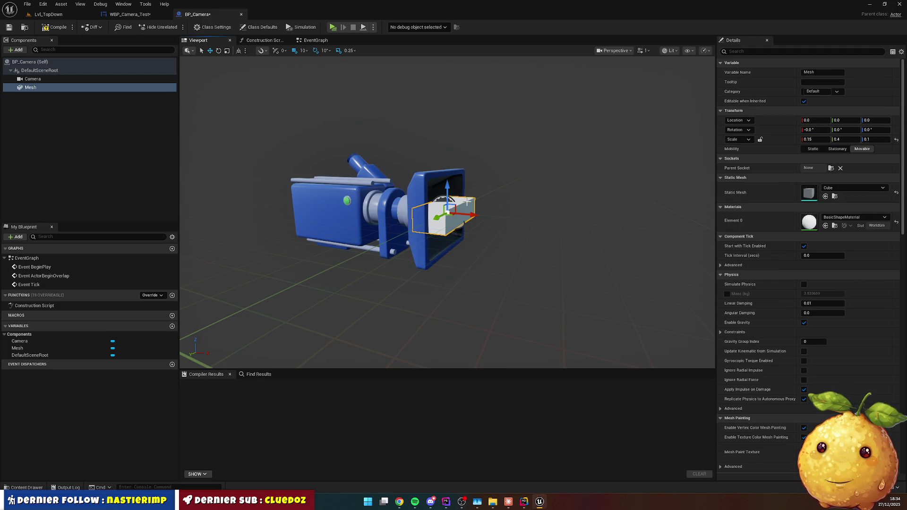
pyautogui.click(815, 139)
pyautogui.write('0.4')
pyautogui.press('Tab')
pyautogui.write('5')
pyautogui.press('Return')
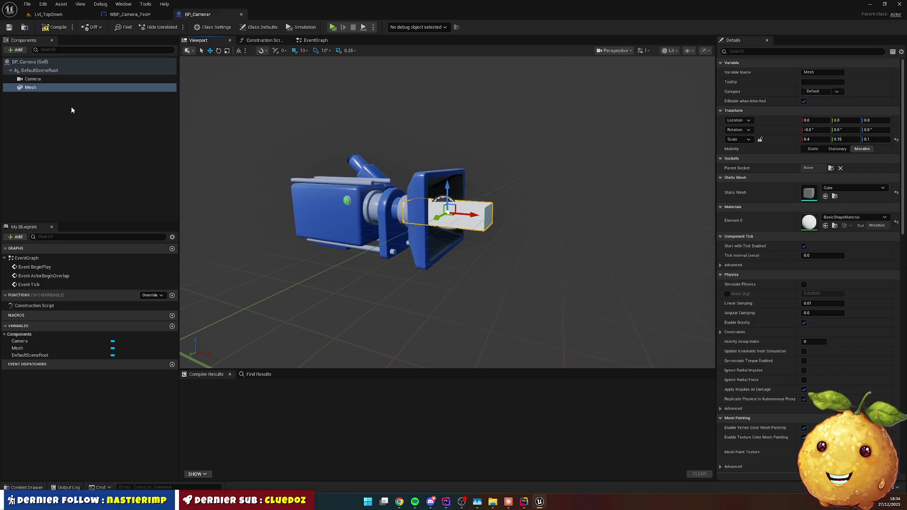
pyautogui.click(33, 79)
pyautogui.moveTo(482, 214); pyautogui.dragTo(533, 220)
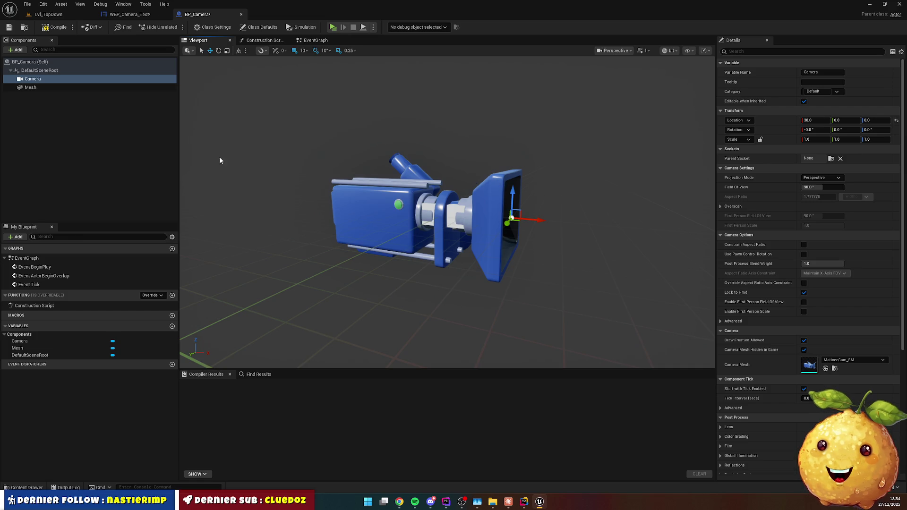
# Clear the Camera component's display mesh to None and compile BP_Camera.
pyautogui.click(740, 51)
pyautogui.write('hide')
pyautogui.hotkey('ctrl', 'a')
pyautogui.press('BackSpace')
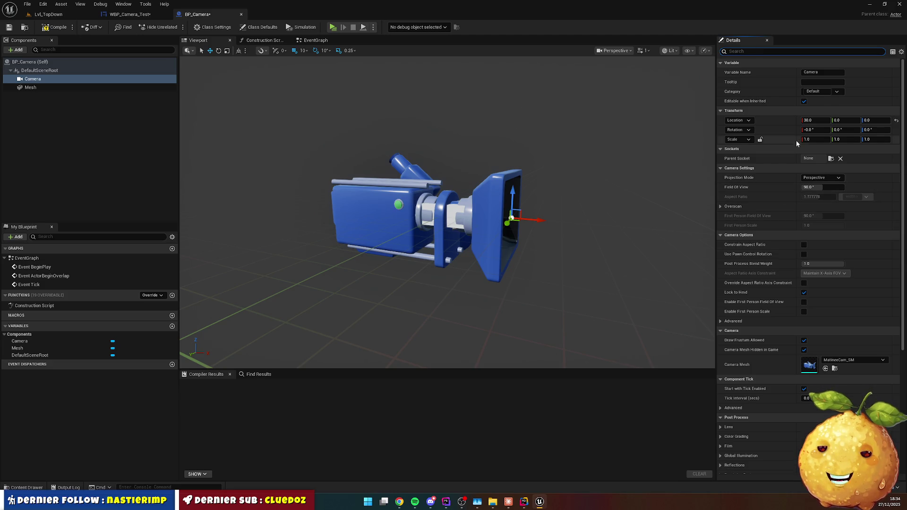
pyautogui.click(853, 363)
pyautogui.click(857, 363)
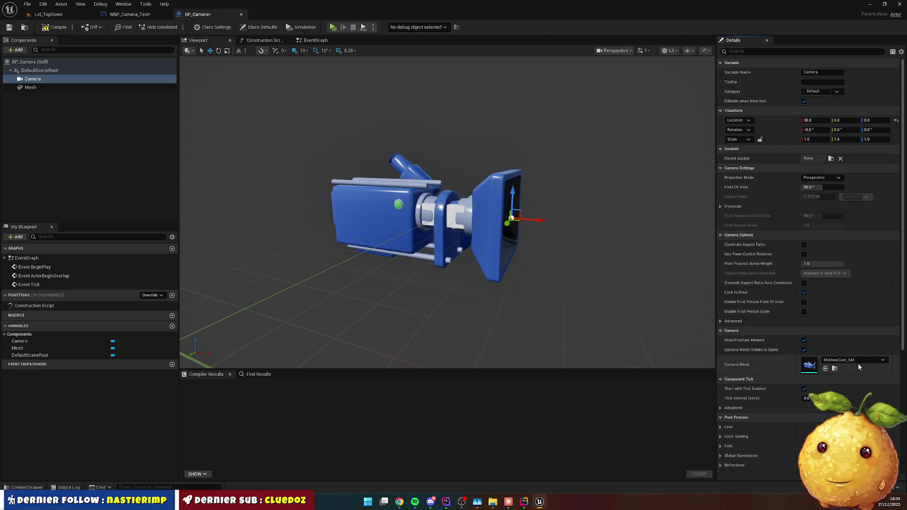
pyautogui.click(868, 360)
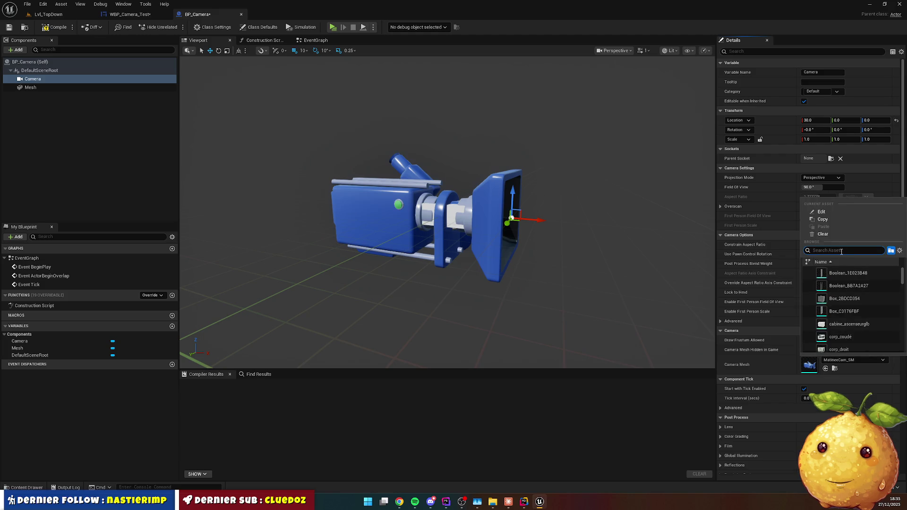
pyautogui.click(830, 235)
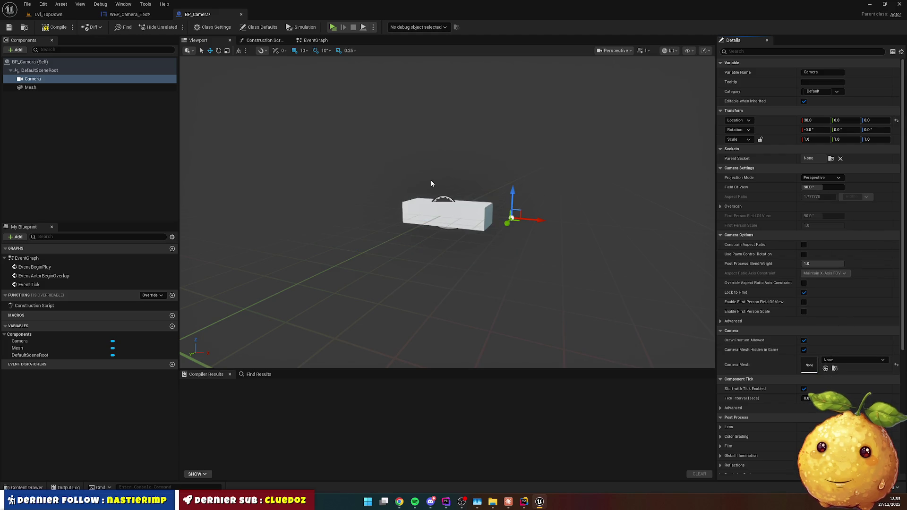
pyautogui.click(56, 27)
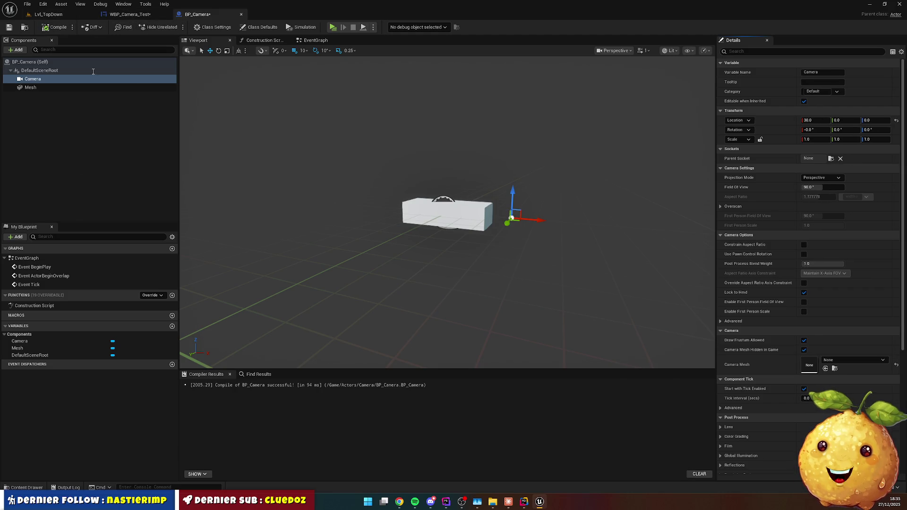
pyautogui.hotkey('ctrl', 'space')
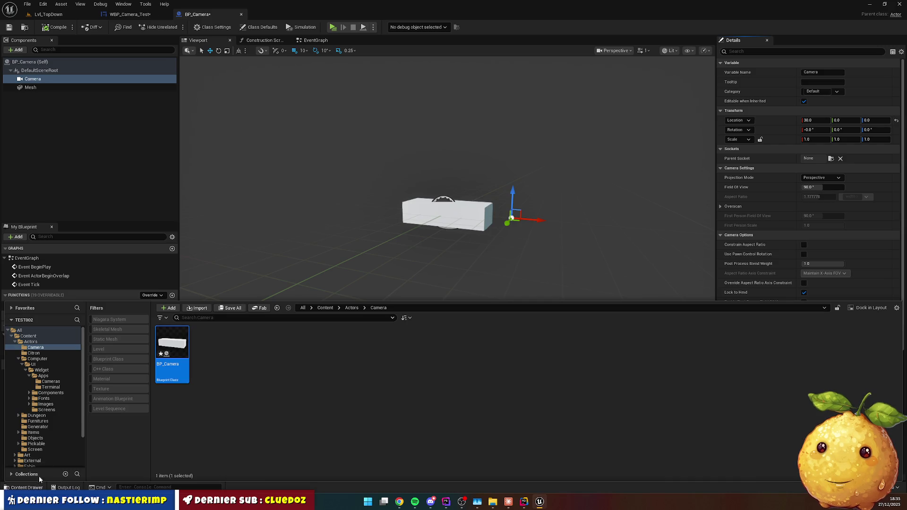
# Return to Lvl_TopDown and fly the view down onto the level floor.
pyautogui.click(48, 14)
pyautogui.scroll(2, 382, 167)
pyautogui.press('s')
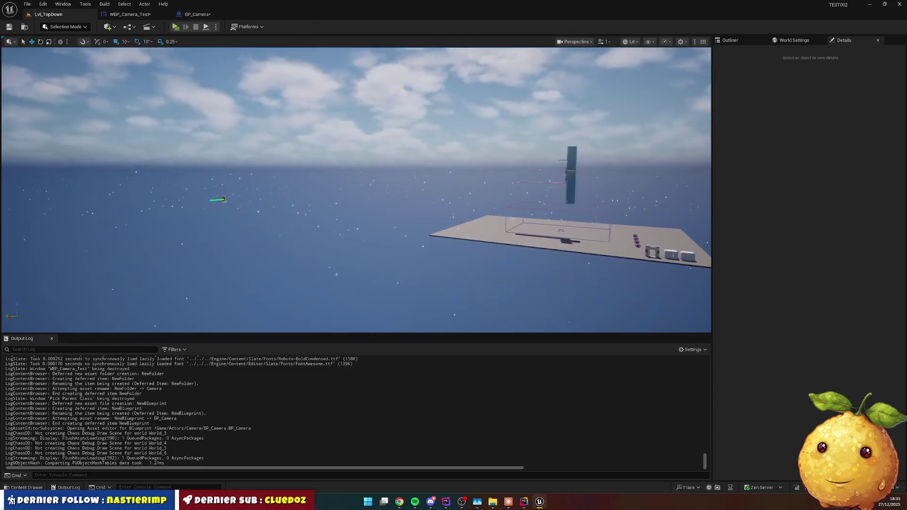
pyautogui.scroll(3, 356, 190)
pyautogui.press('w')
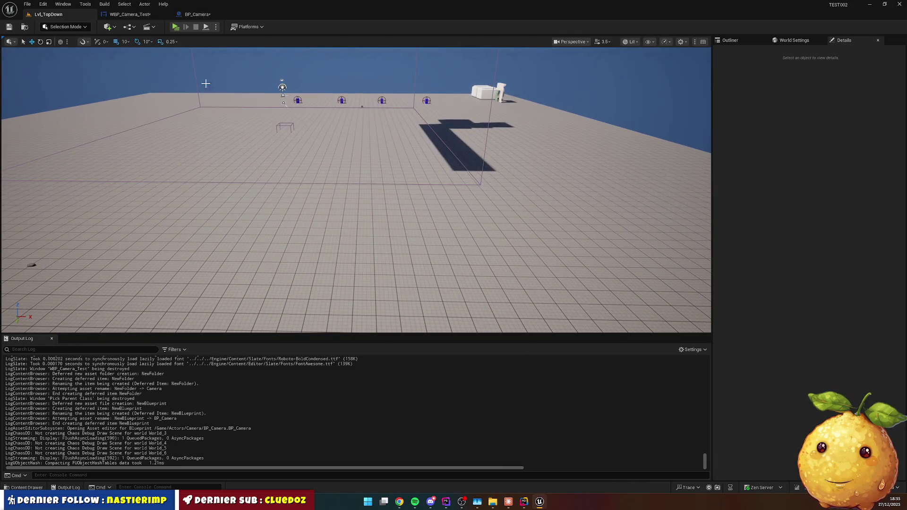
# Place a Cube from Quick Add > Shapes, replacing a sphere added by mistake.
pyautogui.click(108, 27)
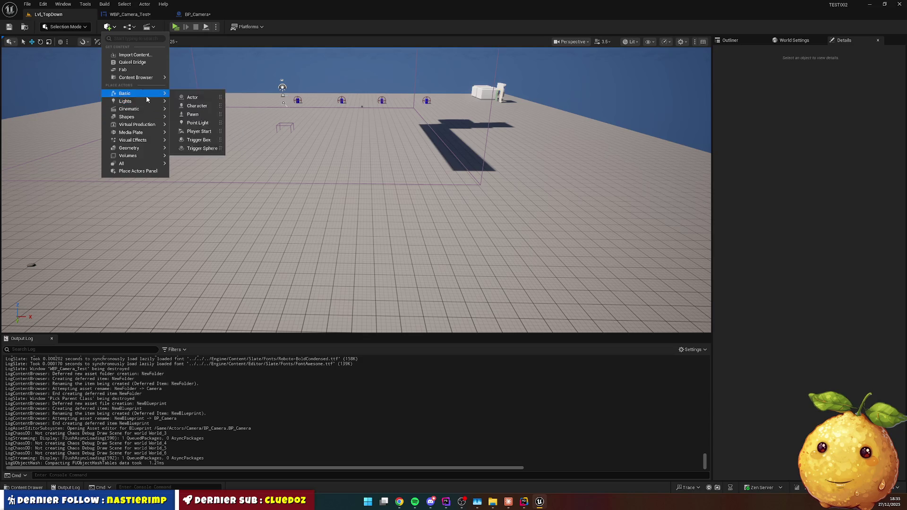
pyautogui.moveTo(150, 118)
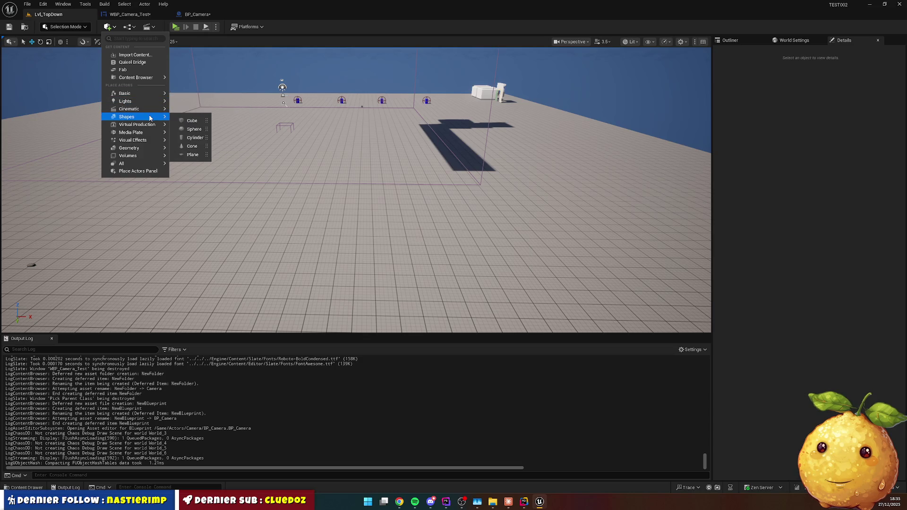
pyautogui.click(197, 127)
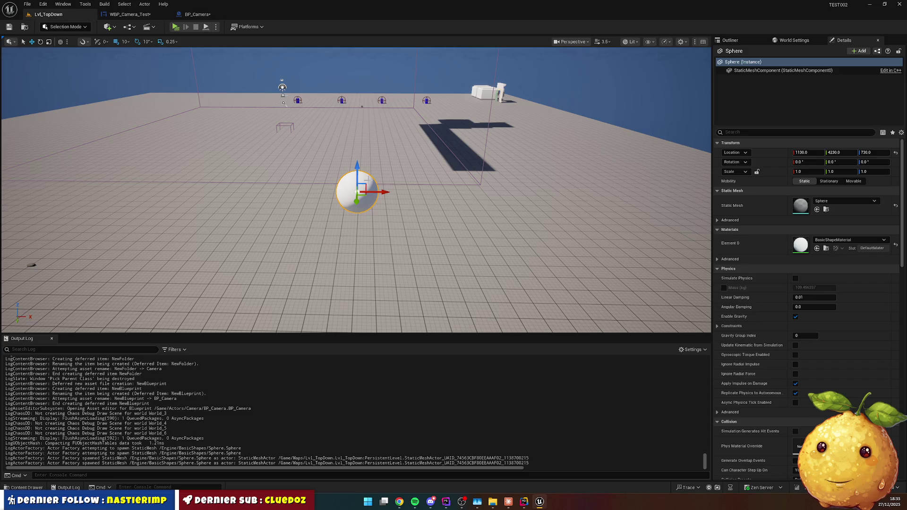
pyautogui.press('Delete')
pyautogui.rightClick(324, 189)
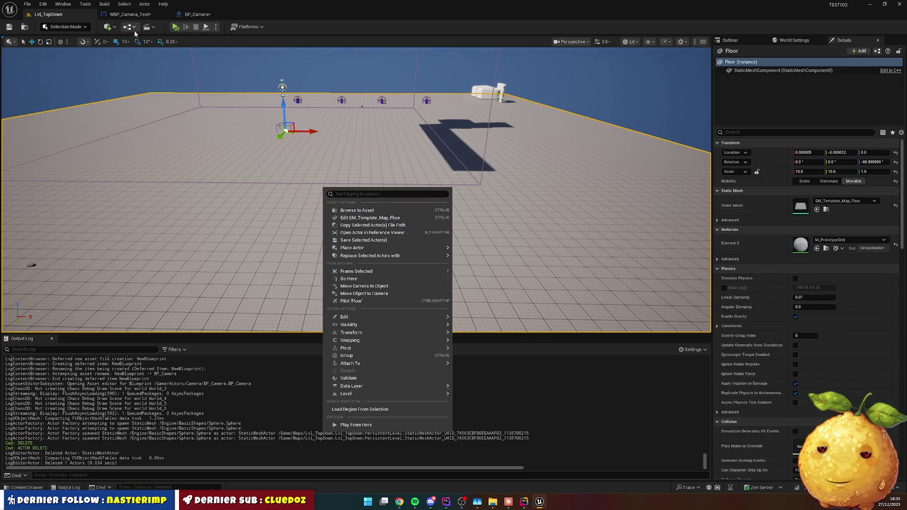
pyautogui.click(108, 27)
pyautogui.moveTo(142, 94)
pyautogui.moveTo(142, 117)
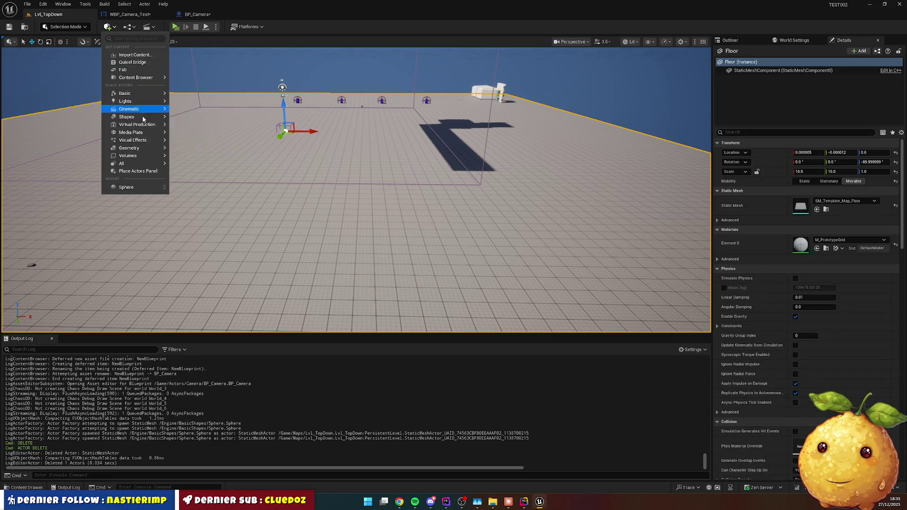
pyautogui.click(189, 121)
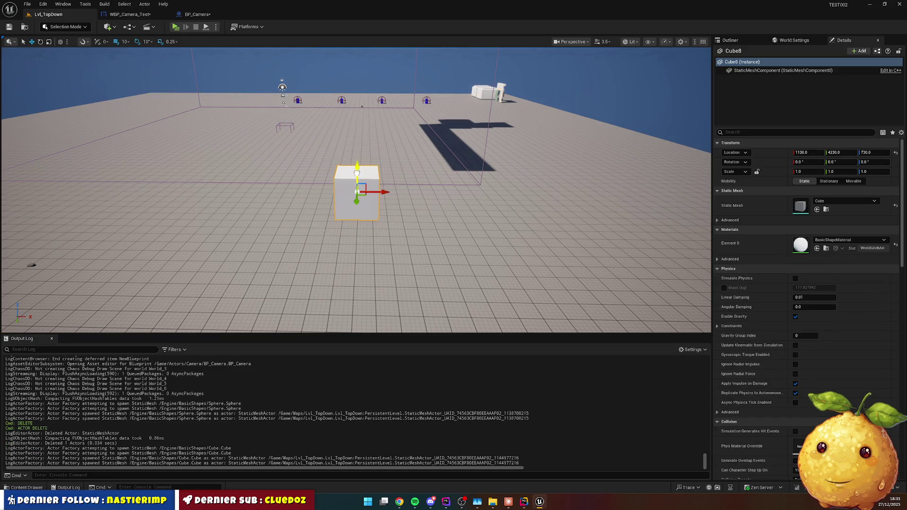
# Lower the cube, then settle its Z location at 50.
pyautogui.moveTo(357, 176); pyautogui.dragTo(357, 242)
pyautogui.click(874, 153)
pyautogui.write('0')
pyautogui.press('Return')
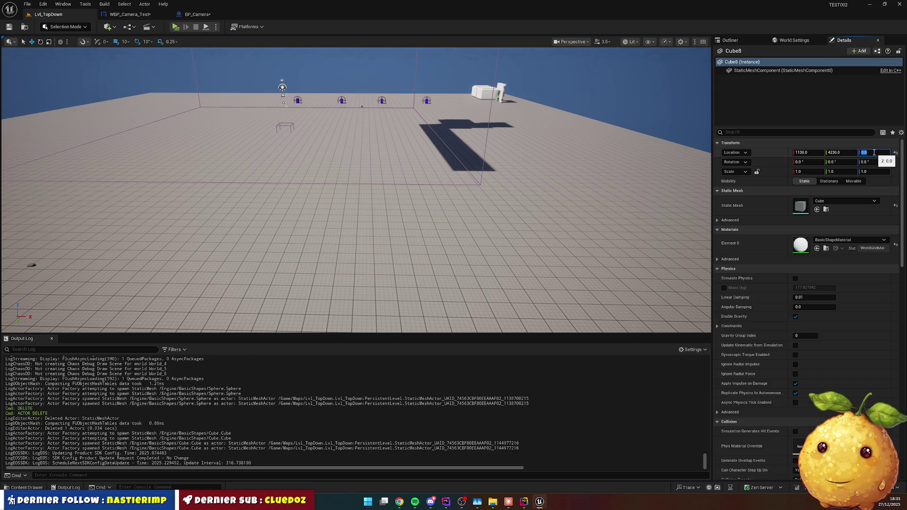
pyautogui.press('f')
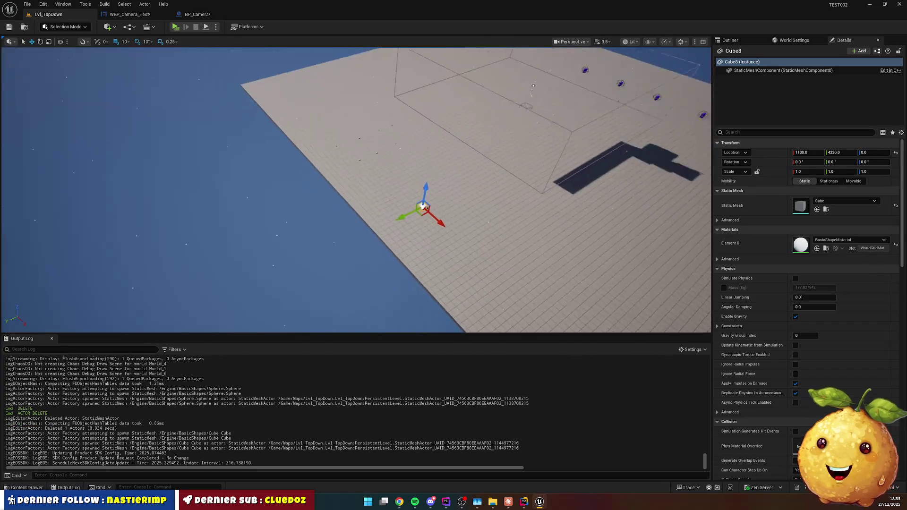
pyautogui.scroll(5, 563, 155)
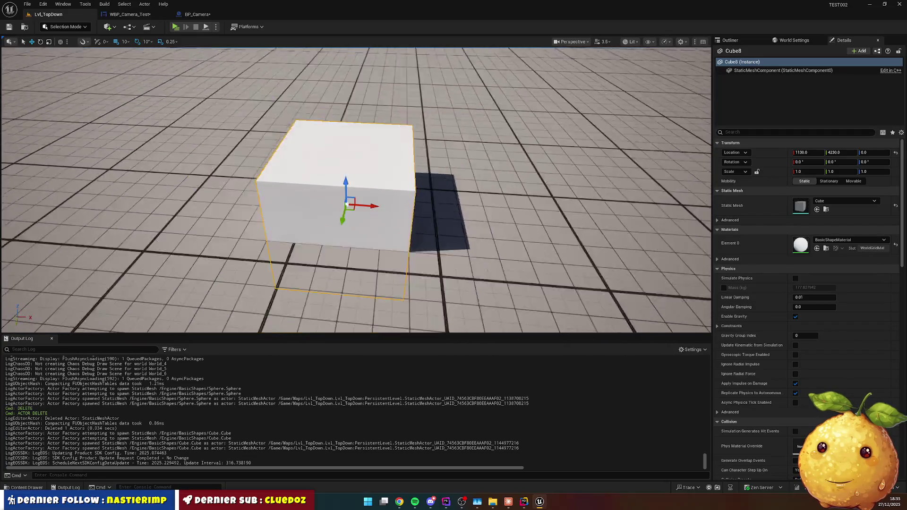
pyautogui.scroll(-5, 562, 155)
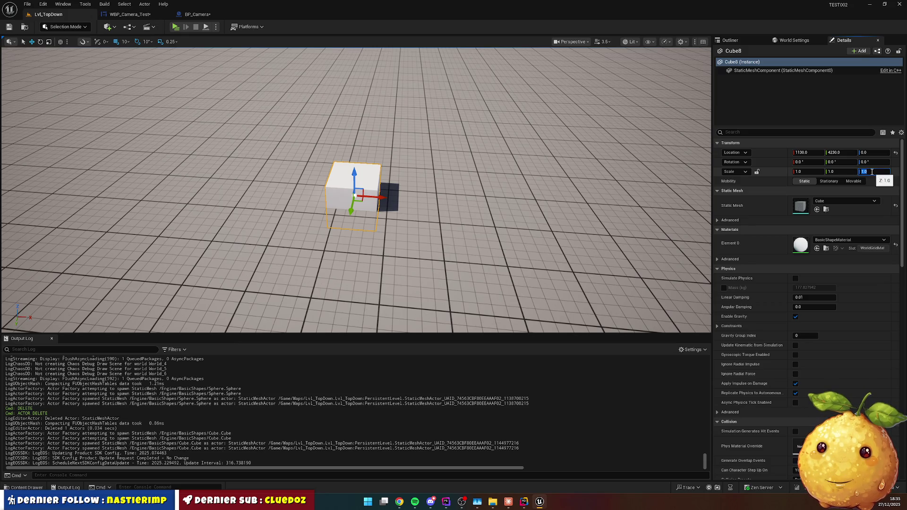
pyautogui.click(873, 153)
pyautogui.press('Return')
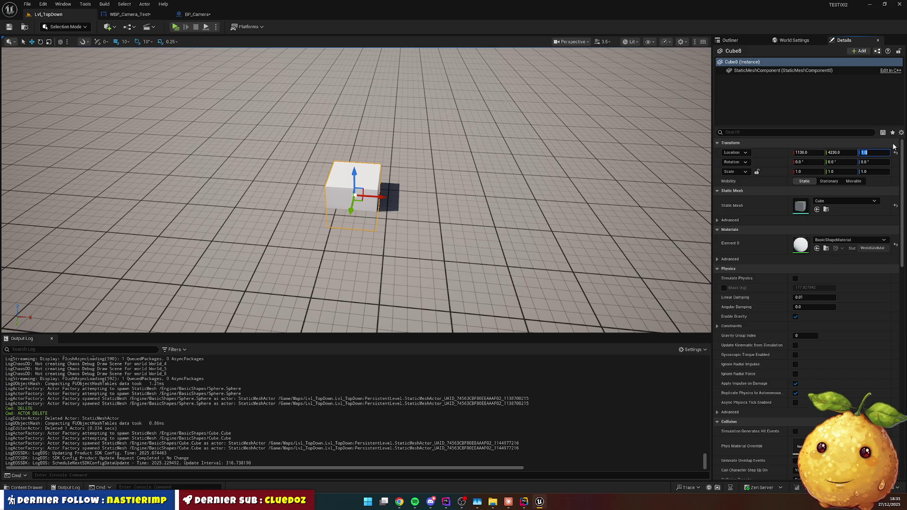
pyautogui.write('0')
pyautogui.press('Return')
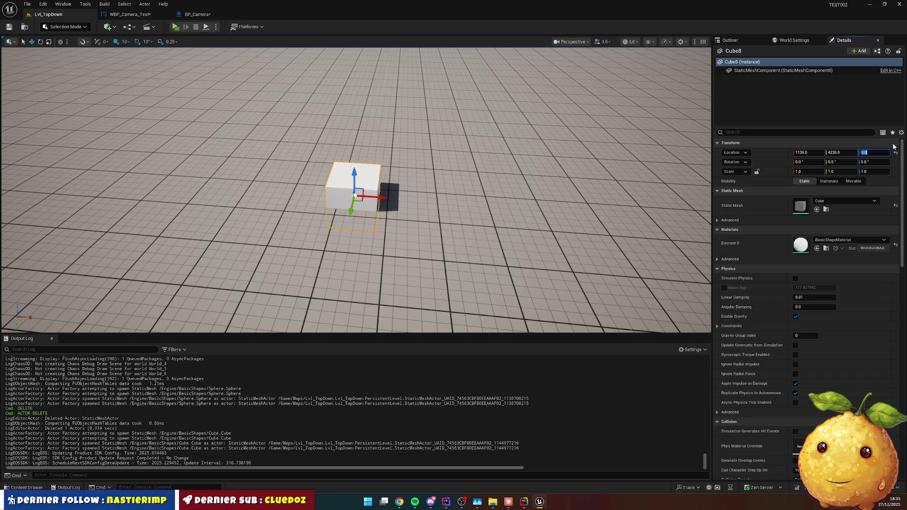
pyautogui.write('0')
pyautogui.press('Return')
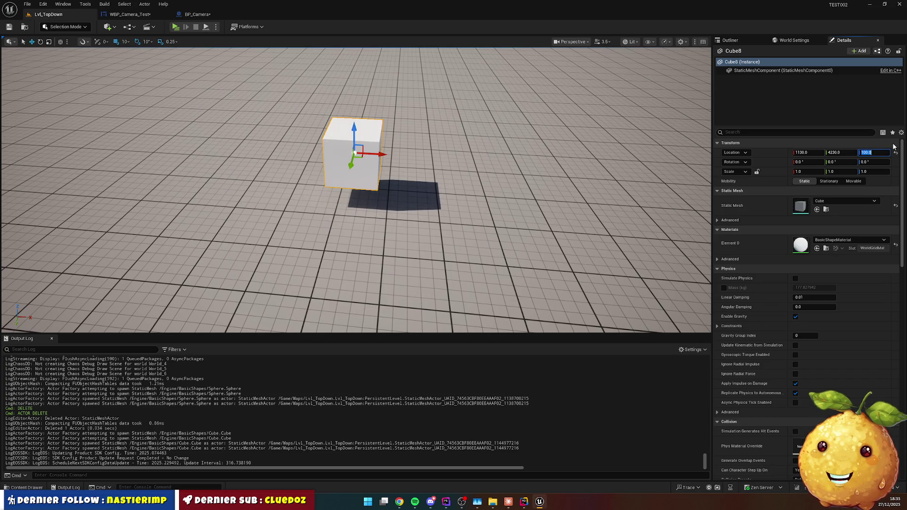
pyautogui.write('0')
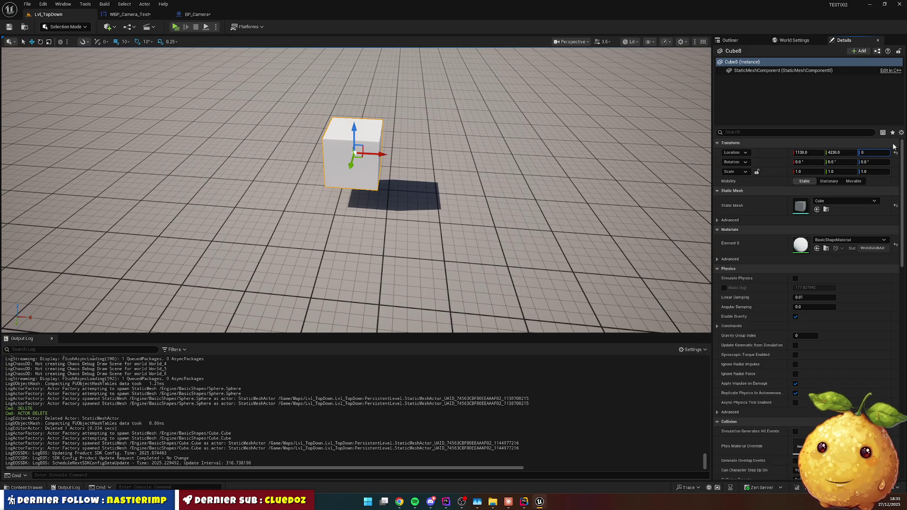
pyautogui.write('50')
pyautogui.press('Return')
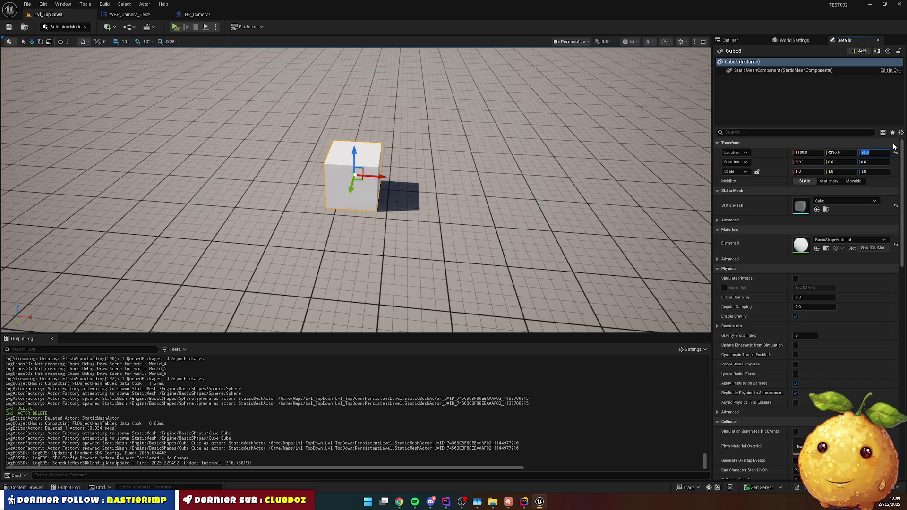
# Scale the cube four times taller and slide it back into place as a wall.
pyautogui.click(383, 174)
pyautogui.click(383, 174)
pyautogui.hotkey('ctrl', 'z')
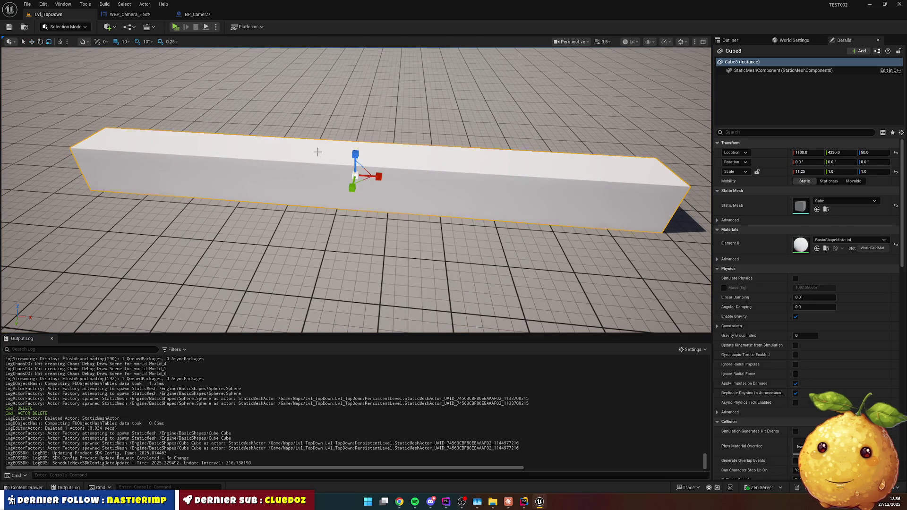
pyautogui.moveTo(355, 163); pyautogui.dragTo(343, 63)
pyautogui.press('w')
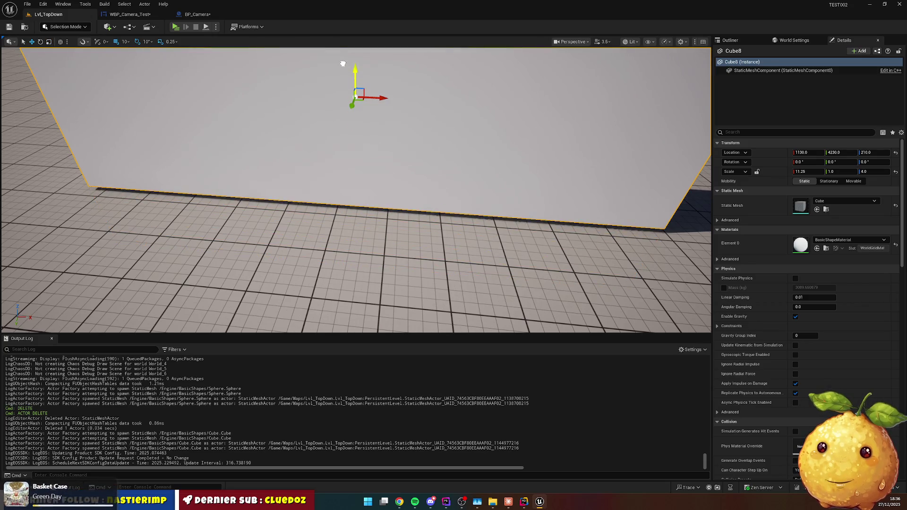
pyautogui.moveTo(357, 94); pyautogui.dragTo(375, 50)
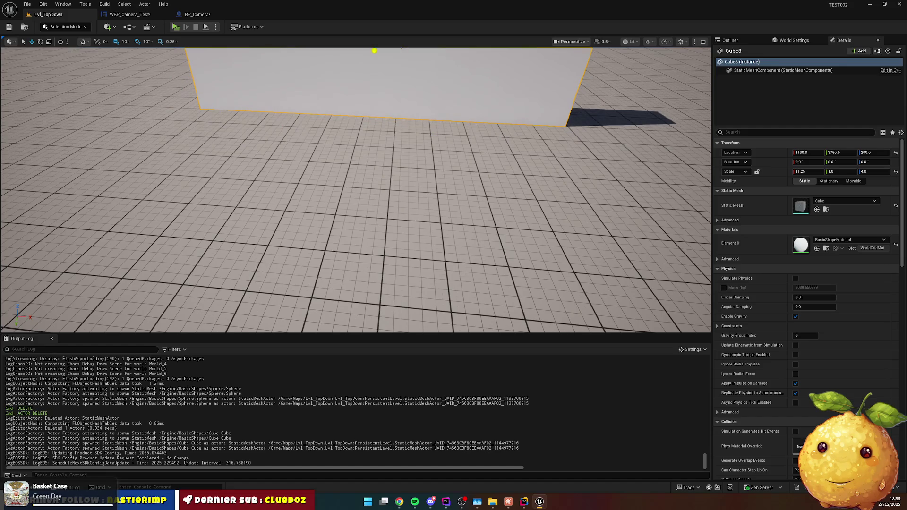
pyautogui.press('f')
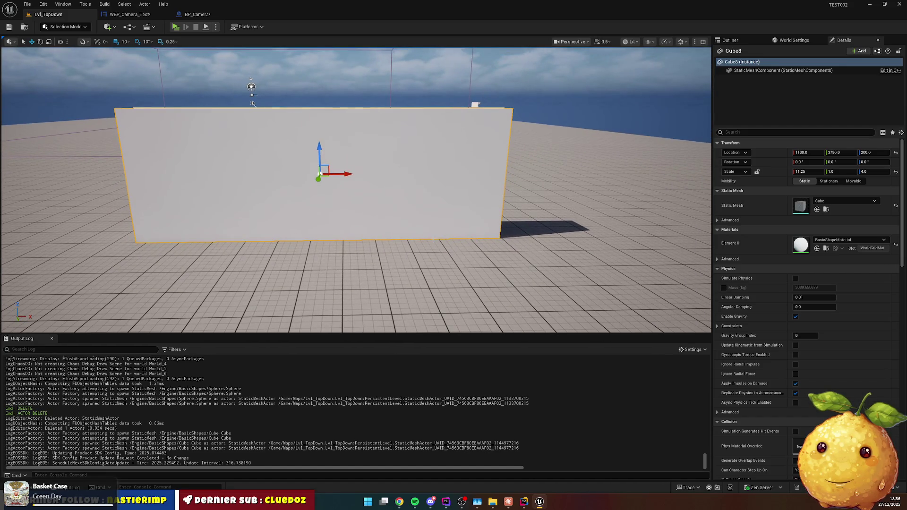
pyautogui.click(434, 278)
# Drag BP_Camera from the content browser beside the wall and rotate it about 80° on Z.
pyautogui.hotkey('ctrl', 'space')
pyautogui.moveTo(172, 274)
pyautogui.mouseDown()
pyautogui.moveTo(263, 265)
pyautogui.moveTo(493, 126)
pyautogui.moveTo(381, 181)
pyautogui.moveTo(402, 183)
pyautogui.moveTo(382, 178)
pyautogui.mouseUp()
pyautogui.press('e')
pyautogui.press('w')
pyautogui.press('w')
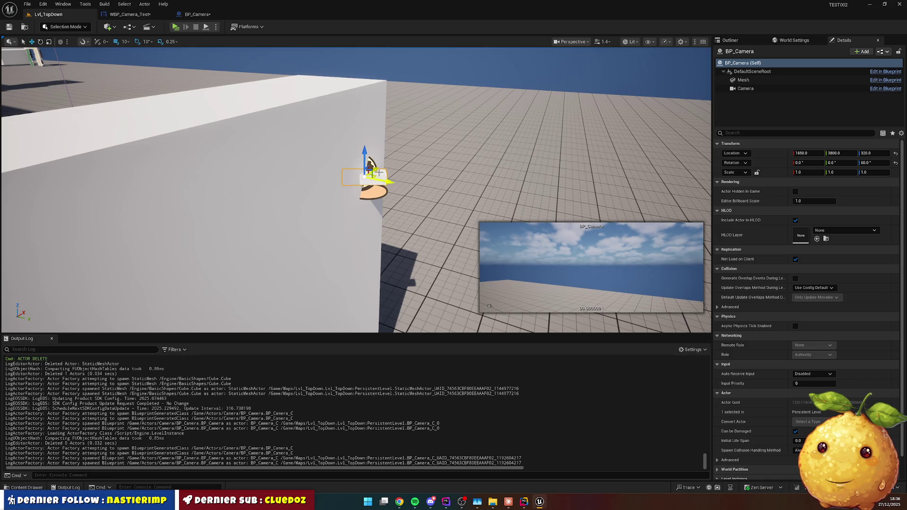
# Move BP_Camera to 1710, 3820, 380, tilt it about 13.6° down, then open the Content Drawer.
pyautogui.moveTo(383, 180)
pyautogui.mouseDown()
pyautogui.moveTo(401, 181)
pyautogui.moveTo(414, 163)
pyautogui.moveTo(424, 168)
pyautogui.moveTo(403, 80)
pyautogui.mouseUp()
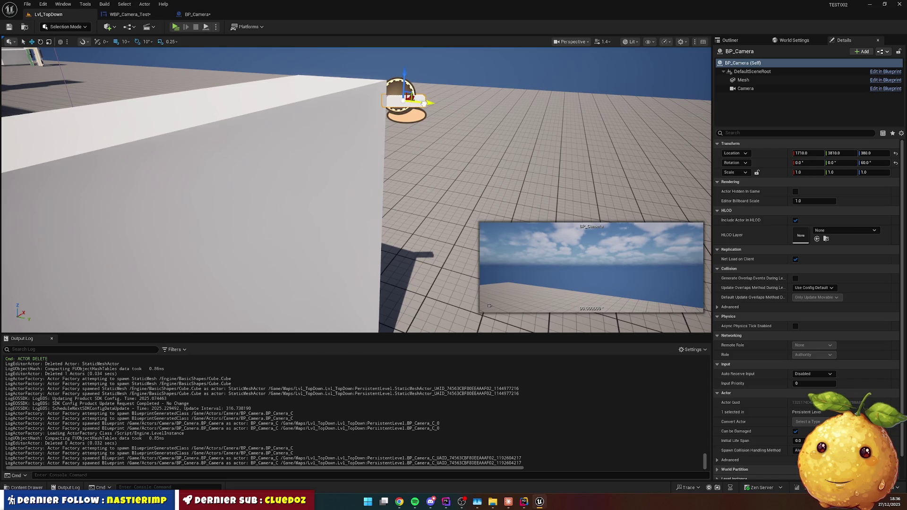
pyautogui.click(444, 116)
pyautogui.click(430, 100)
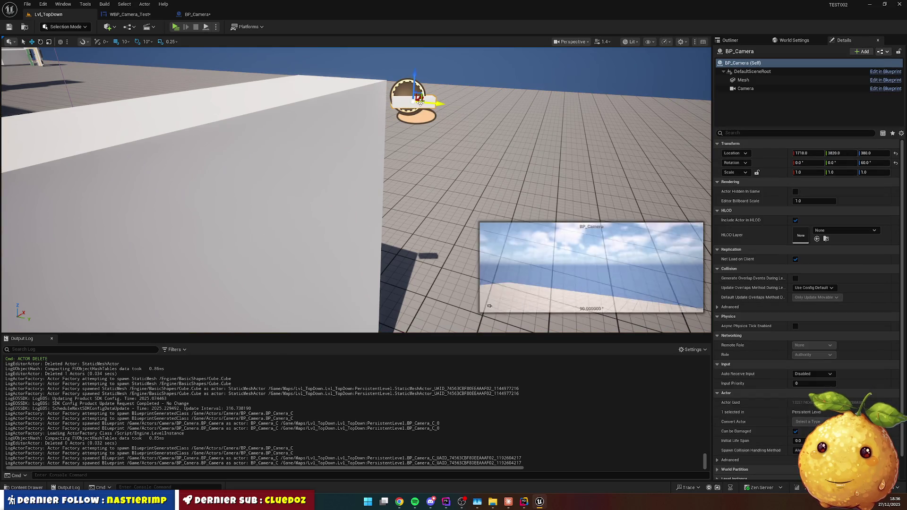
pyautogui.press('e')
pyautogui.moveTo(442, 87)
pyautogui.mouseDown()
pyautogui.moveTo(461, 115)
pyautogui.moveTo(511, 118)
pyautogui.moveTo(415, 106)
pyautogui.moveTo(435, 111)
pyautogui.moveTo(411, 122)
pyautogui.moveTo(411, 135)
pyautogui.moveTo(478, 145)
pyautogui.moveTo(554, 283)
pyautogui.mouseUp()
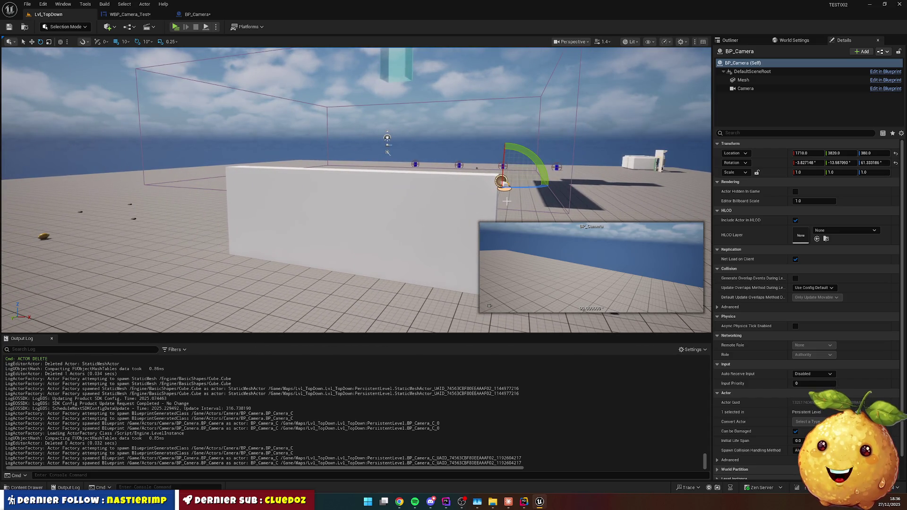
pyautogui.click(383, 293)
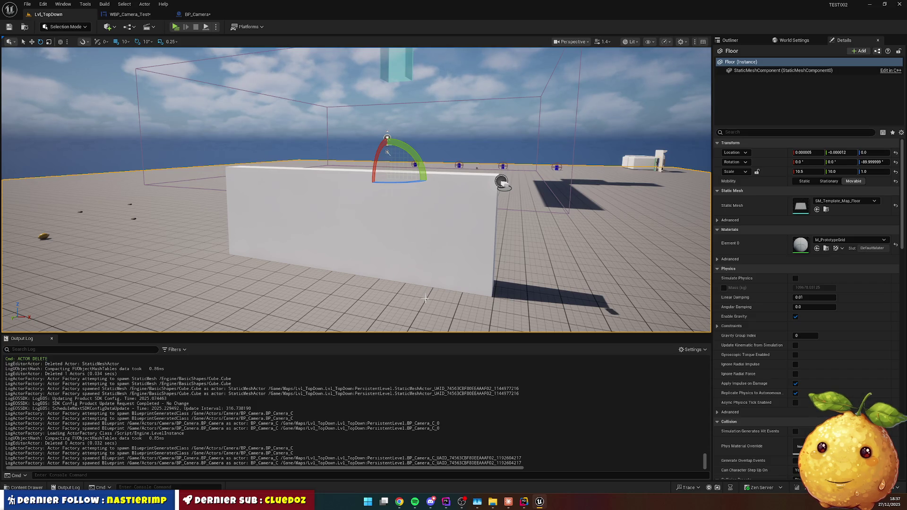
pyautogui.click(27, 487)
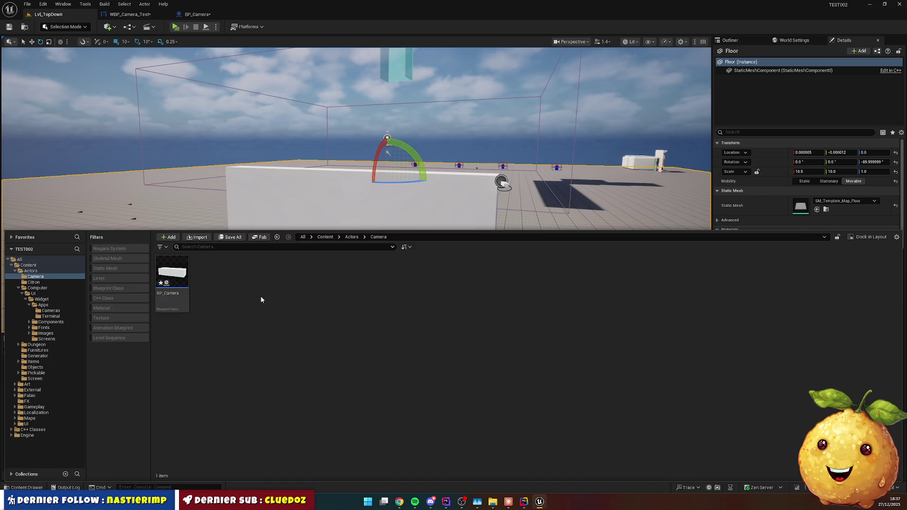
# Browse Actors > Furnitures, back out, then Computer > UI, and reselect BP_Camera in the level.
pyautogui.click(352, 237)
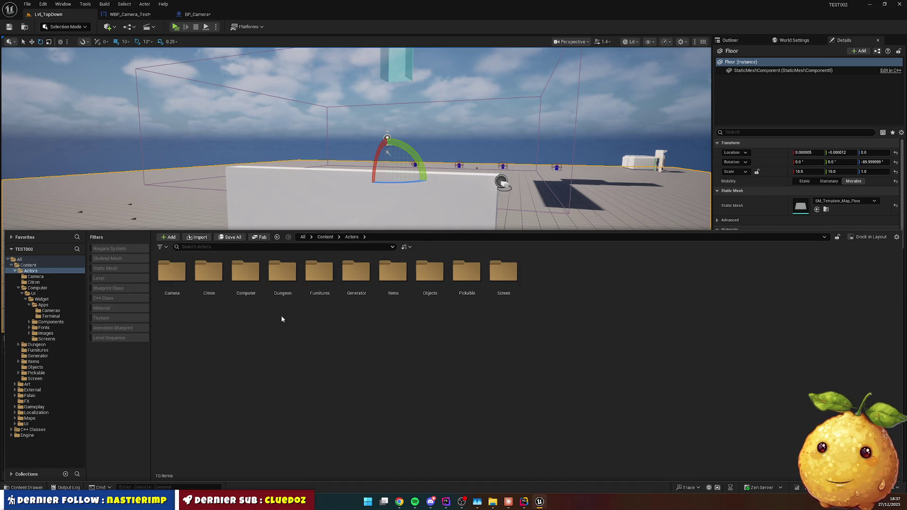
pyautogui.doubleClick(324, 276)
pyautogui.hotkey('alt', 'Left')
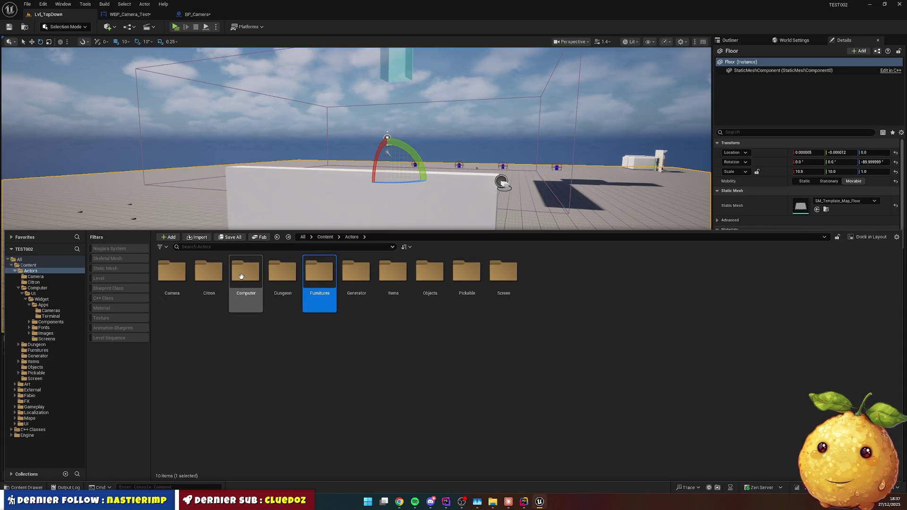
pyautogui.doubleClick(239, 276)
pyautogui.doubleClick(172, 271)
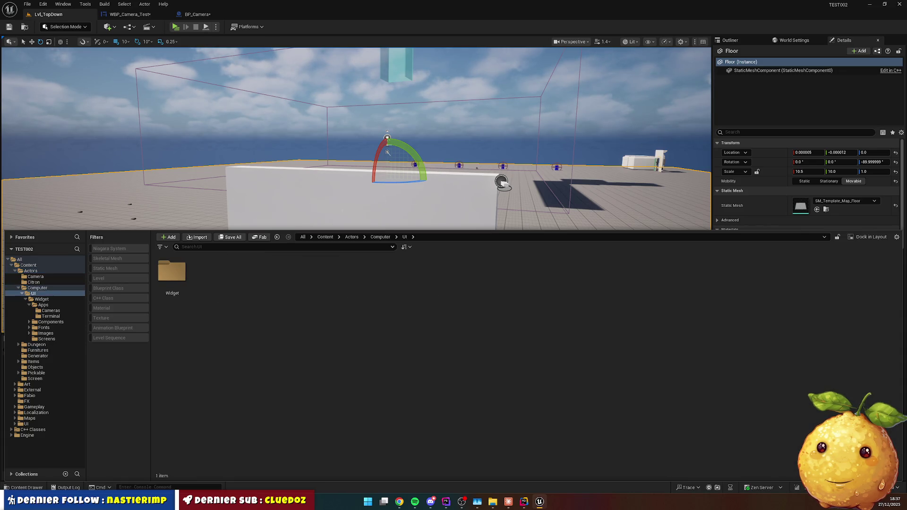
pyautogui.moveTo(502, 183); pyautogui.dragTo(501, 182)
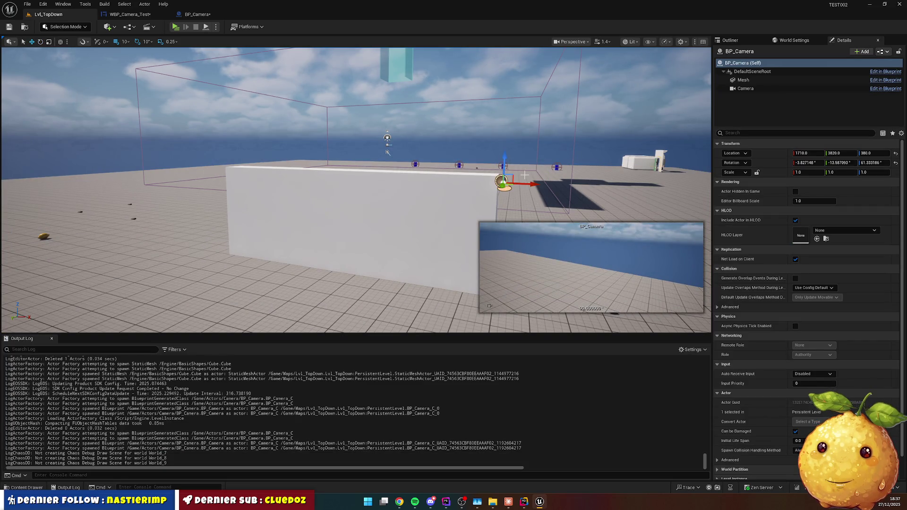
# Add a Tags entry with the value 'test' to BP_Camera.
pyautogui.click(755, 133)
pyautogui.write('tag')
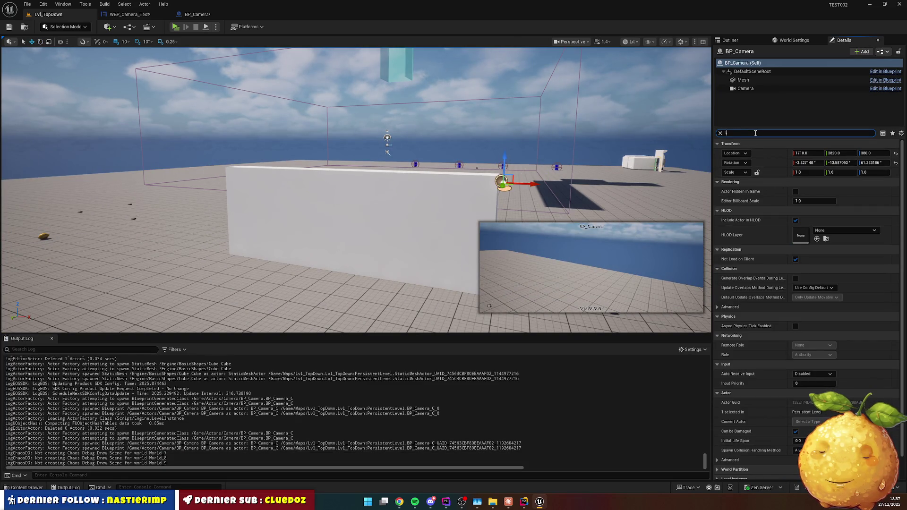
pyautogui.click(841, 163)
pyautogui.click(811, 173)
pyautogui.write('test$')
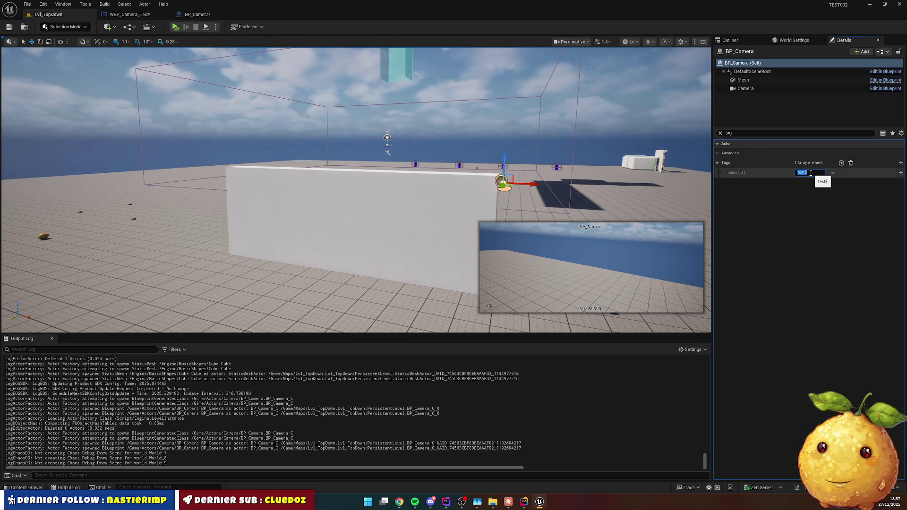
# Open WBP_Camera_Test from the Widget > Apps > Cameras folder.
pyautogui.click(367, 296)
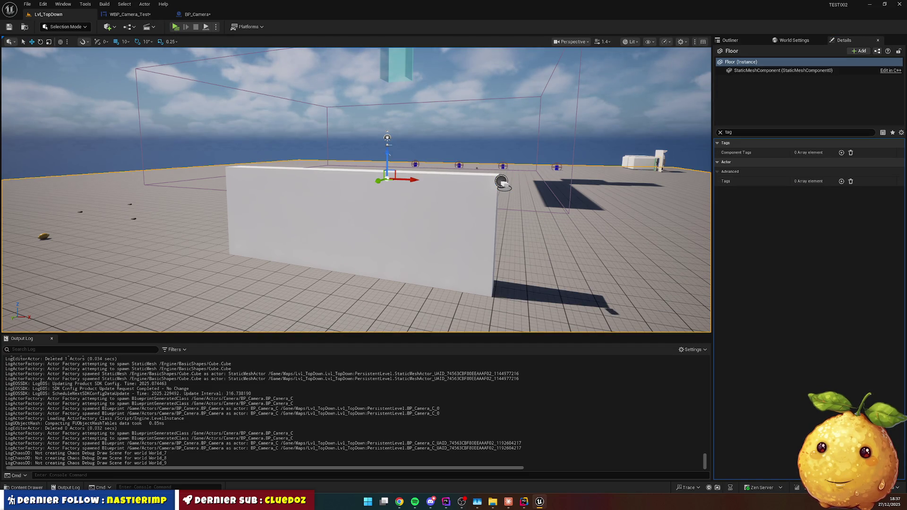
pyautogui.click(26, 488)
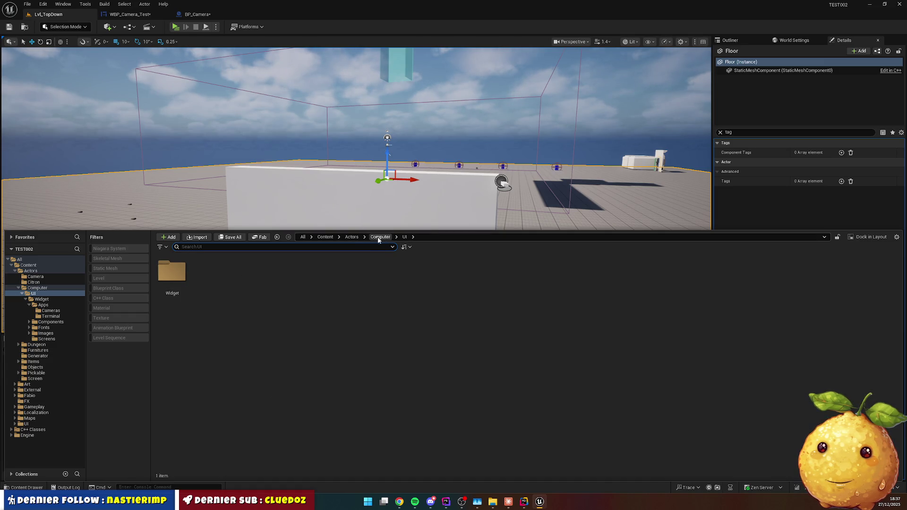
pyautogui.doubleClick(173, 273)
pyautogui.doubleClick(173, 275)
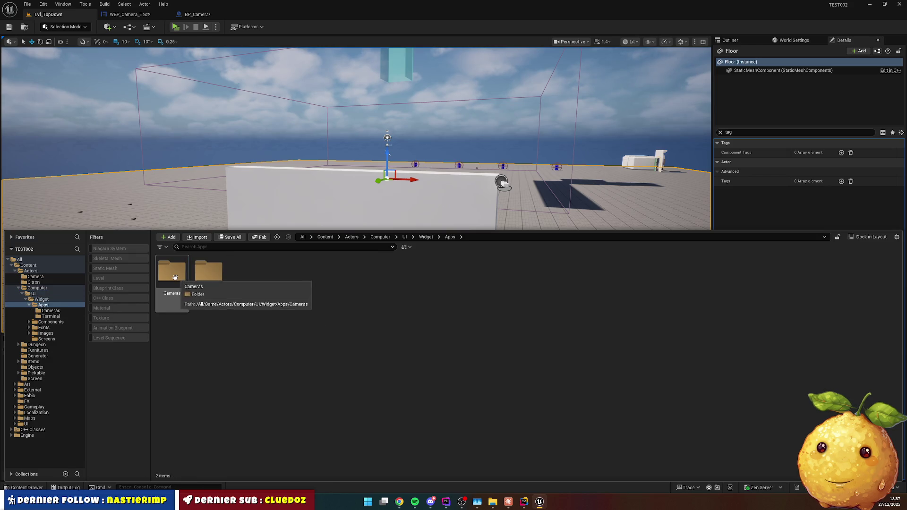
pyautogui.doubleClick(175, 277)
pyautogui.doubleClick(172, 273)
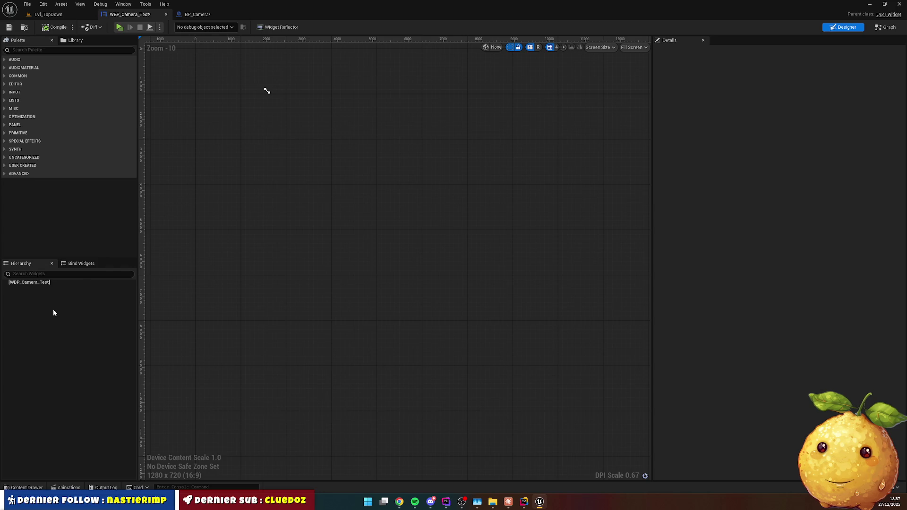
# Drop an Image widget from the Palette onto the WBP_Camera_Test canvas, then go to Graph.
pyautogui.click(48, 49)
pyautogui.write('image')
pyautogui.moveTo(29, 69)
pyautogui.mouseDown()
pyautogui.moveTo(43, 295)
pyautogui.moveTo(265, 251)
pyautogui.moveTo(299, 210)
pyautogui.mouseUp()
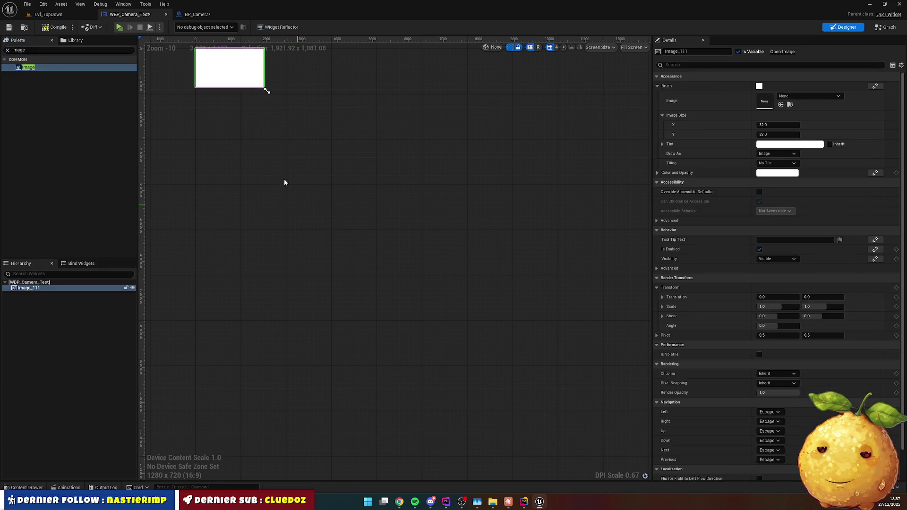
pyautogui.press('Home')
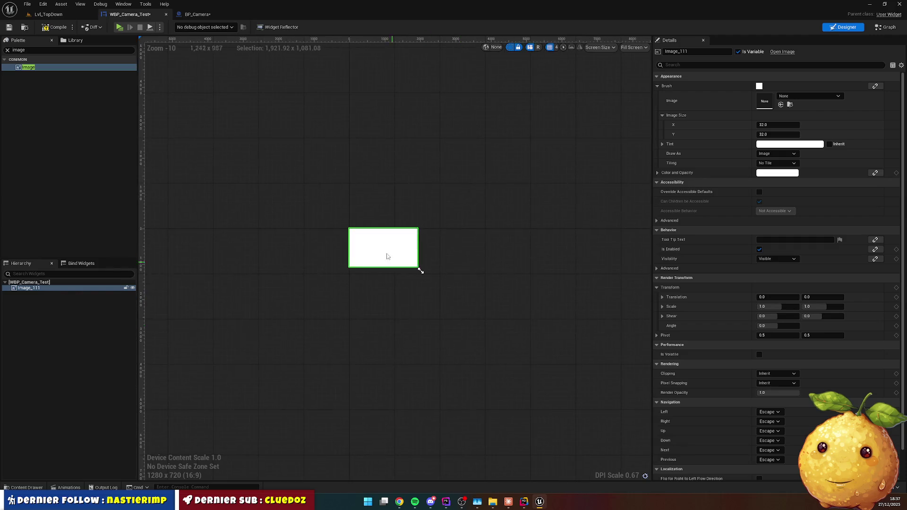
pyautogui.scroll(6, 420, 271)
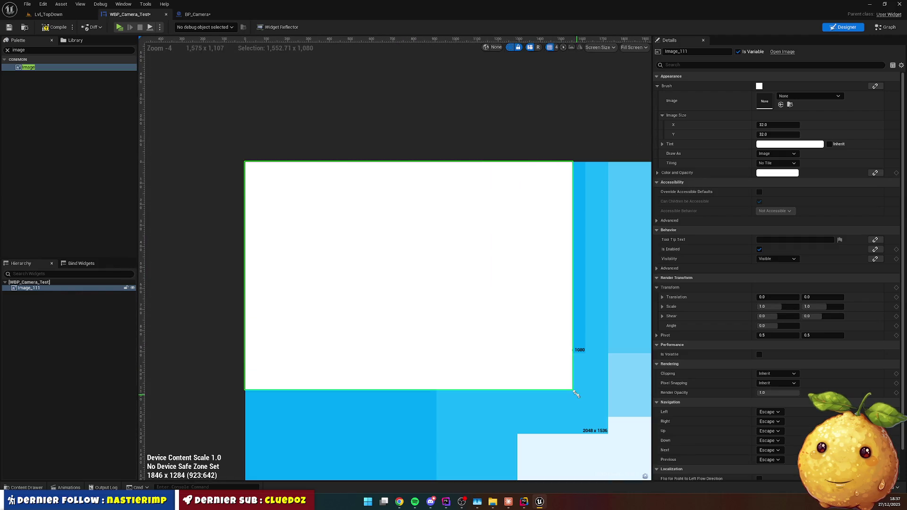
pyautogui.click(370, 105)
pyautogui.scroll(-3, 359, 149)
pyautogui.click(888, 27)
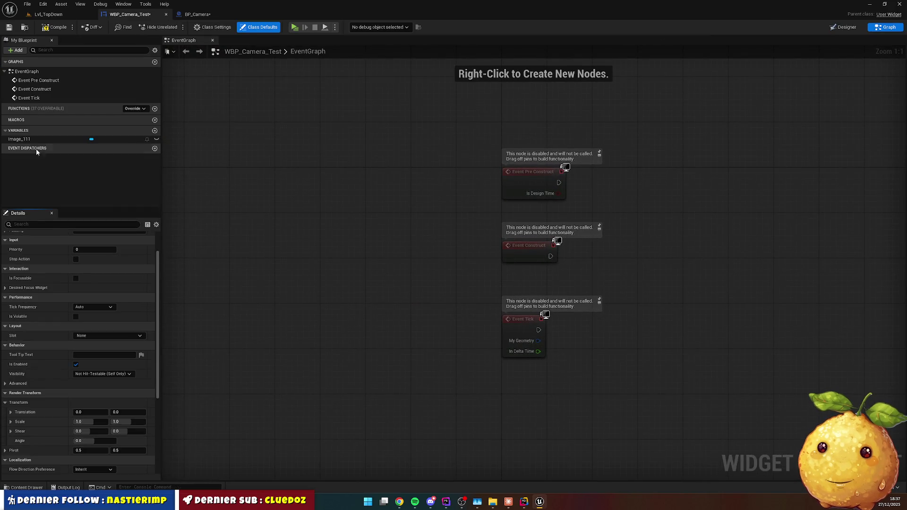
# Add a variable named Capture of type SceneCaptureComponent2D.
pyautogui.click(154, 130)
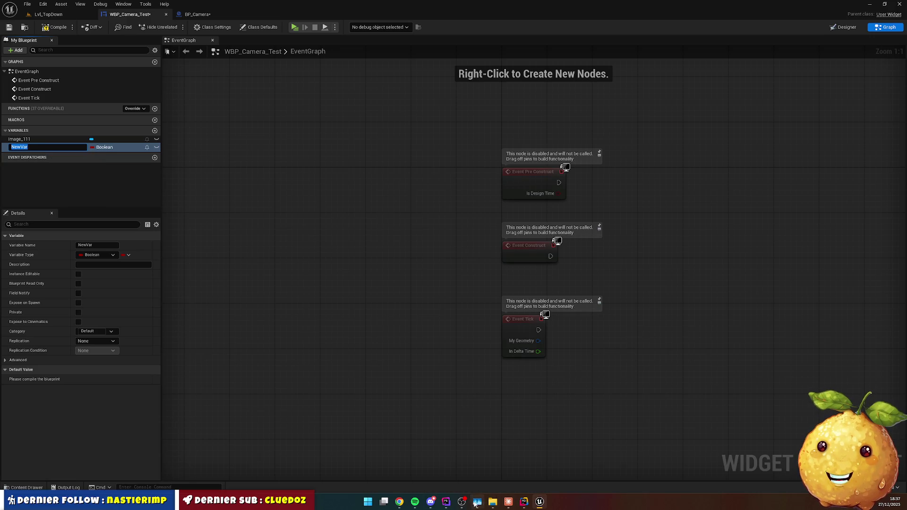
pyautogui.click(507, 502)
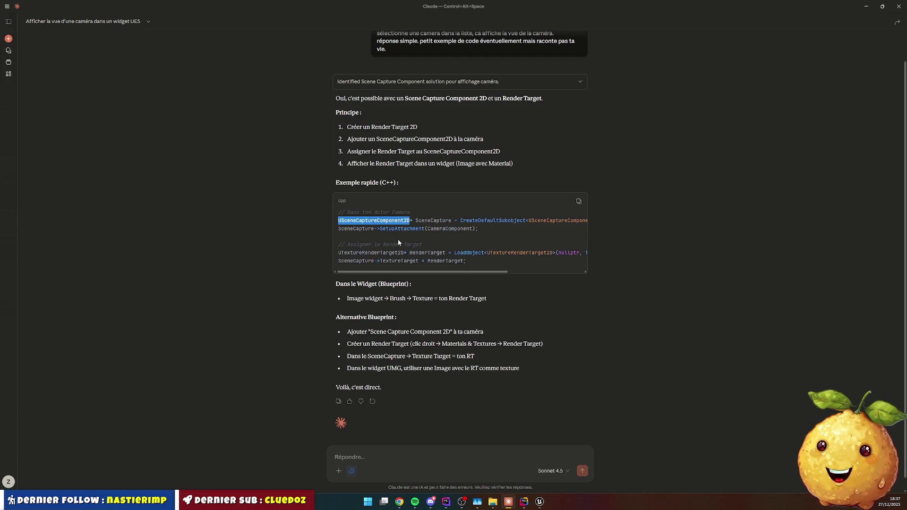
pyautogui.hotkey('alt', 'Tab')
pyautogui.doubleClick(39, 147)
pyautogui.write('C')
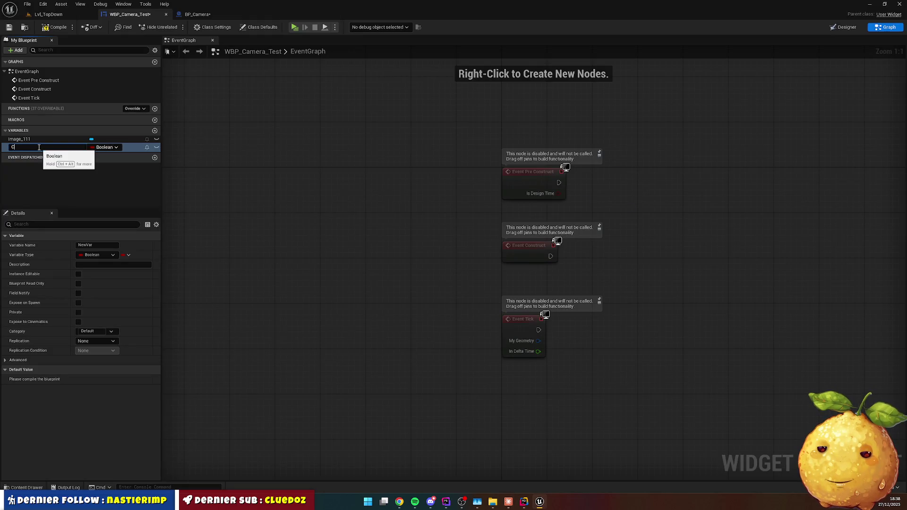
pyautogui.press('Return')
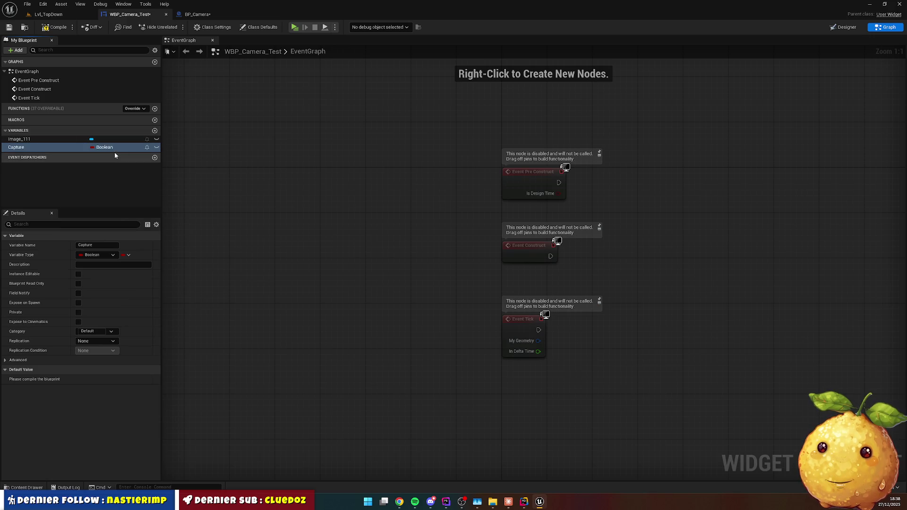
pyautogui.click(113, 147)
pyautogui.write('USceneCaptureComponent2D')
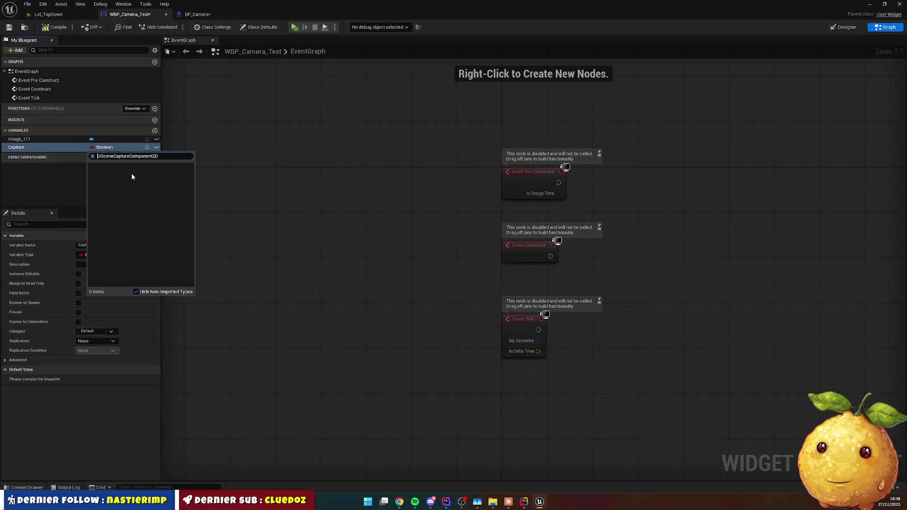
pyautogui.press('Delete')
pyautogui.click(131, 176)
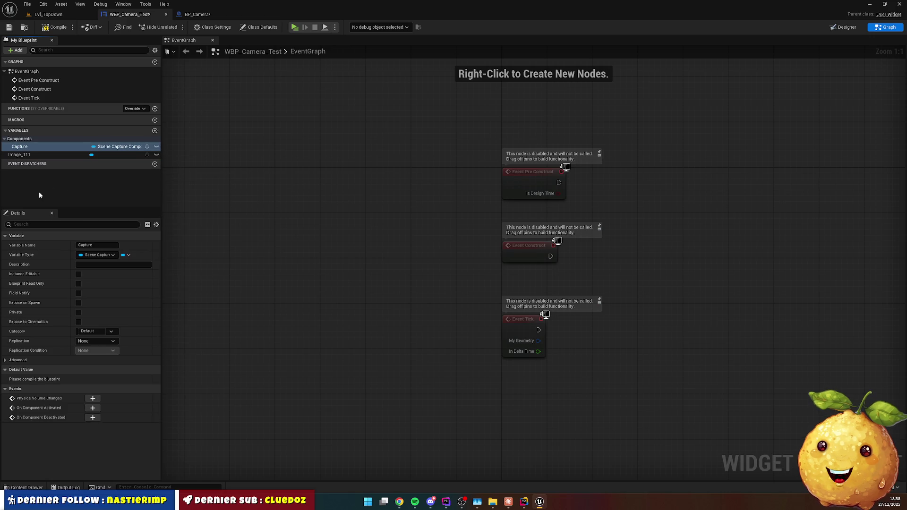
# Add a variable named Render of type TextureRenderTarget2D, using the type name from Claude.
pyautogui.hotkey('alt', 'Tab')
pyautogui.doubleClick(377, 253)
pyautogui.hotkey('ctrl', 'c')
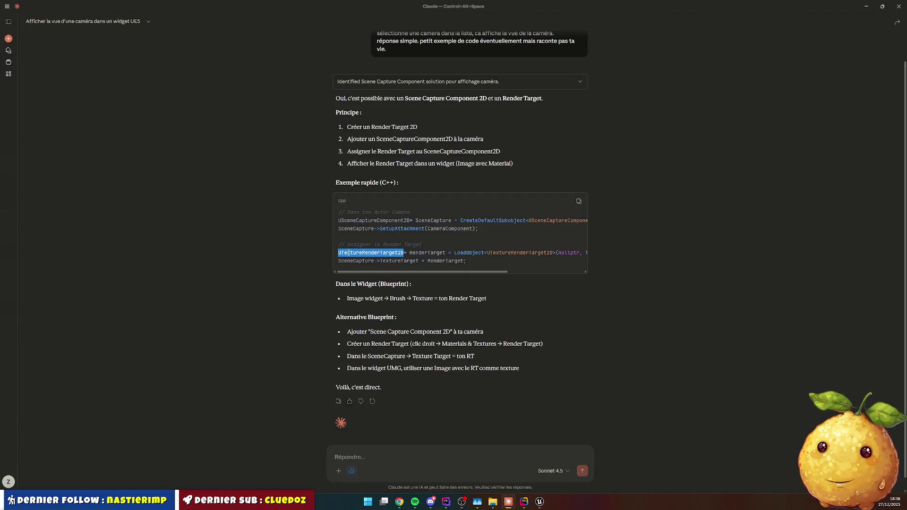
pyautogui.hotkey('alt', 'Tab')
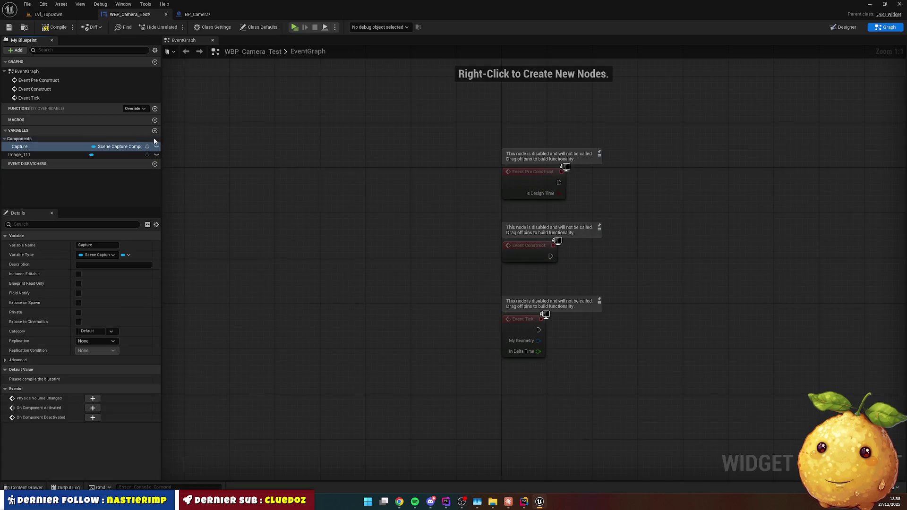
pyautogui.click(154, 130)
pyautogui.click(118, 155)
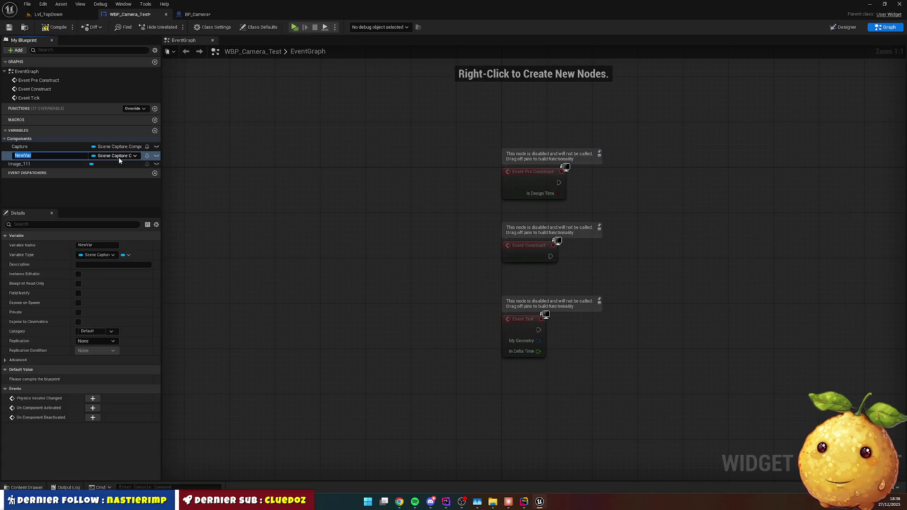
pyautogui.hotkey('ctrl', 'v')
pyautogui.press('Delete')
pyautogui.moveTo(142, 180)
pyautogui.click(210, 180)
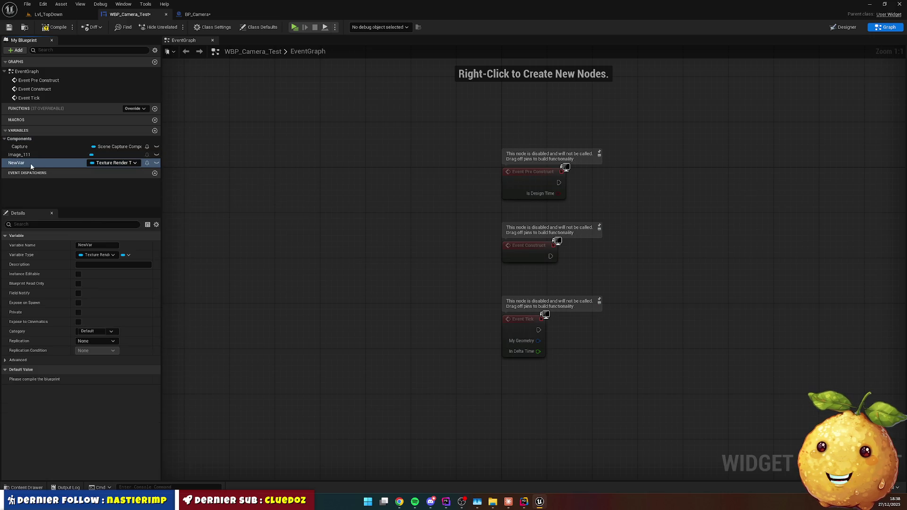
pyautogui.press('F2')
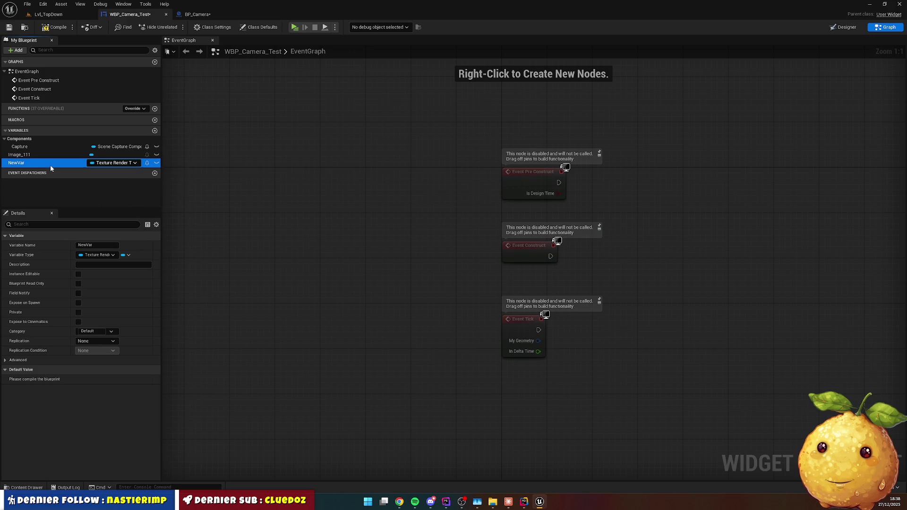
pyautogui.write('Render')
pyautogui.press('Return')
# Return to the Designer with Image_111 selected in the hierarchy.
pyautogui.click(39, 156)
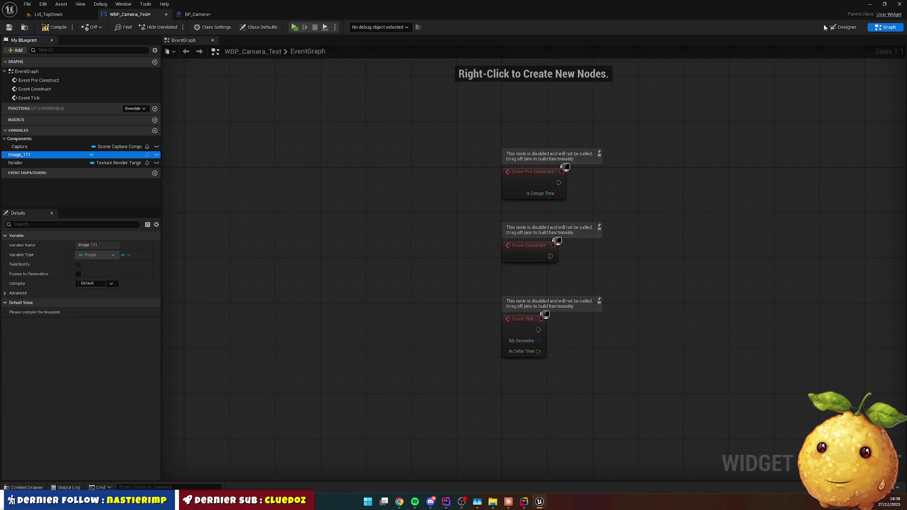
pyautogui.click(843, 27)
pyautogui.click(36, 288)
# Rename the image widget to 'Image', move it into Components, and order Capture before Render.
pyautogui.press('F2')
pyautogui.write('Image')
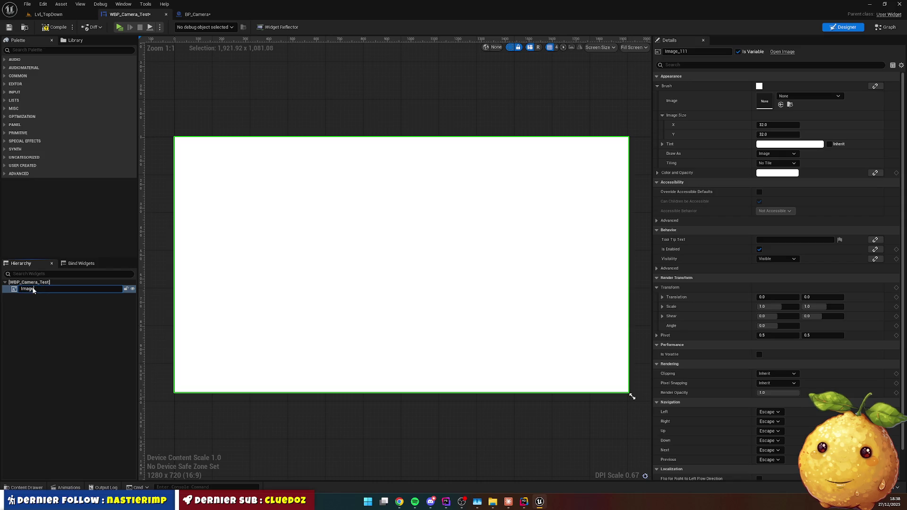
pyautogui.press('Return')
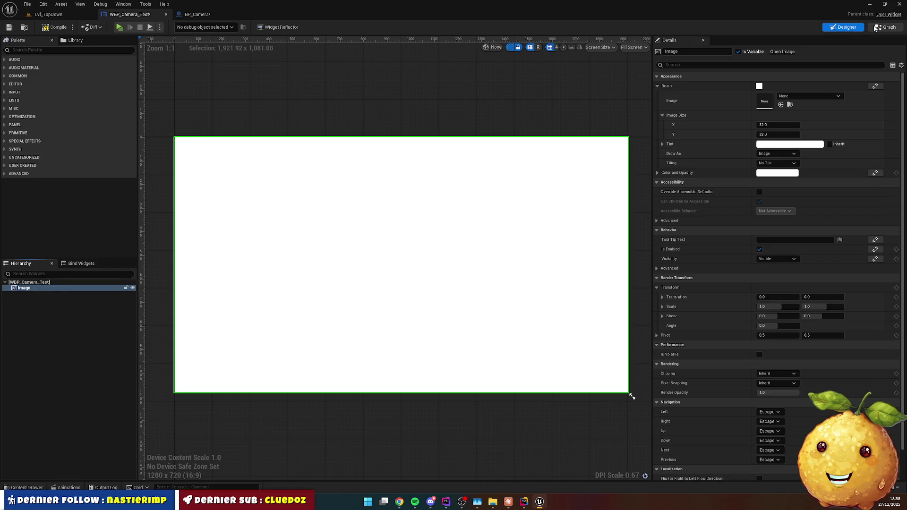
pyautogui.click(886, 27)
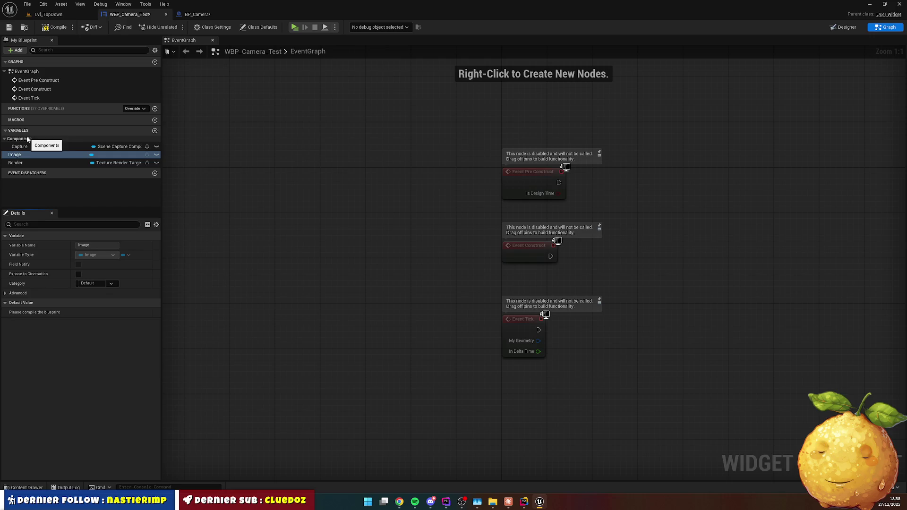
pyautogui.moveTo(21, 154); pyautogui.dragTo(27, 140)
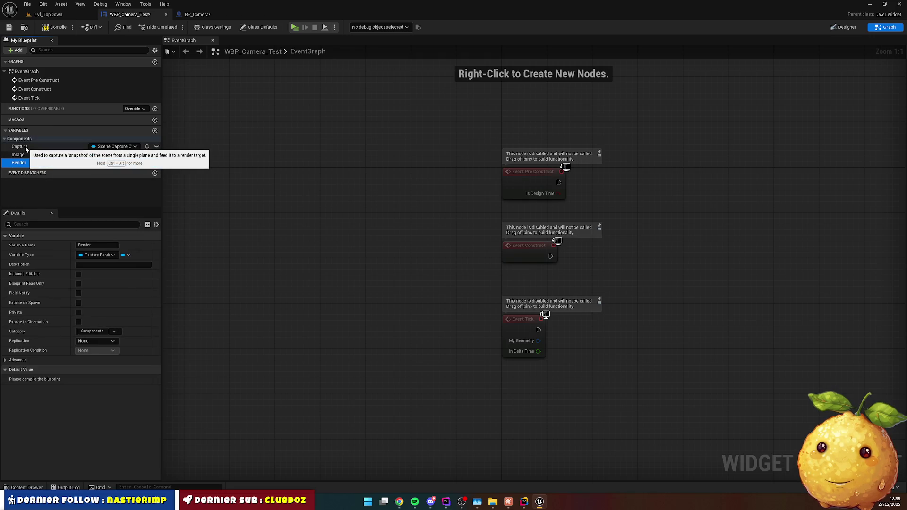
pyautogui.moveTo(27, 149); pyautogui.dragTo(12, 165)
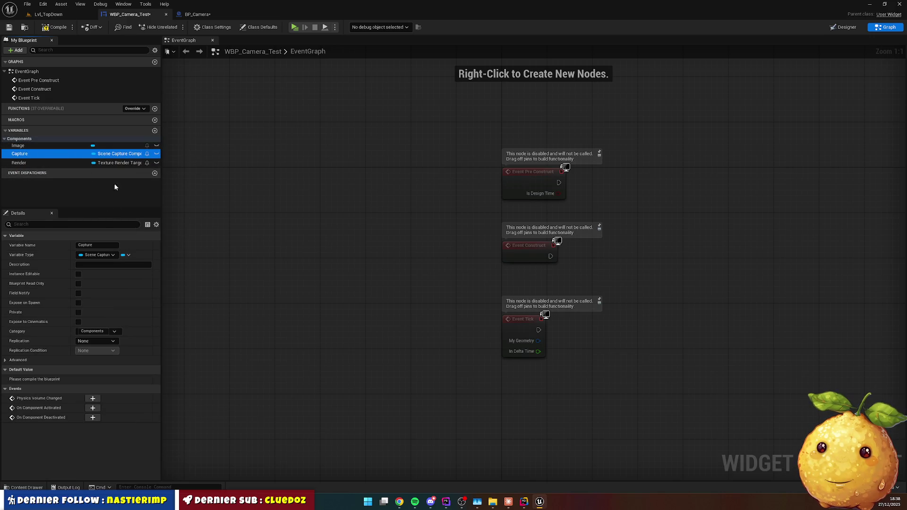
# Delete Event Construct and Event Tick, leaving only Event Pre Construct in the graph.
pyautogui.moveTo(479, 192)
pyautogui.mouseDown()
pyautogui.moveTo(373, 205)
pyautogui.moveTo(338, 221)
pyautogui.mouseUp()
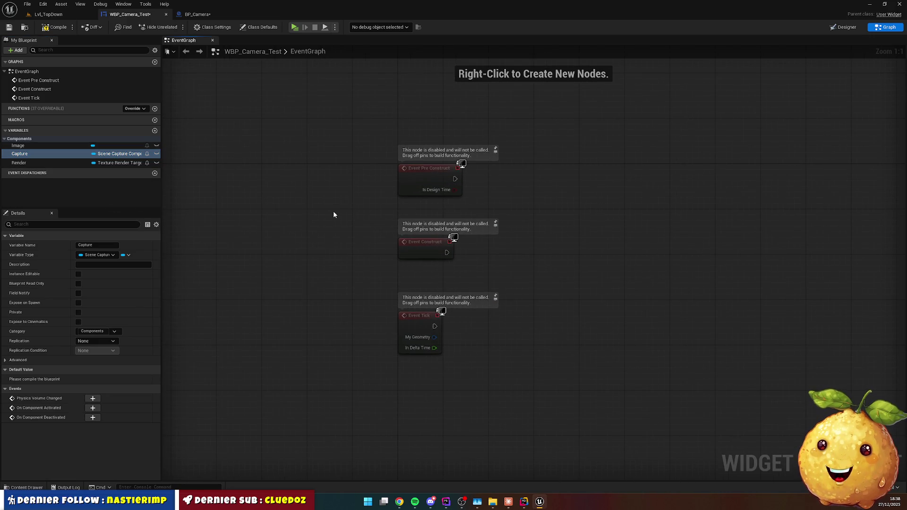
pyautogui.moveTo(370, 218)
pyautogui.mouseDown()
pyautogui.moveTo(407, 329)
pyautogui.moveTo(468, 378)
pyautogui.mouseUp()
pyautogui.press('Delete')
pyautogui.moveTo(421, 167)
pyautogui.mouseDown()
pyautogui.moveTo(283, 172)
pyautogui.moveTo(222, 162)
pyautogui.mouseUp()
pyautogui.click(332, 209)
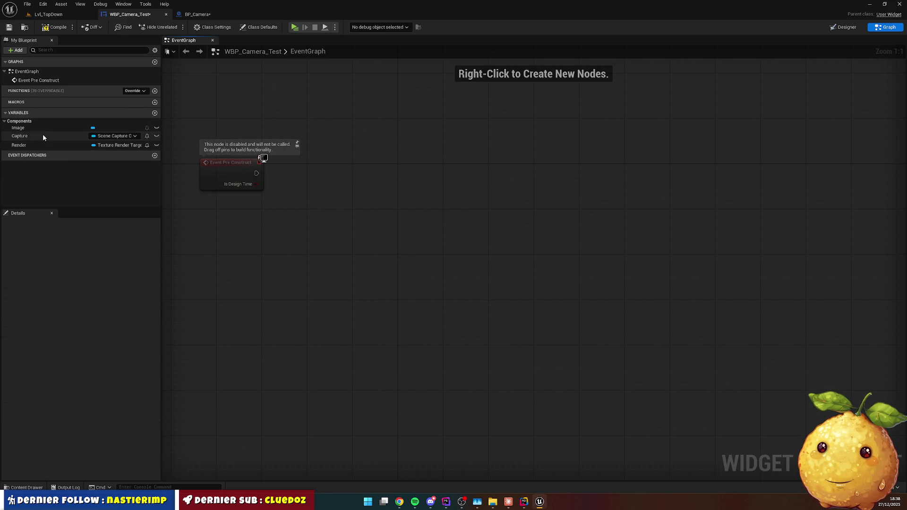
pyautogui.hotkey('alt', 'Tab')
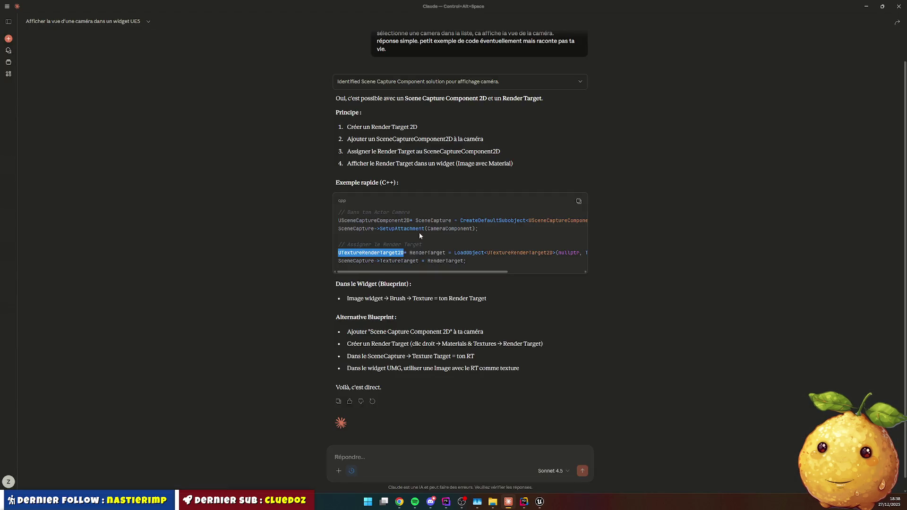
# Scroll through Claude's code, then drop a Capture getter node onto the Event Graph.
pyautogui.moveTo(447, 272)
pyautogui.mouseDown()
pyautogui.moveTo(510, 272)
pyautogui.moveTo(441, 271)
pyautogui.mouseUp()
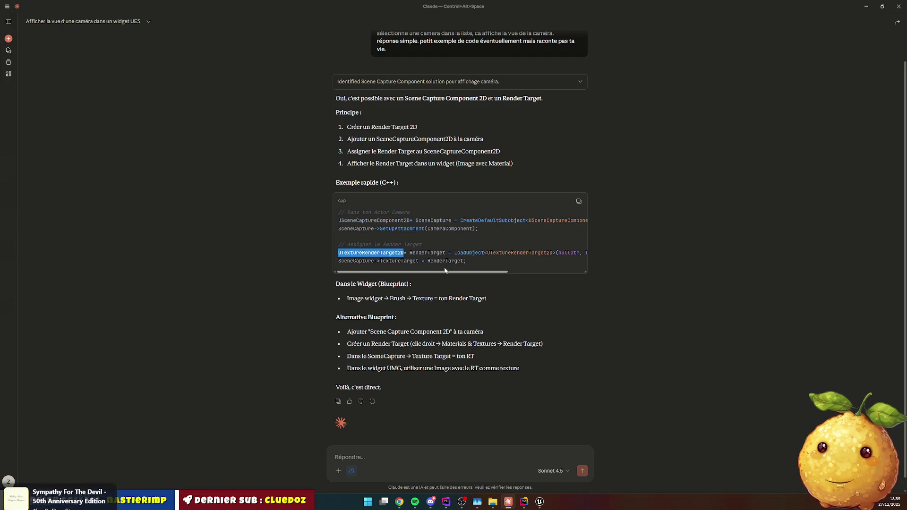
pyautogui.hotkey('alt', 'Tab')
pyautogui.moveTo(33, 137)
pyautogui.mouseDown()
pyautogui.moveTo(256, 245)
pyautogui.moveTo(352, 237)
pyautogui.mouseUp()
pyautogui.click(286, 258)
# Search the Capture node's actions for 'setatt' and 'attach', checking SetupAttachment in Claude's code.
pyautogui.click(368, 245)
pyautogui.write('se')
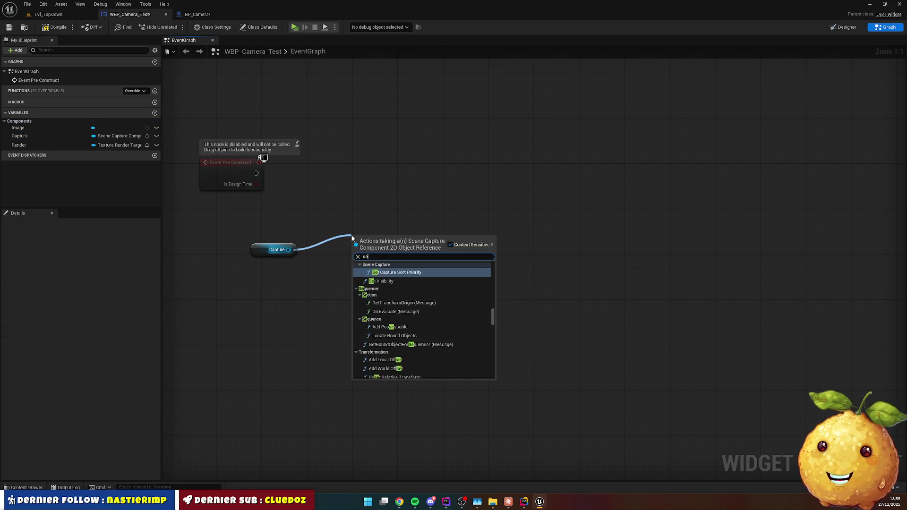
pyautogui.press('BackSpace')
pyautogui.press('BackSpace')
pyautogui.write('attach')
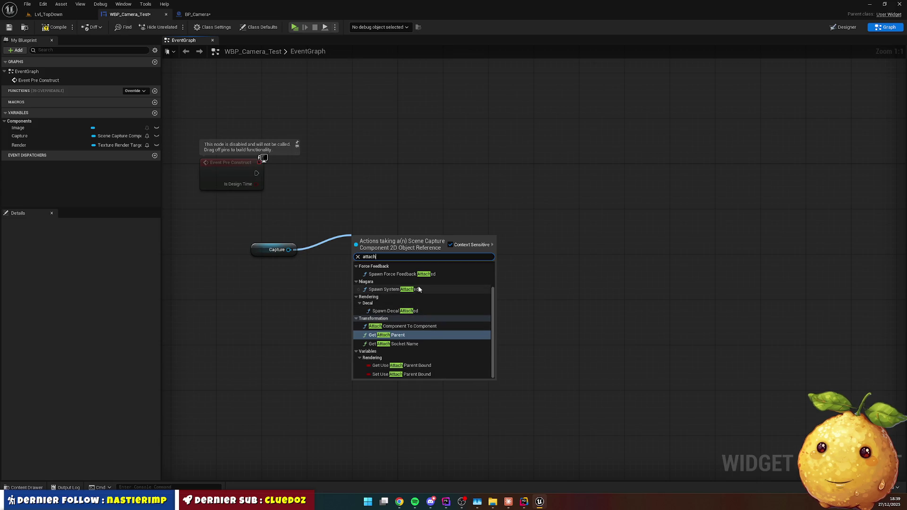
pyautogui.hotkey('alt', 'Tab')
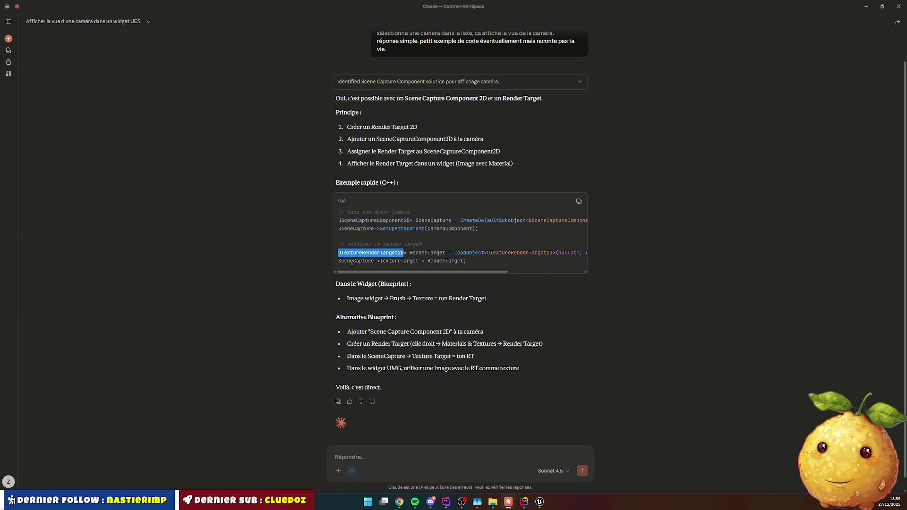
pyautogui.doubleClick(401, 229)
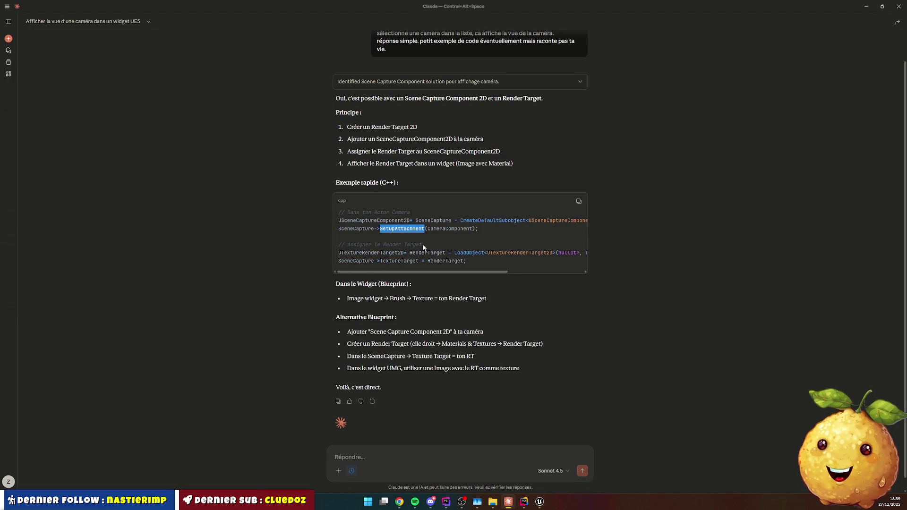
pyautogui.hotkey('alt', 'Tab')
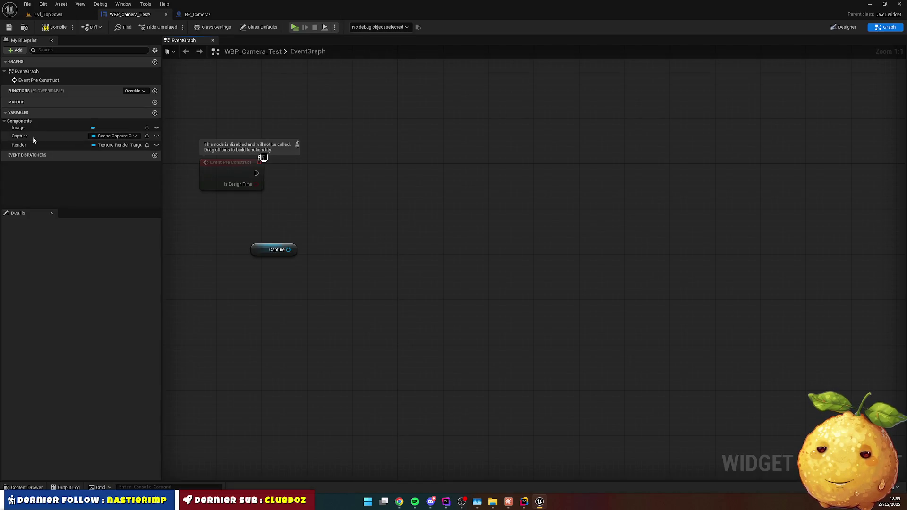
pyautogui.hotkey('alt', 'Tab')
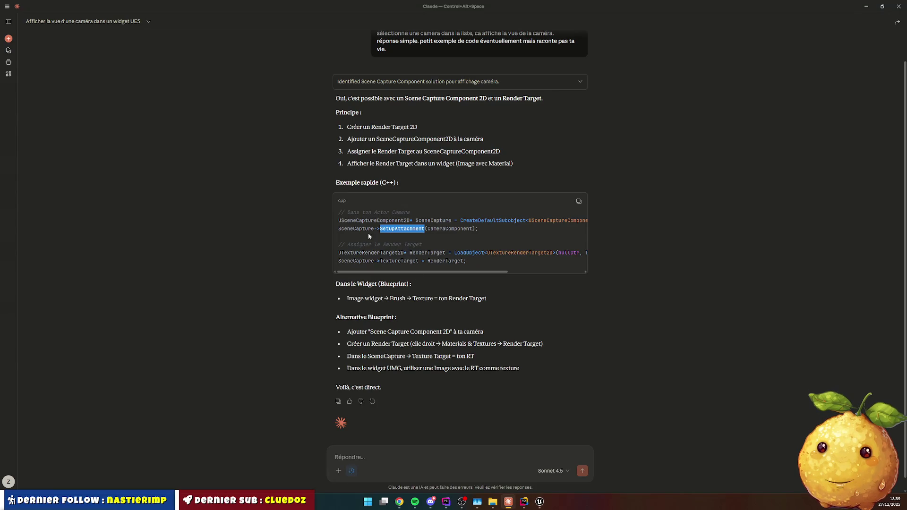
pyautogui.hotkey('alt', 'Tab')
# Search 'setup', 'setup attac' and 'attach' with Context Sensitive off, find nothing, return to Claude.
pyautogui.moveTo(289, 250); pyautogui.dragTo(338, 238)
pyautogui.write('setup')
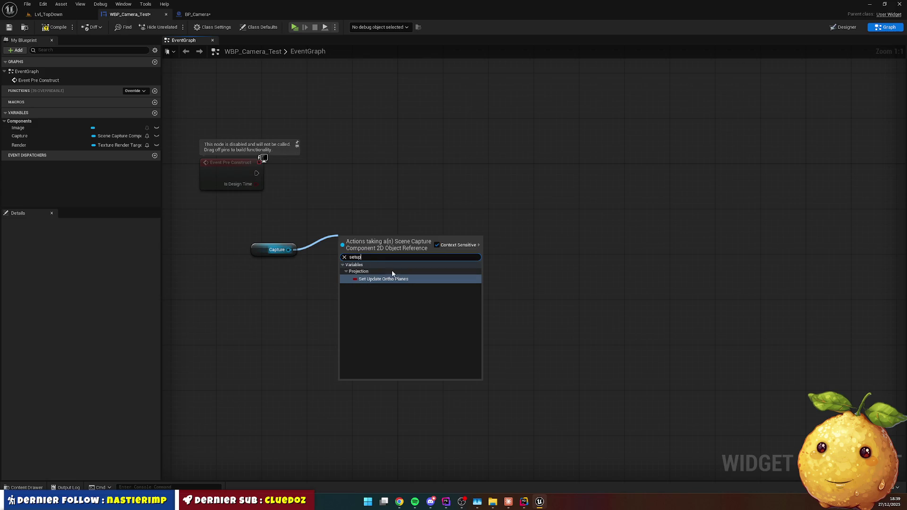
pyautogui.click(436, 245)
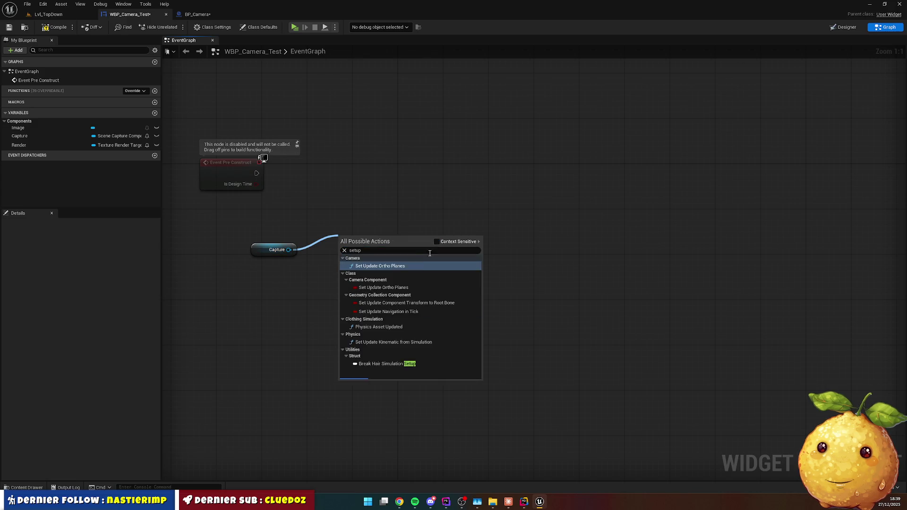
pyautogui.doubleClick(386, 252)
pyautogui.press('BackSpace')
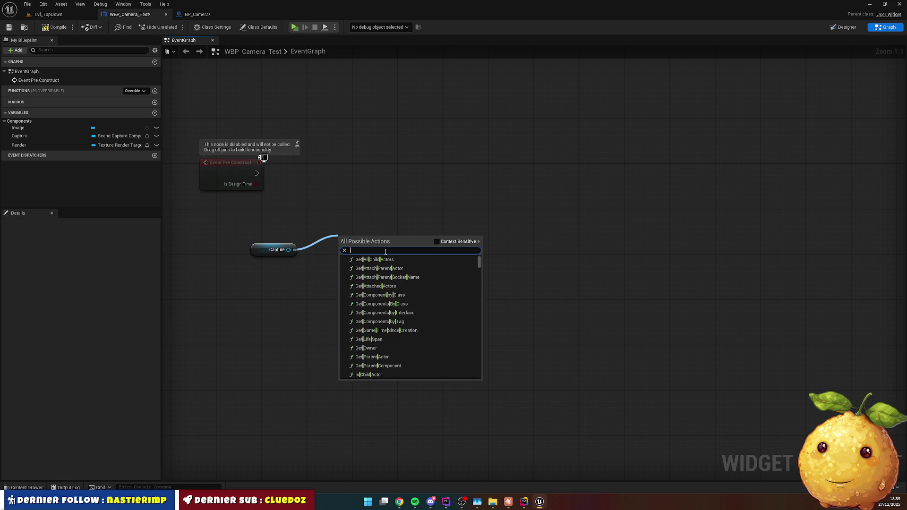
pyautogui.write('setup attac')
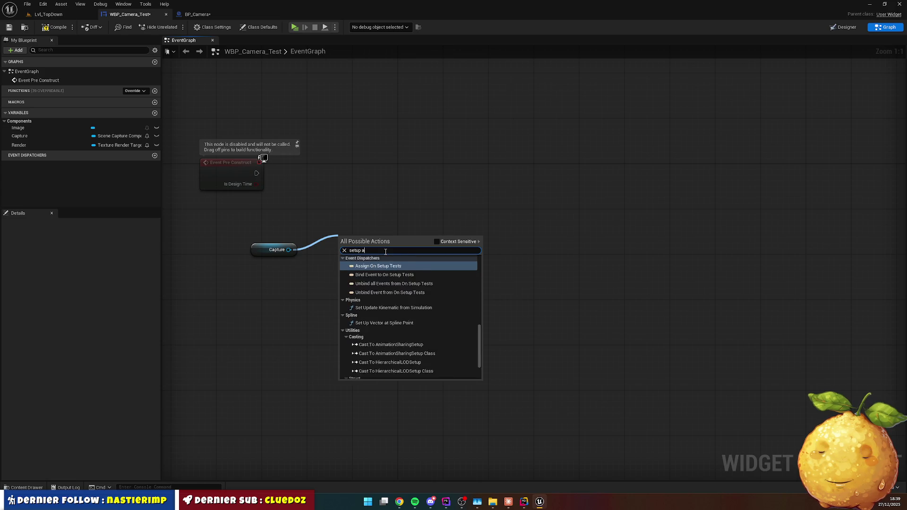
pyautogui.doubleClick(386, 252)
pyautogui.press('BackSpace')
pyautogui.write('attach')
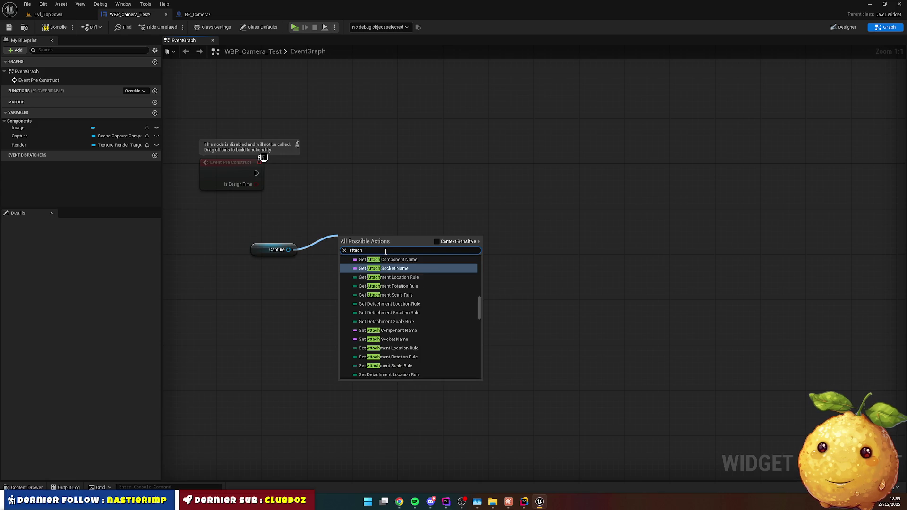
pyautogui.press('Escape')
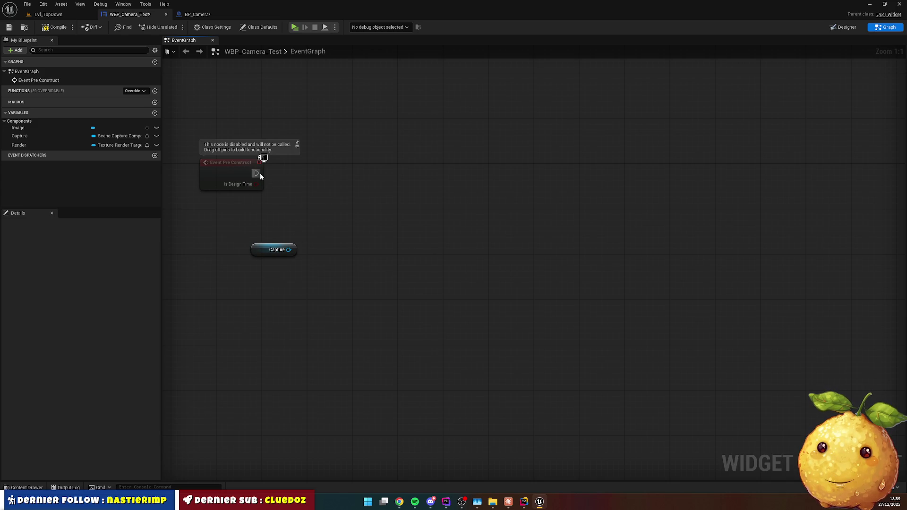
pyautogui.hotkey('alt', 'Tab')
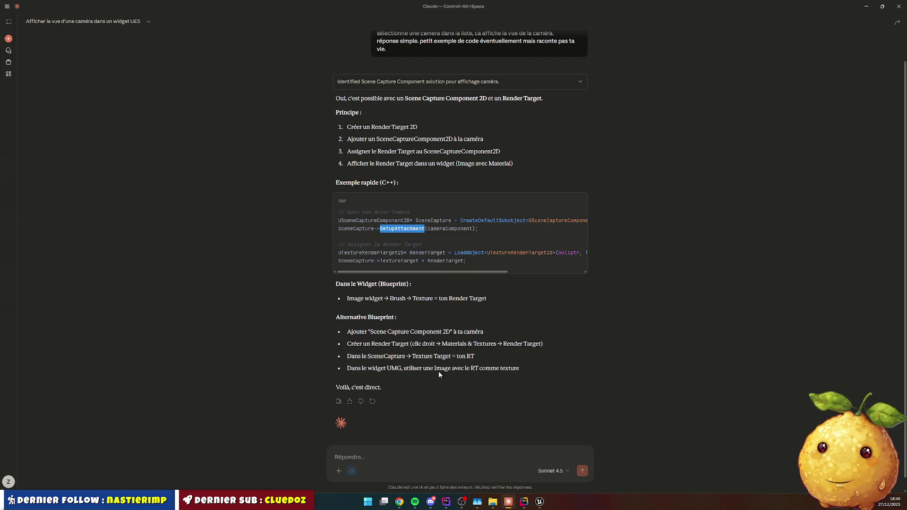
# Ask Claude, in French, for a Blueprint-only UMG example reading a specific actor's camera, and highlight 'Scene Capture Component 2D'.
pyautogui.scroll(1, 456, 221)
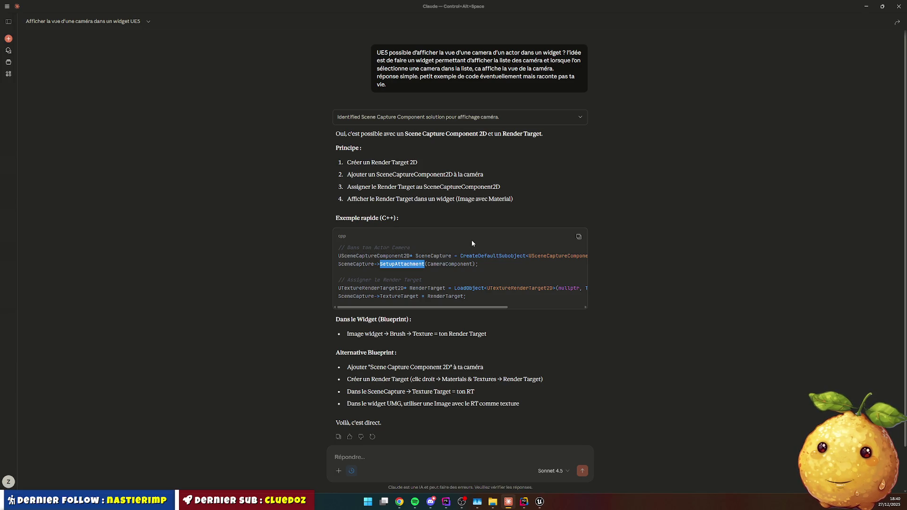
pyautogui.click(557, 350)
pyautogui.write('exemple dans unUMG')
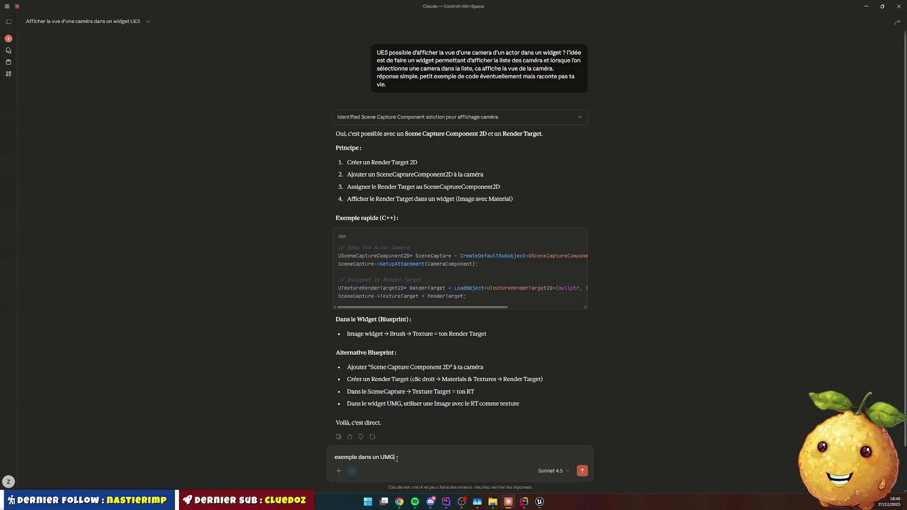
pyautogui.write(' ou je va')
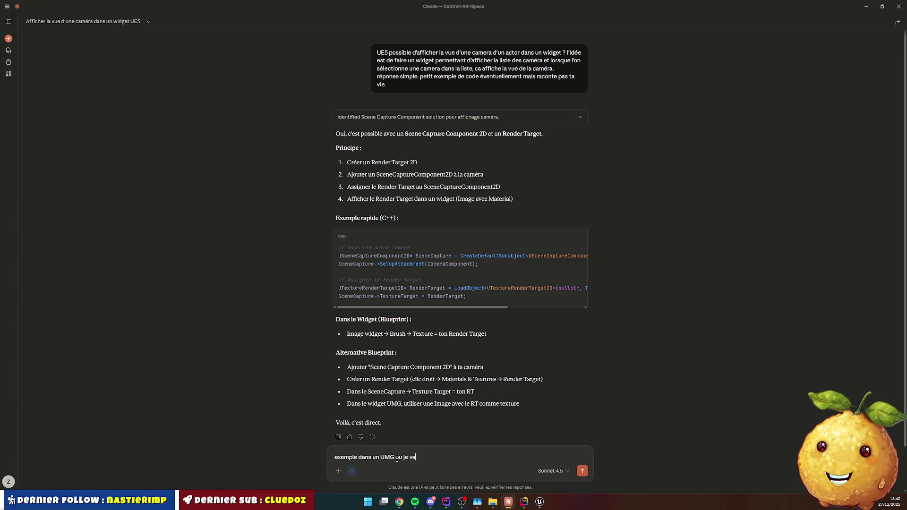
pyautogui.write('is chercher la')
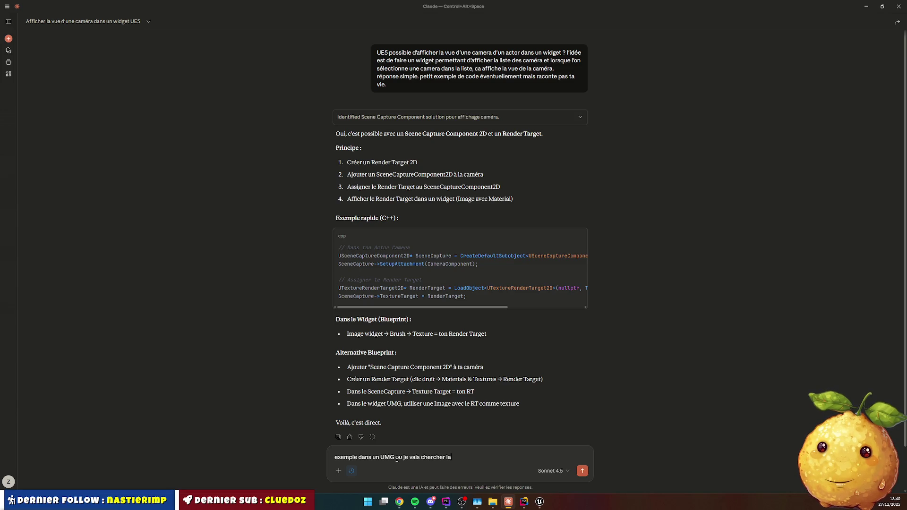
pyautogui.write(" camera d'u")
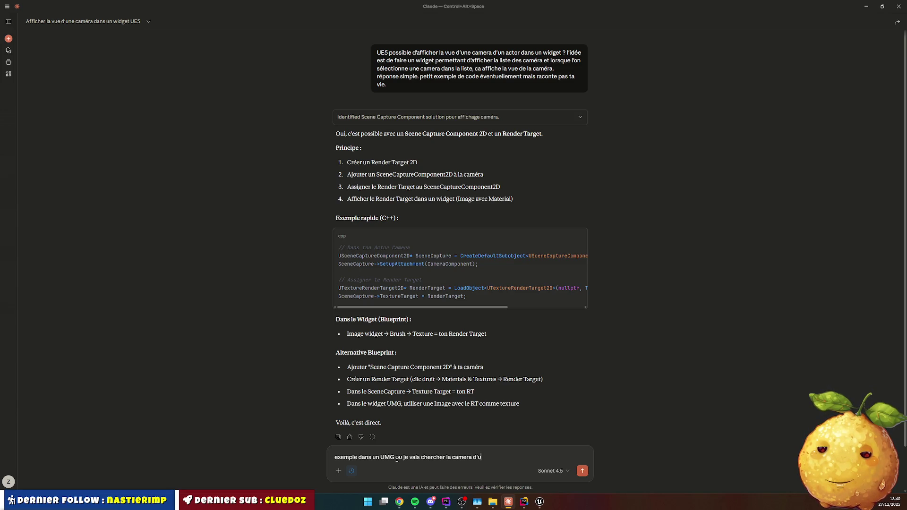
pyautogui.write('n actor spécifique. juste en bp pour e')
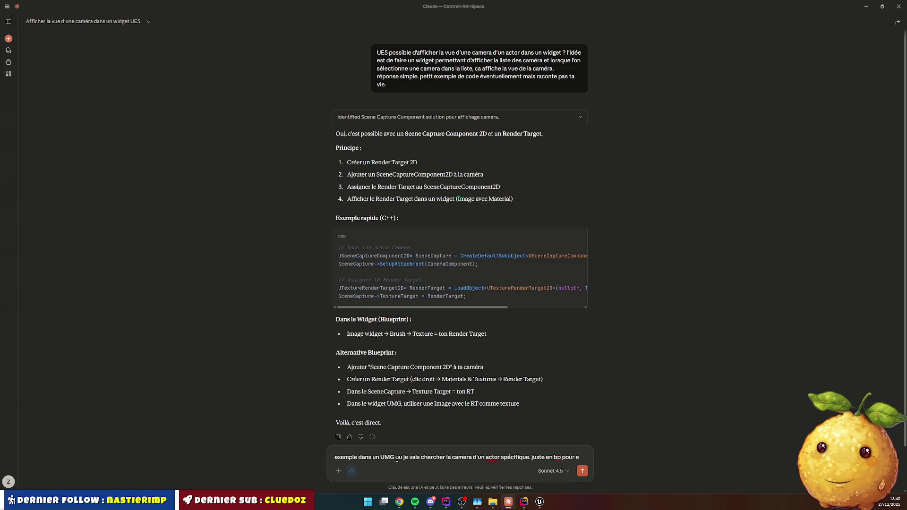
pyautogui.write(' commencer')
pyautogui.press('Return')
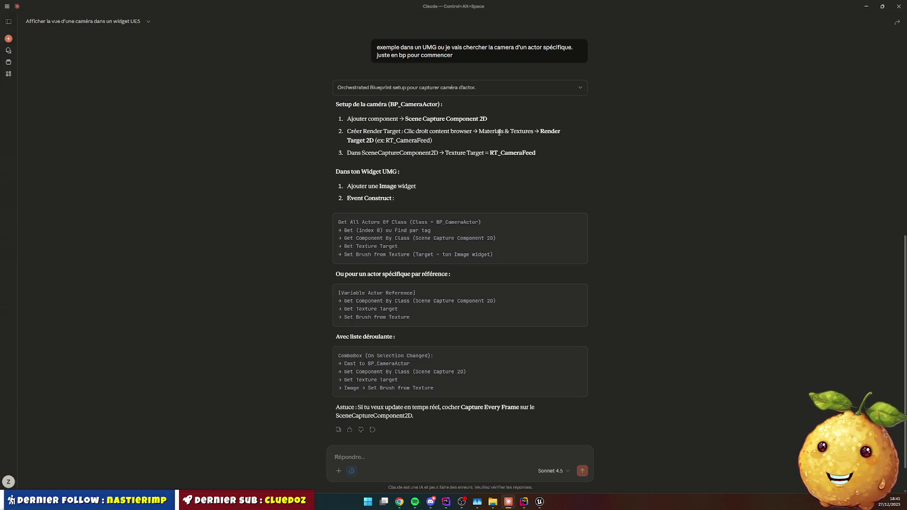
pyautogui.moveTo(406, 119); pyautogui.dragTo(511, 123)
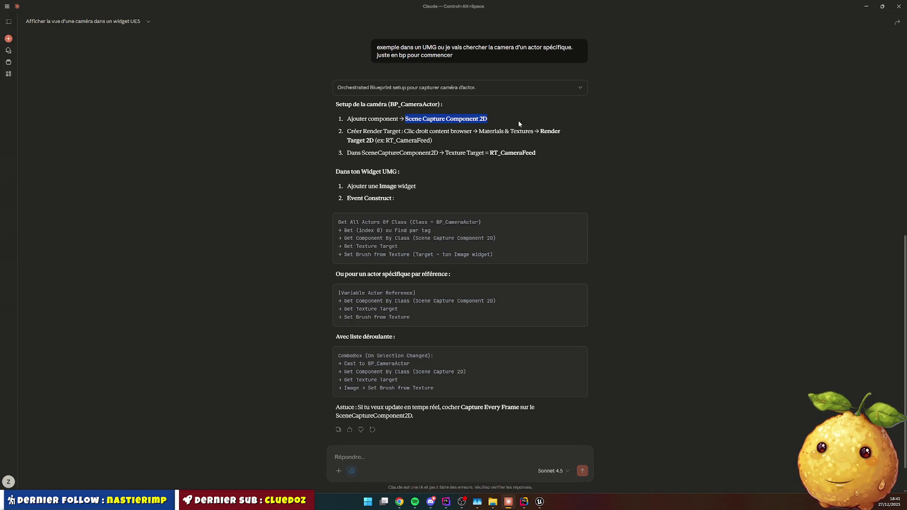
# Add a SceneCaptureComponent2D named Capture under BP_Camera's Camera component.
pyautogui.hotkey('alt', 'Tab')
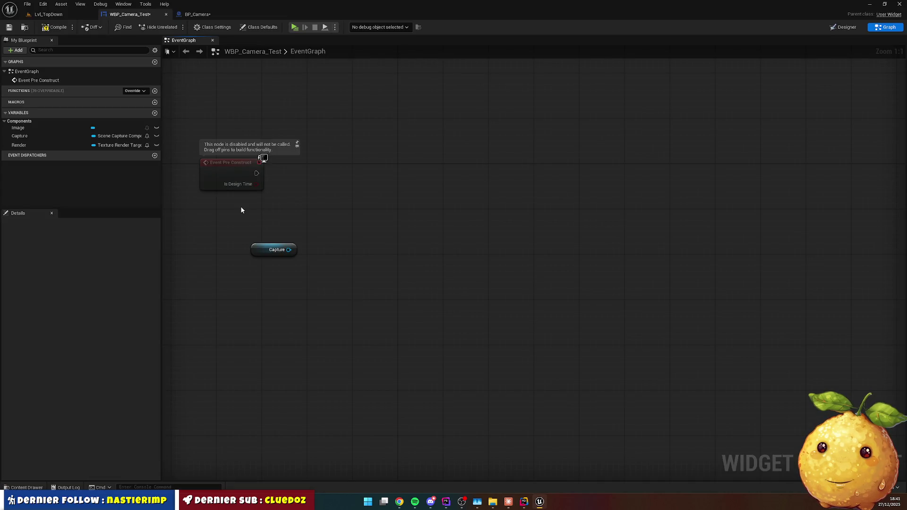
pyautogui.click(198, 14)
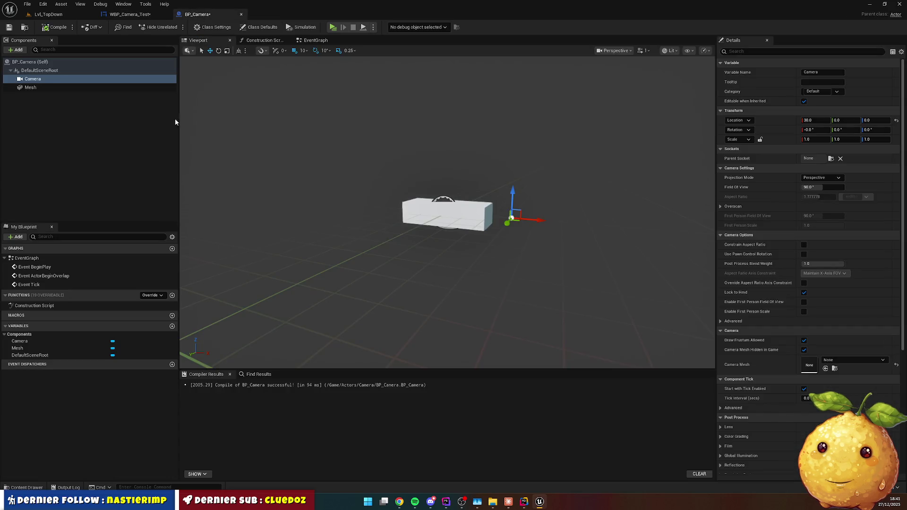
pyautogui.click(16, 50)
pyautogui.write('scene capture')
pyautogui.click(48, 76)
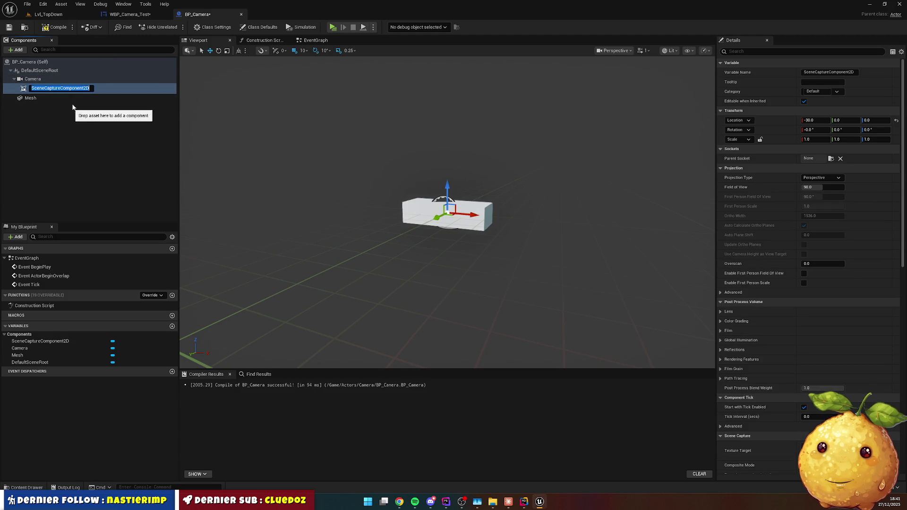
pyautogui.write('Capture')
pyautogui.press('Return')
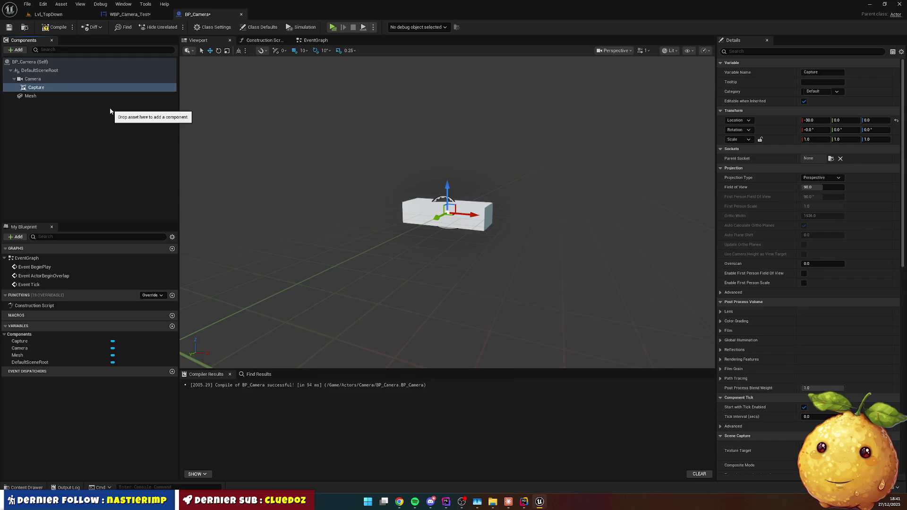
pyautogui.hotkey('alt', 'Tab')
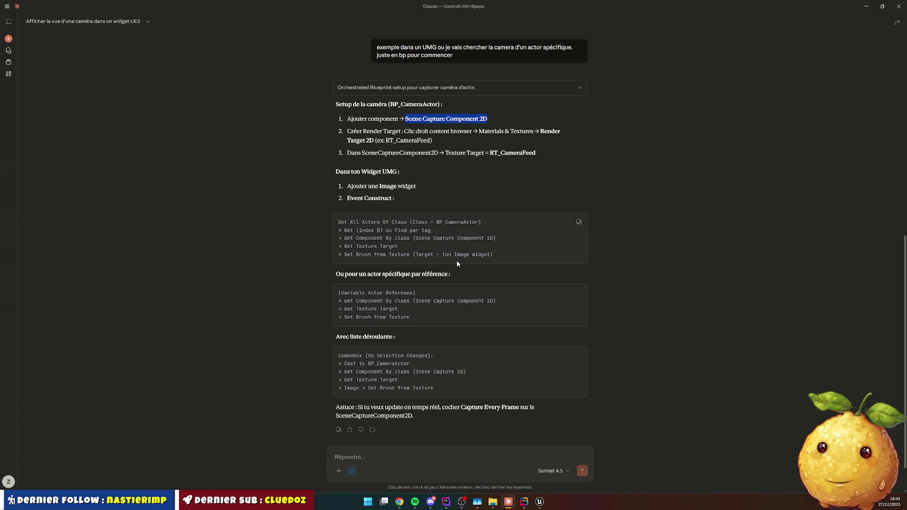
# Select the render target name RT_CameraFeed in Claude's answer, then open Unreal's Content Drawer.
pyautogui.moveTo(387, 140); pyautogui.dragTo(427, 140)
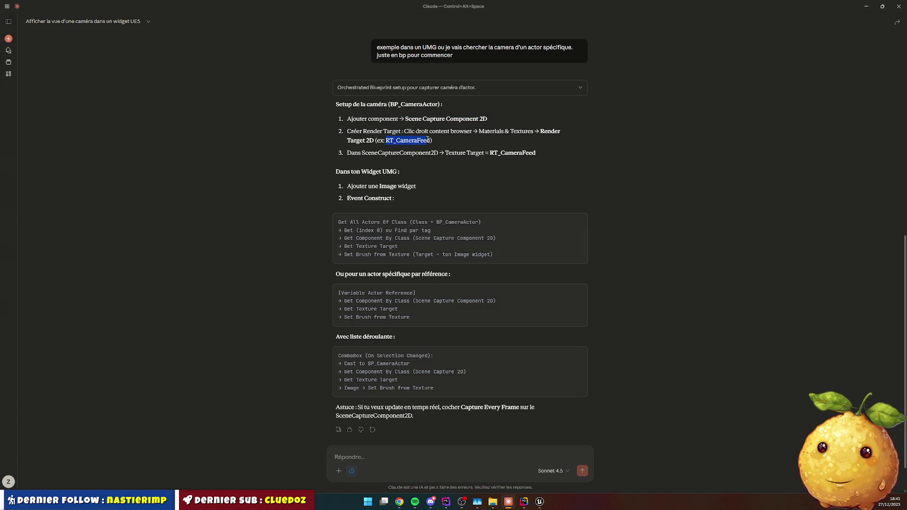
pyautogui.hotkey('alt', 'Tab')
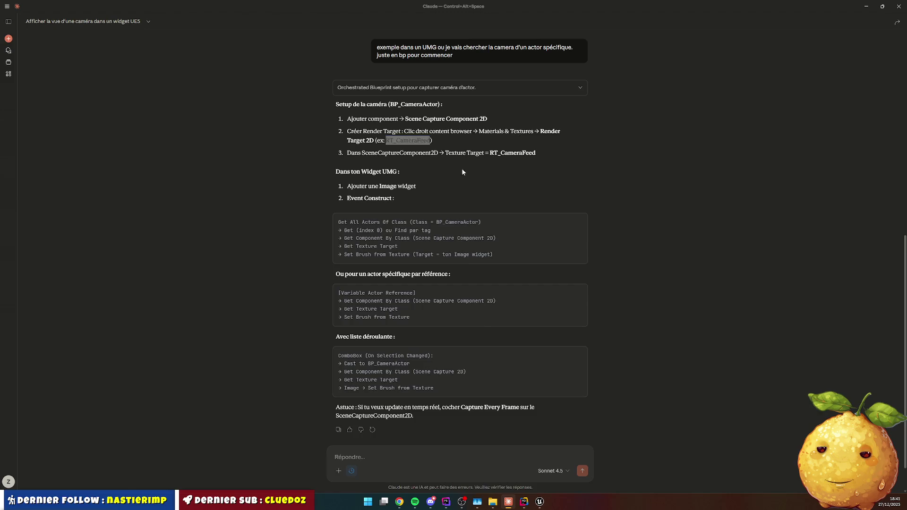
pyautogui.click(25, 487)
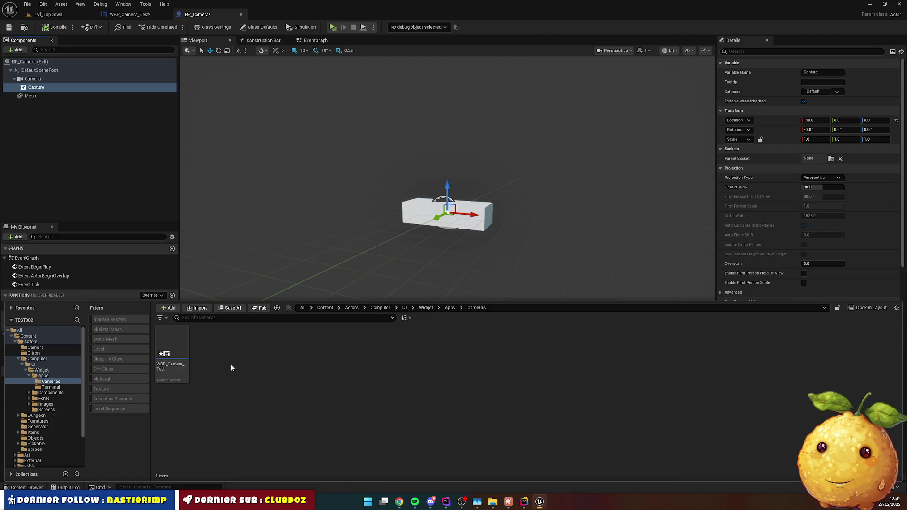
# Navigate into the Content/Actors/Camera folder and recheck Claude's steps.
pyautogui.click(352, 308)
pyautogui.doubleClick(173, 347)
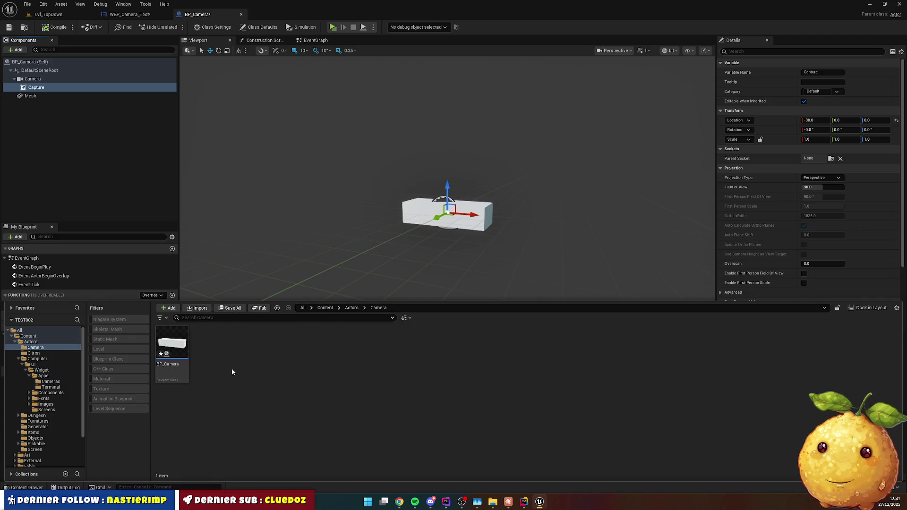
pyautogui.rightClick(234, 364)
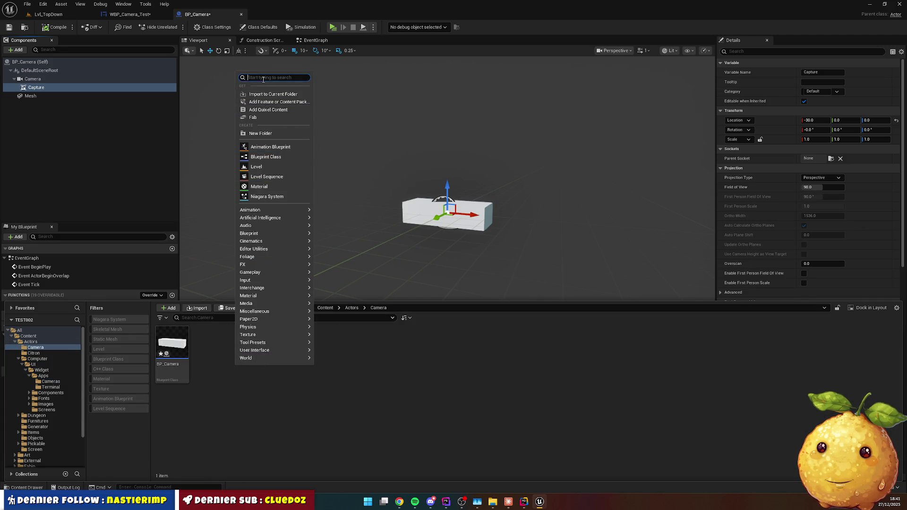
pyautogui.hotkey('alt', 'Tab')
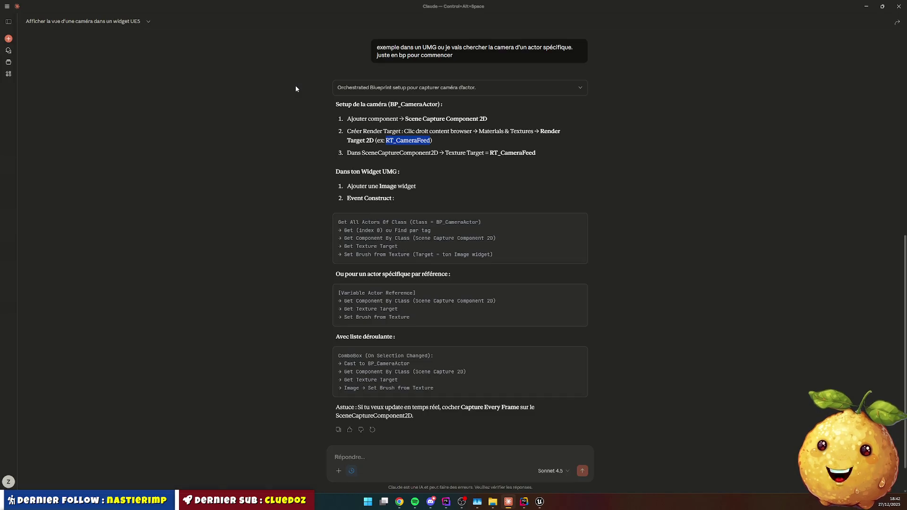
pyautogui.hotkey('alt', 'Tab')
# Create a Render Target named RT_CameraFeed in the Camera folder and open it.
pyautogui.rightClick(260, 360)
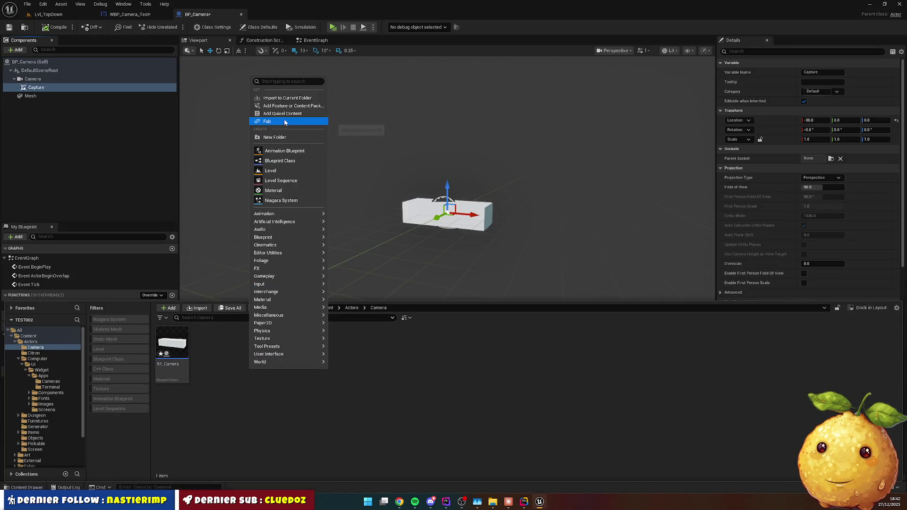
pyautogui.write('render')
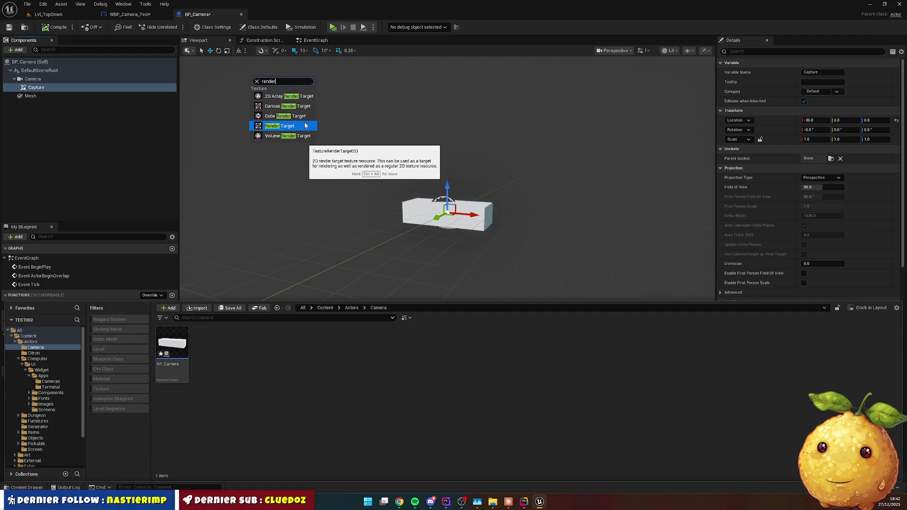
pyautogui.click(305, 125)
pyautogui.write('RT_CameraFeed')
pyautogui.press('Return')
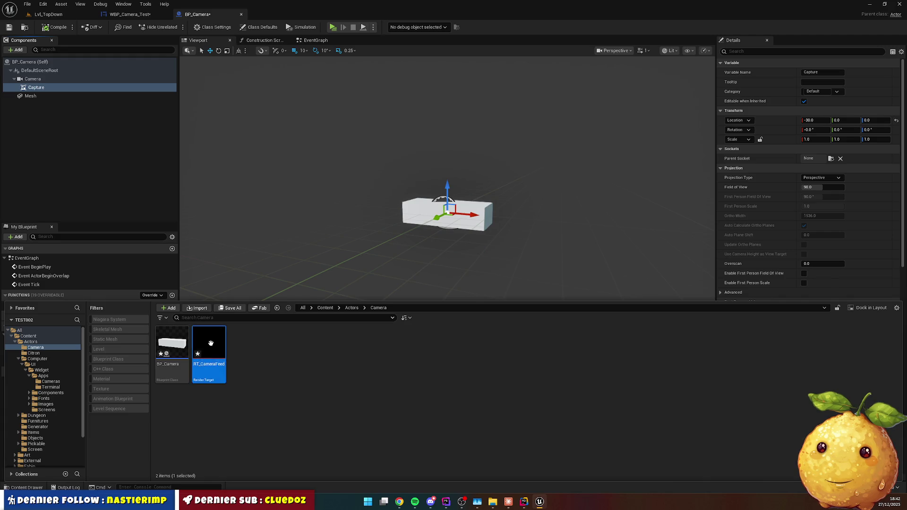
pyautogui.doubleClick(208, 359)
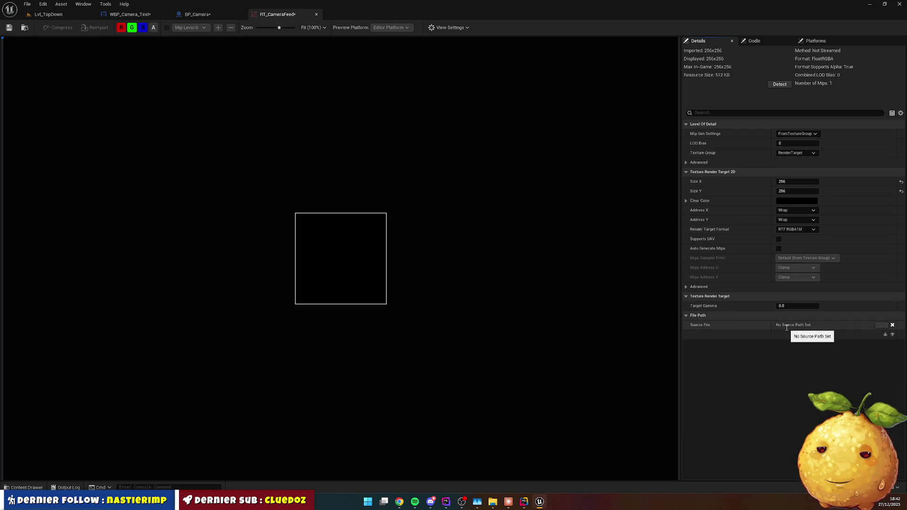
pyautogui.hotkey('alt', 'Tab')
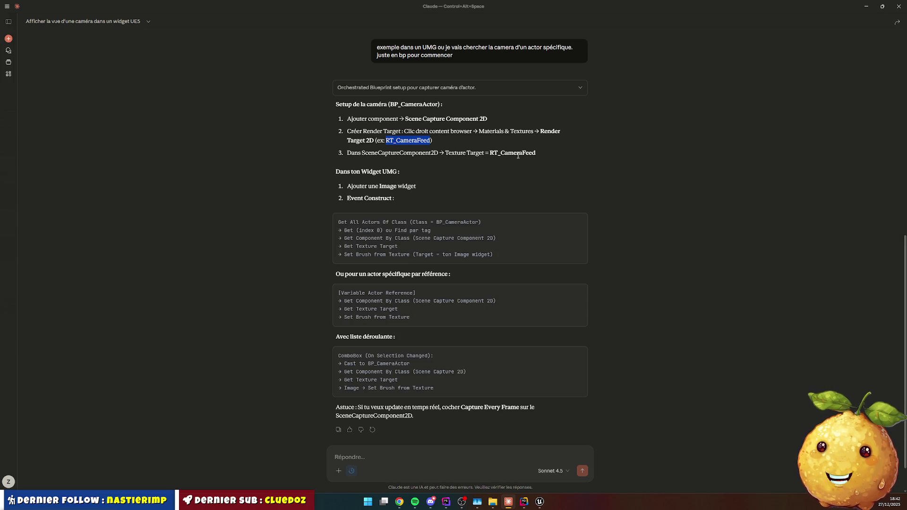
pyautogui.hotkey('alt', 'Tab')
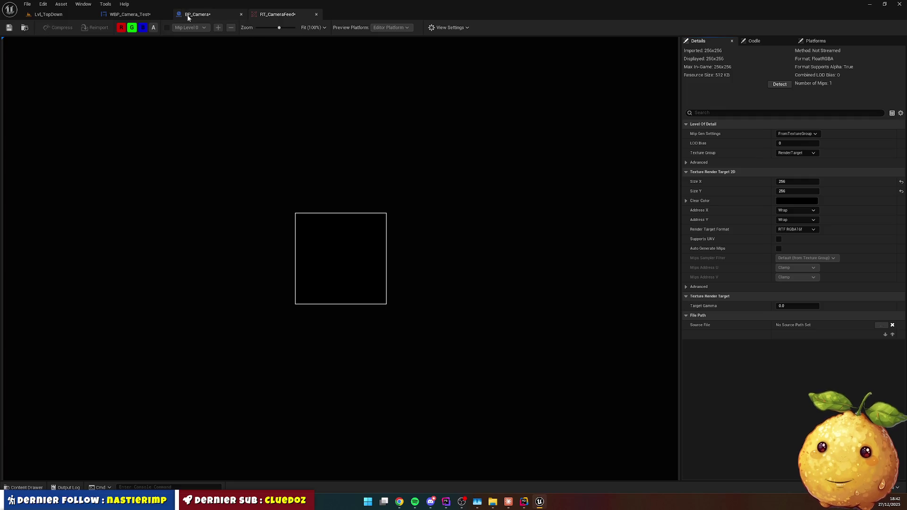
# Set the Capture component's Texture Target to RT_CameraFeed and compile BP_Camera.
pyautogui.click(189, 14)
pyautogui.click(765, 51)
pyautogui.write('target')
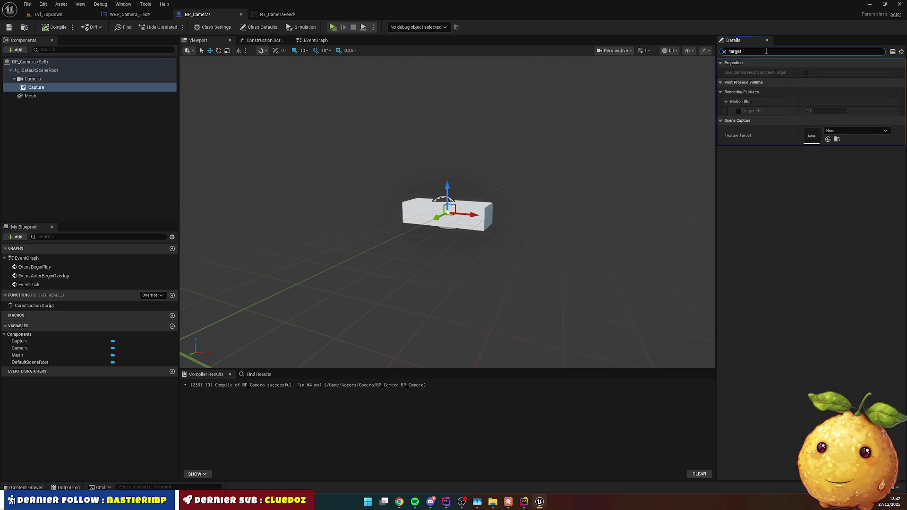
pyautogui.click(856, 131)
pyautogui.click(841, 229)
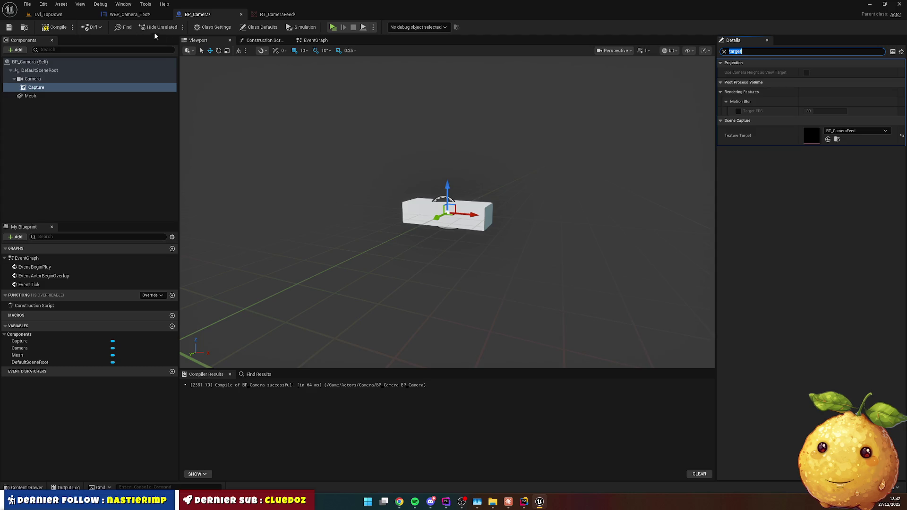
pyautogui.click(55, 27)
# Save the RT_CameraFeed render target, then move on to WBP_Camera_Test's event graph.
pyautogui.click(263, 14)
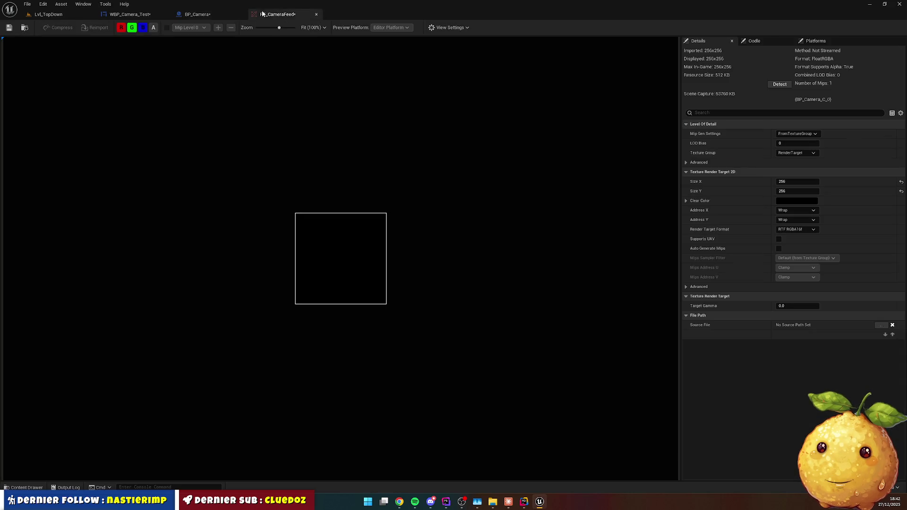
pyautogui.click(9, 27)
pyautogui.click(197, 14)
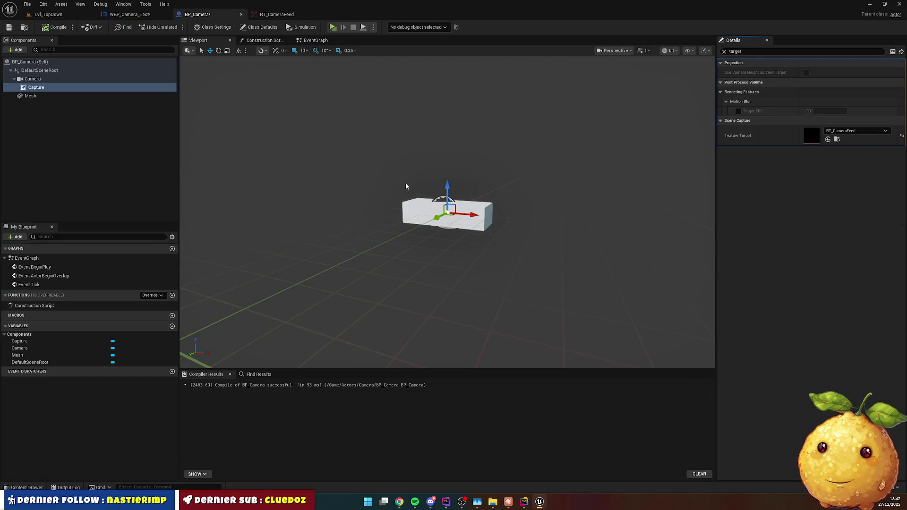
pyautogui.hotkey('alt', 'Tab')
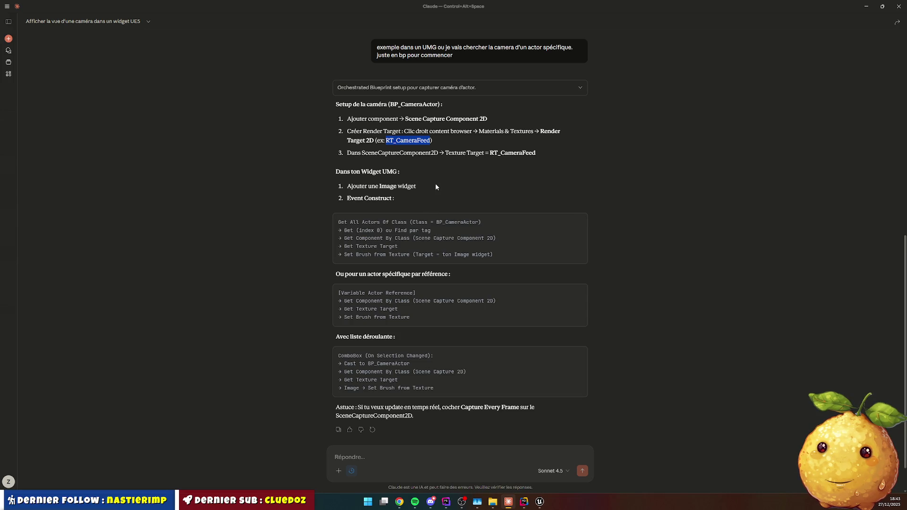
pyautogui.hotkey('alt', 'Tab')
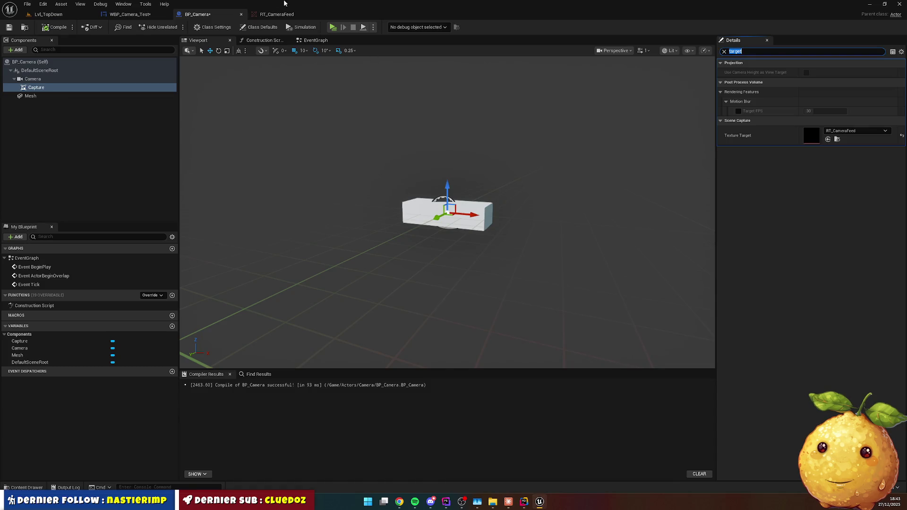
pyautogui.click(142, 15)
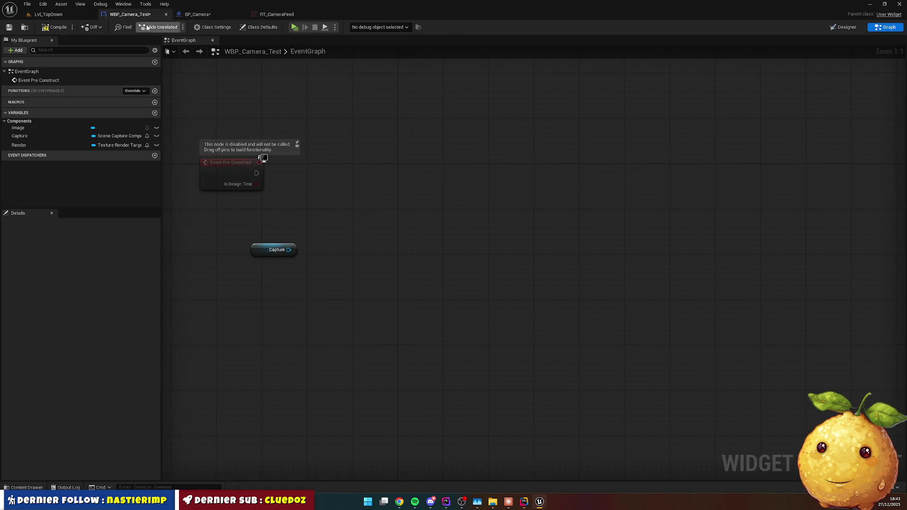
# Delete the Capture variable node and place an Event Construct node.
pyautogui.click(274, 250)
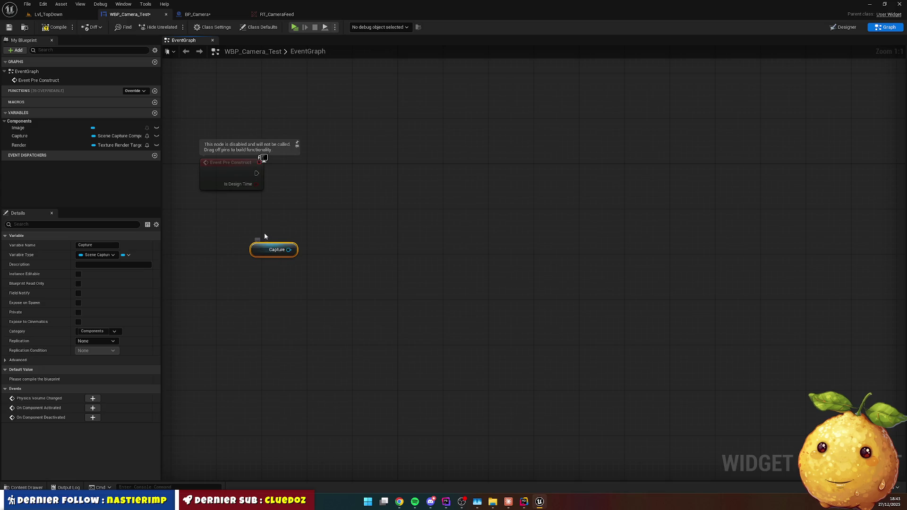
pyautogui.press('Delete')
pyautogui.hotkey('alt', 'Tab')
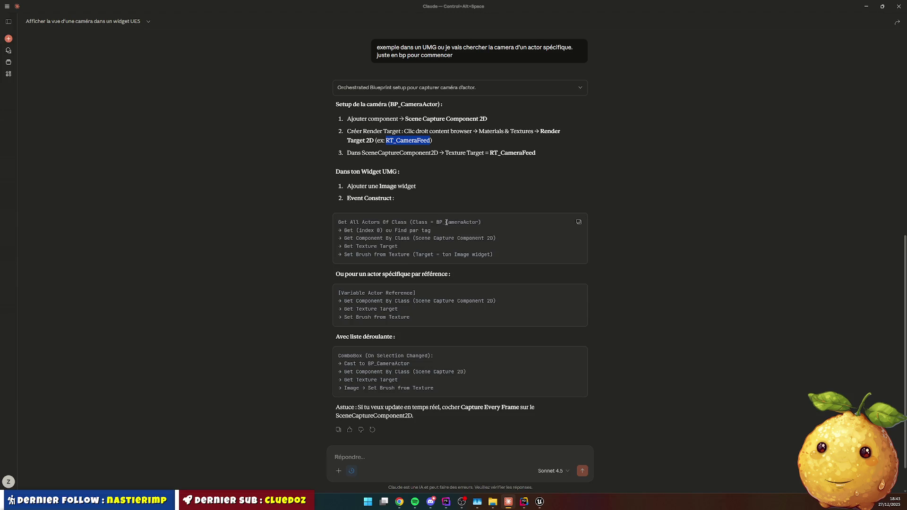
pyautogui.hotkey('alt', 'Tab')
pyautogui.rightClick(331, 207)
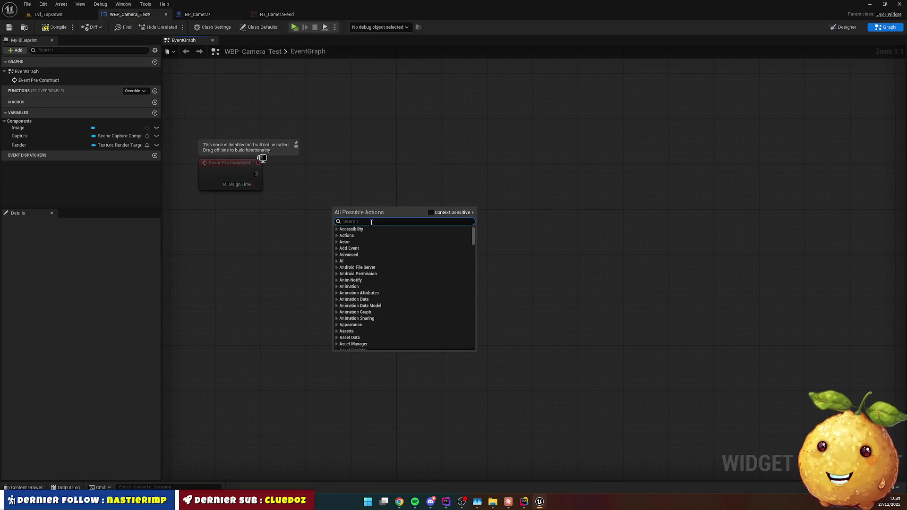
pyautogui.write('construct')
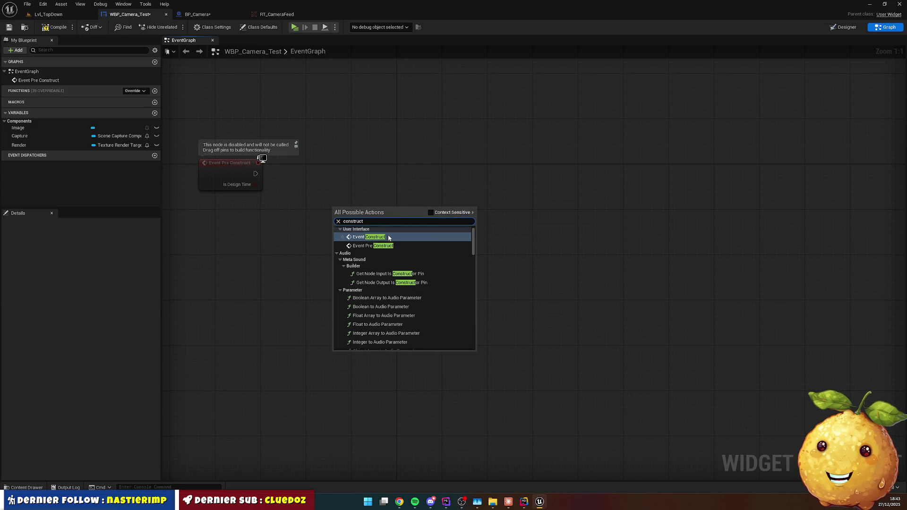
pyautogui.press('Return')
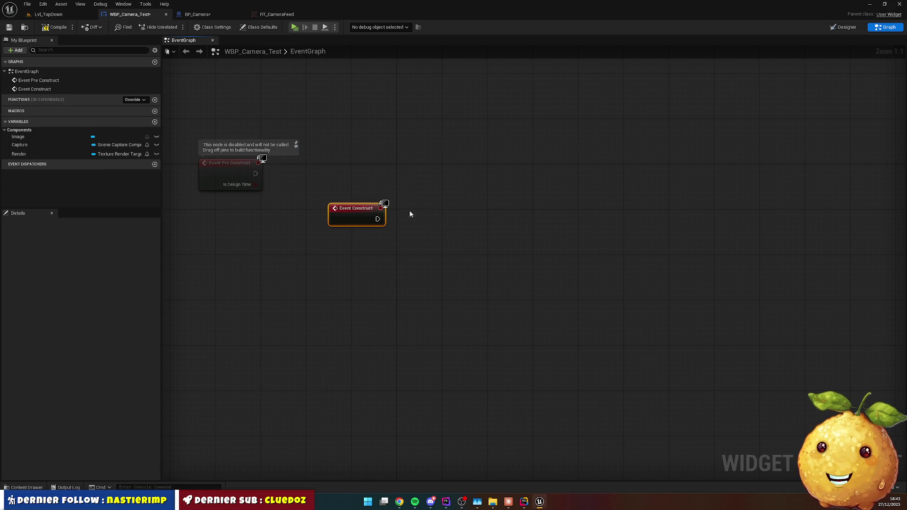
# Chain Get All Actors Of Class with Tag after Event Construct, with class BP Camera and tag 'test'.
pyautogui.click(347, 230)
pyautogui.moveTo(378, 219)
pyautogui.mouseDown()
pyautogui.moveTo(405, 237)
pyautogui.moveTo(436, 237)
pyautogui.mouseUp()
pyautogui.write('gteallof')
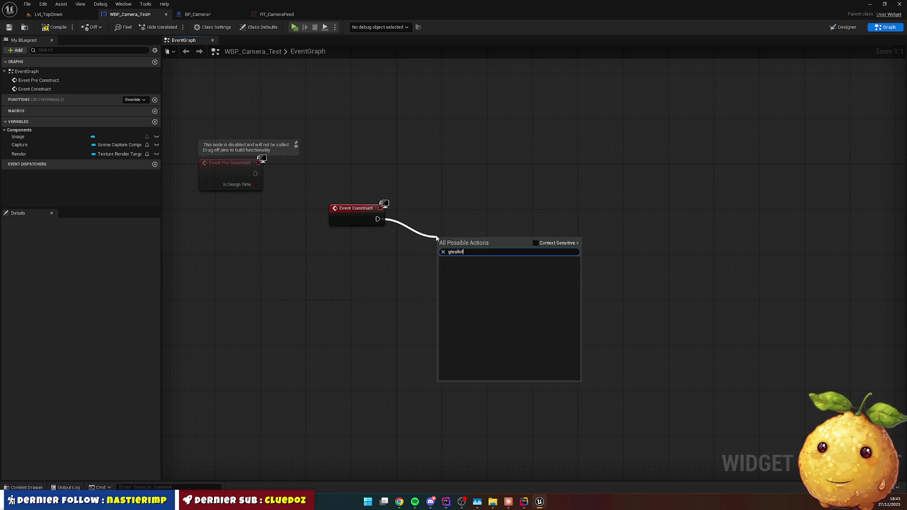
pyautogui.hotkey('ctrl', 'a')
pyautogui.write('get all')
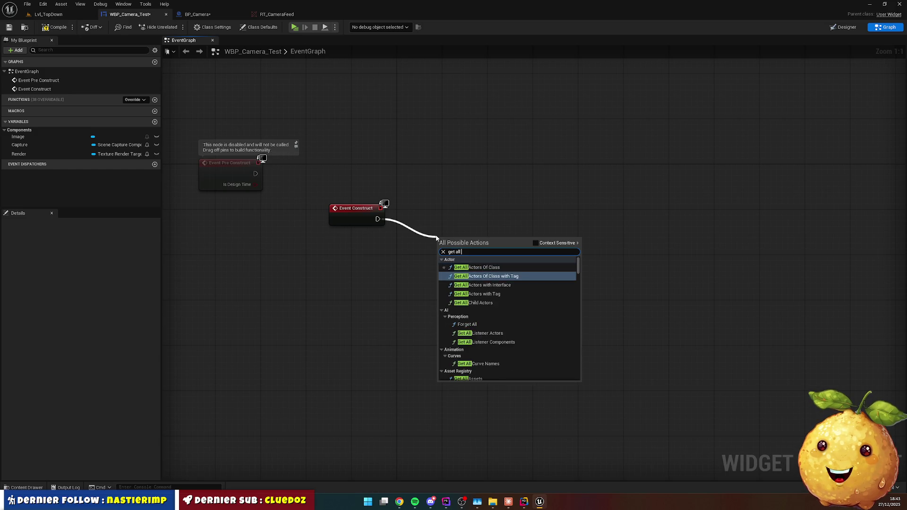
pyautogui.press('Return')
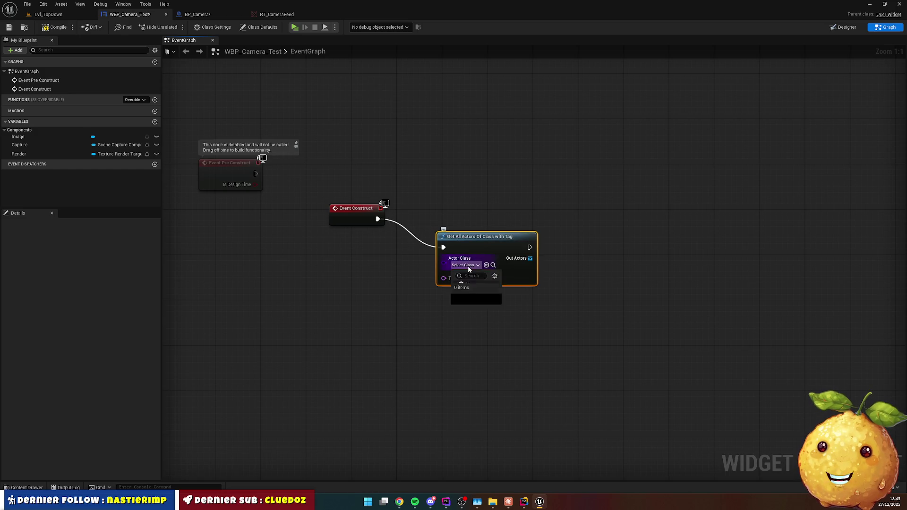
pyautogui.click(465, 265)
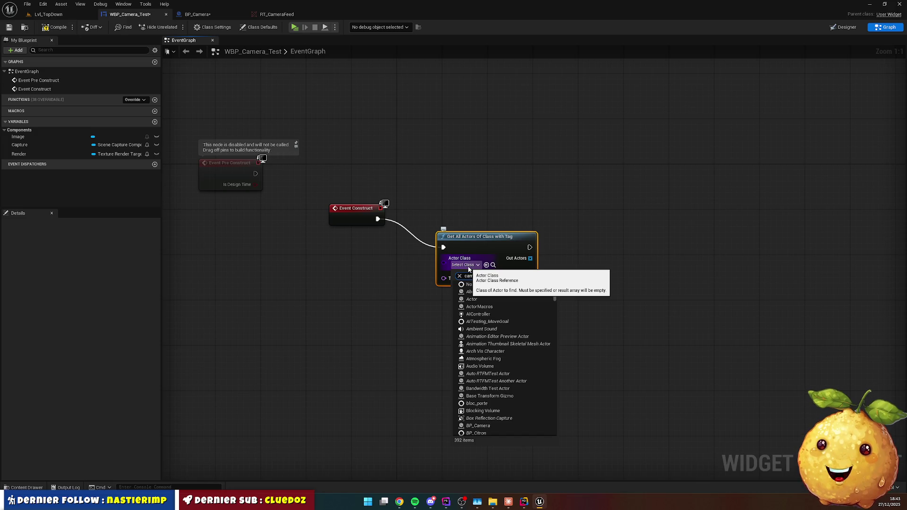
pyautogui.click(510, 283)
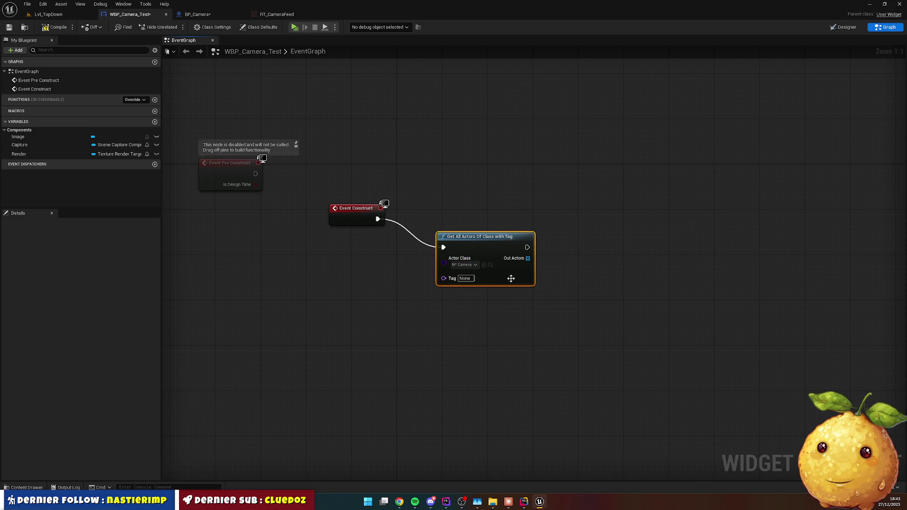
pyautogui.click(467, 277)
pyautogui.write('test')
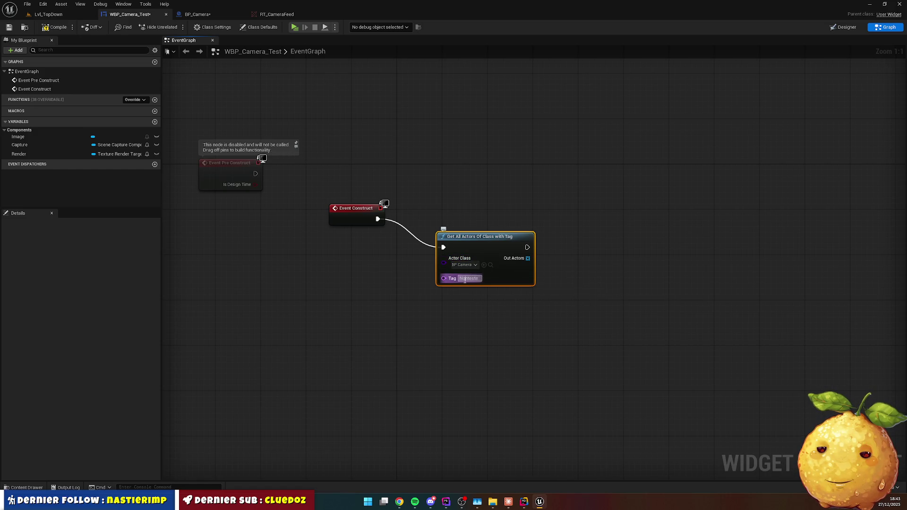
pyautogui.click(627, 273)
pyautogui.moveTo(495, 247)
pyautogui.mouseDown()
pyautogui.moveTo(489, 219)
pyautogui.moveTo(478, 218)
pyautogui.moveTo(494, 231)
pyautogui.mouseUp()
# Add a Cast To BP_Camera node after Get All Actors Of Class with Tag.
pyautogui.moveTo(423, 218); pyautogui.dragTo(450, 222)
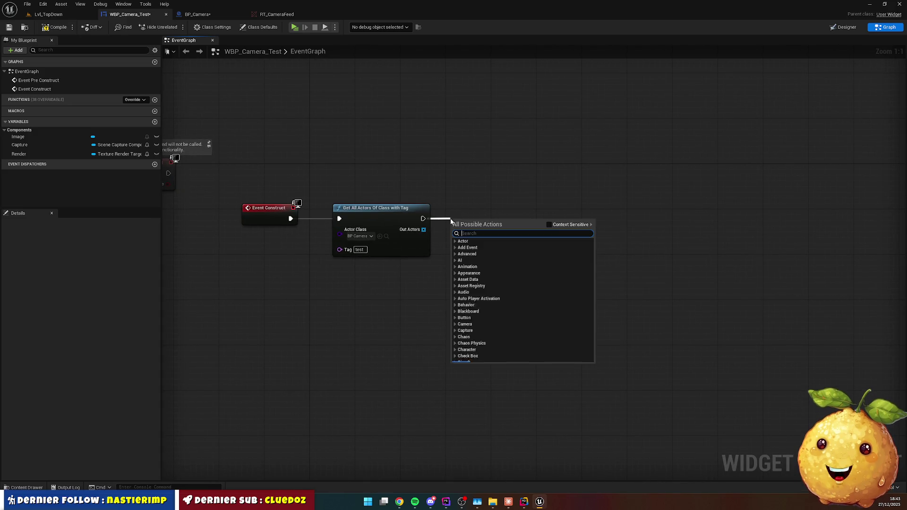
pyautogui.write('cast bp came')
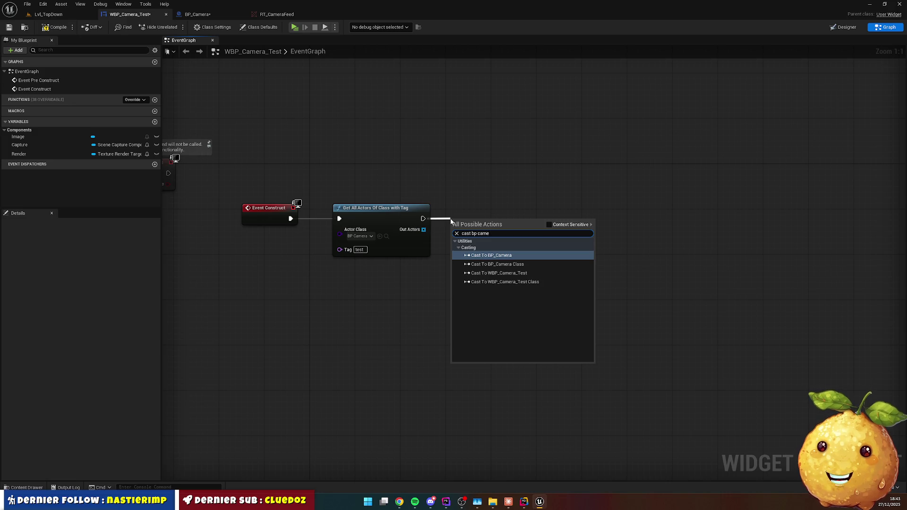
pyautogui.press('Return')
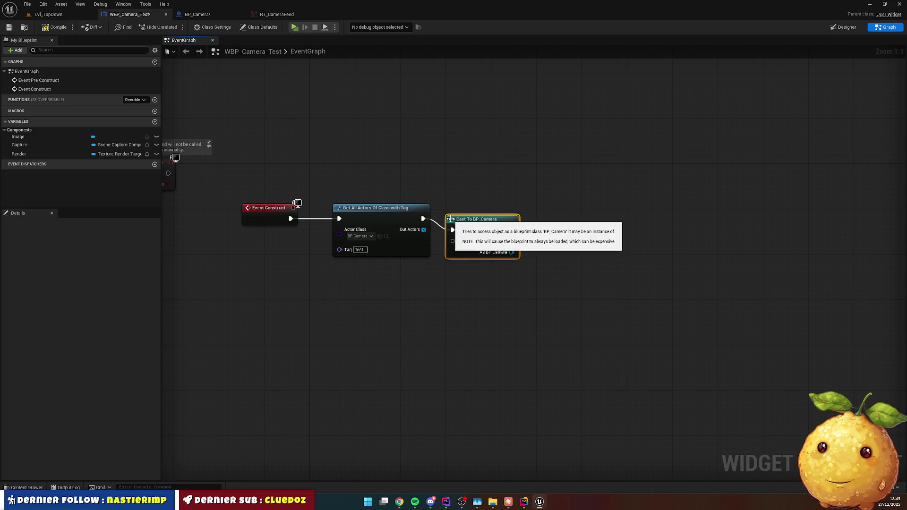
pyautogui.moveTo(483, 213); pyautogui.dragTo(603, 218)
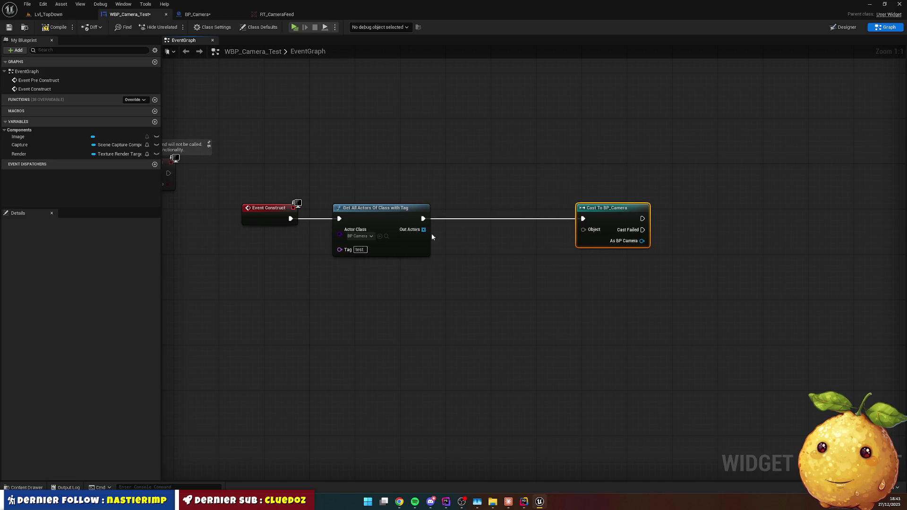
# Insert a Branch node after Get All Actors Of Class with Tag.
pyautogui.moveTo(424, 218); pyautogui.dragTo(451, 222)
pyautogui.write('branch')
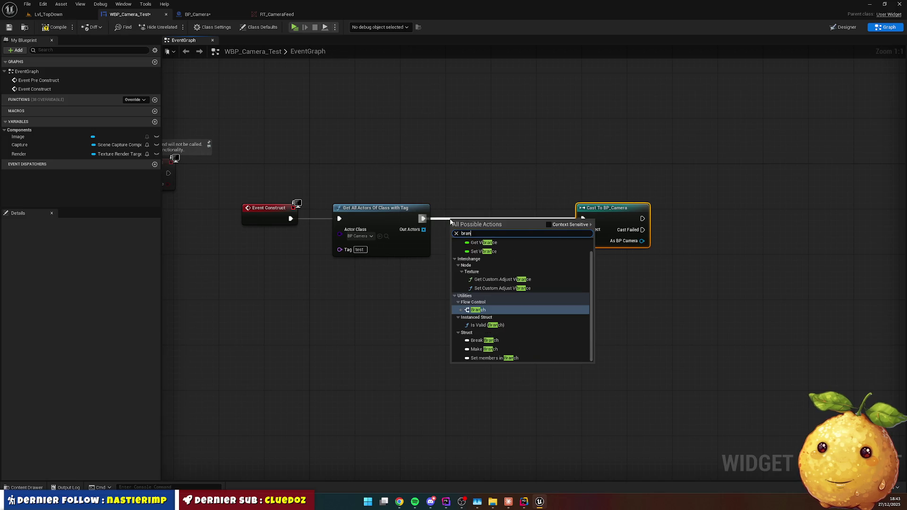
pyautogui.press('Return')
pyautogui.moveTo(462, 219)
pyautogui.mouseDown()
pyautogui.moveTo(508, 200)
pyautogui.moveTo(489, 173)
pyautogui.mouseUp()
# Feed Out Actors LENGTH > 0 into the Branch Condition.
pyautogui.moveTo(424, 230); pyautogui.dragTo(452, 255)
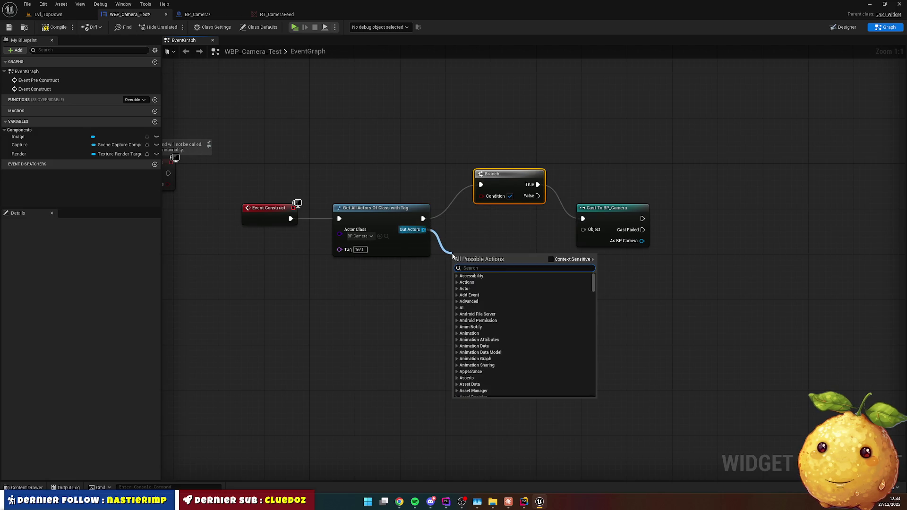
pyautogui.write('length')
pyautogui.press('Return')
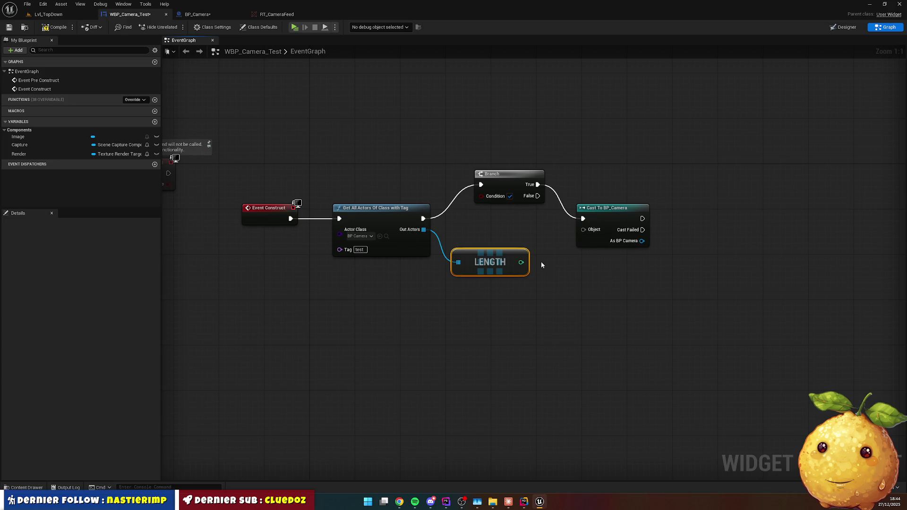
pyautogui.moveTo(521, 262); pyautogui.dragTo(557, 271)
pyautogui.write('>')
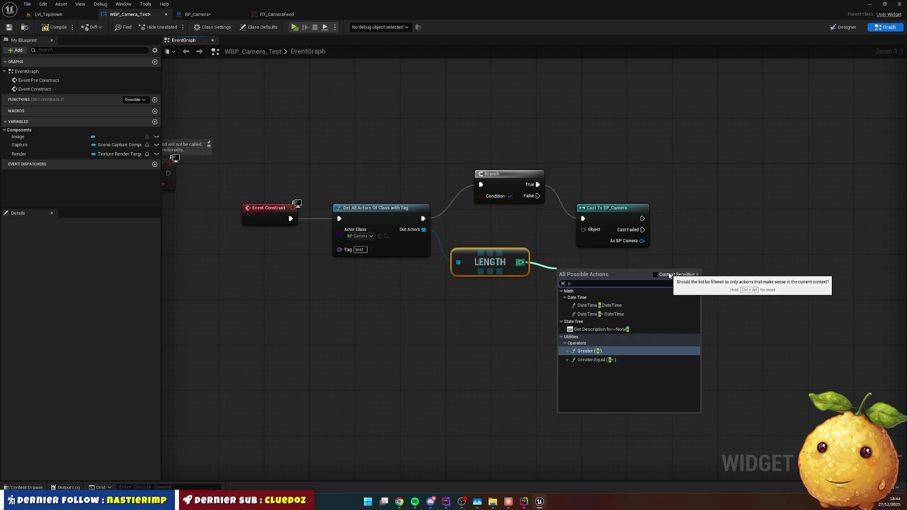
pyautogui.press('Return')
pyautogui.moveTo(597, 278); pyautogui.dragTo(482, 195)
# Rearrange the Branch, cast, LENGTH and comparison nodes into a tidy layout.
pyautogui.moveTo(617, 210); pyautogui.dragTo(742, 198)
pyautogui.moveTo(512, 176)
pyautogui.mouseDown()
pyautogui.moveTo(631, 198)
pyautogui.moveTo(636, 211)
pyautogui.mouseUp()
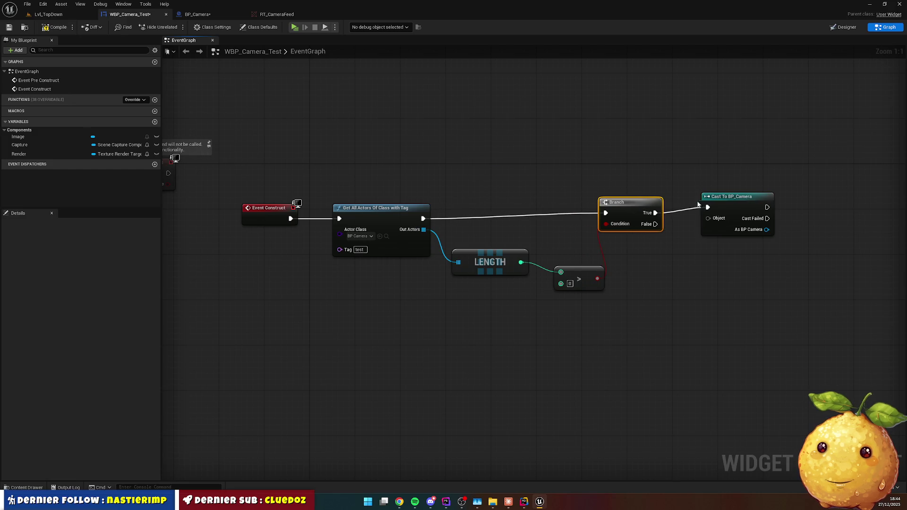
pyautogui.moveTo(731, 198); pyautogui.dragTo(725, 210)
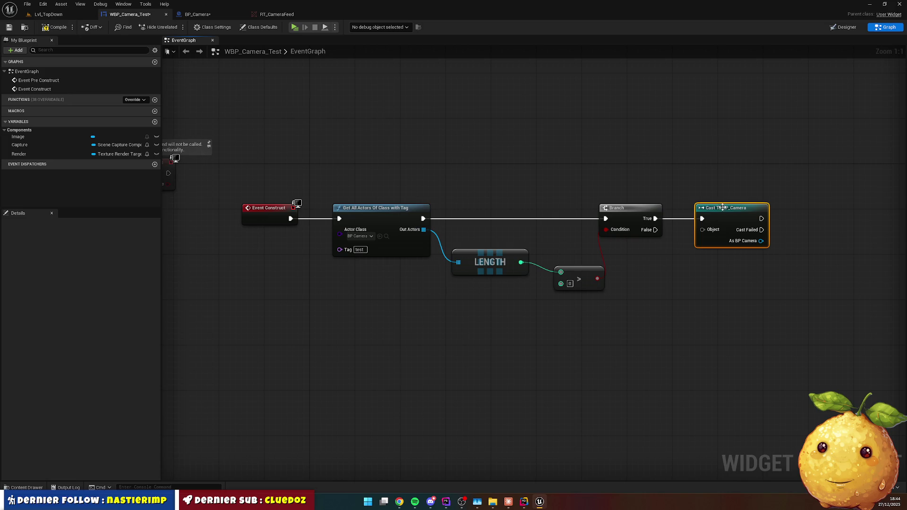
pyautogui.moveTo(486, 259); pyautogui.dragTo(474, 236)
pyautogui.moveTo(568, 268); pyautogui.dragTo(551, 234)
pyautogui.click(598, 281)
pyautogui.moveTo(409, 220); pyautogui.dragTo(234, 207)
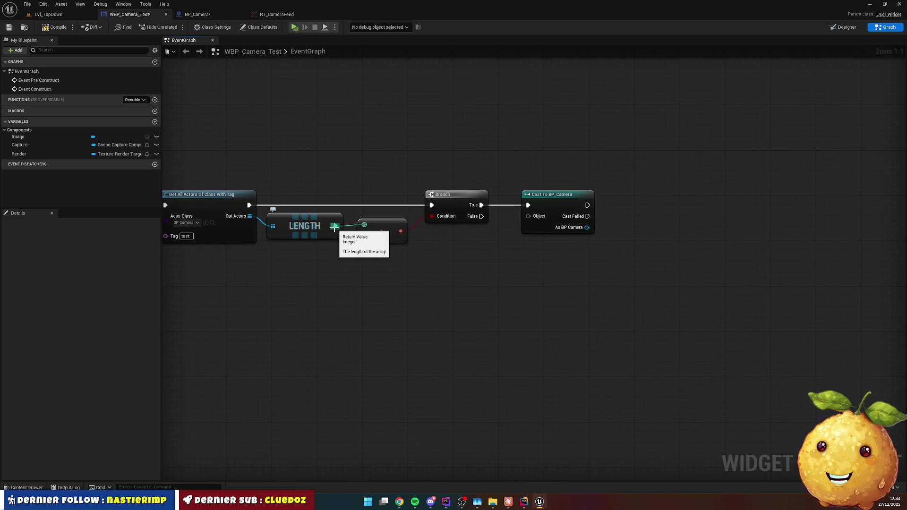
# Wire a GET (a copy) of Out Actors index 0 into Cast To BP_Camera's Object pin.
pyautogui.moveTo(250, 216); pyautogui.dragTo(291, 286)
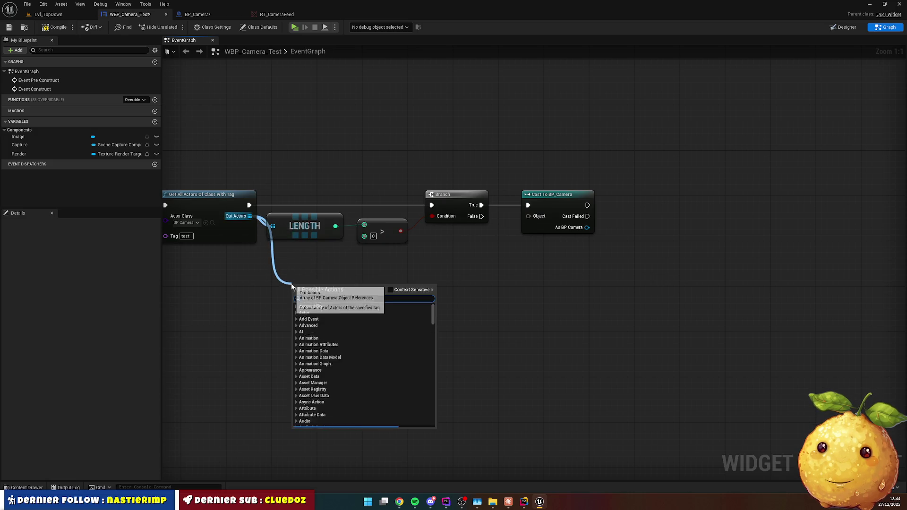
pyautogui.write('get')
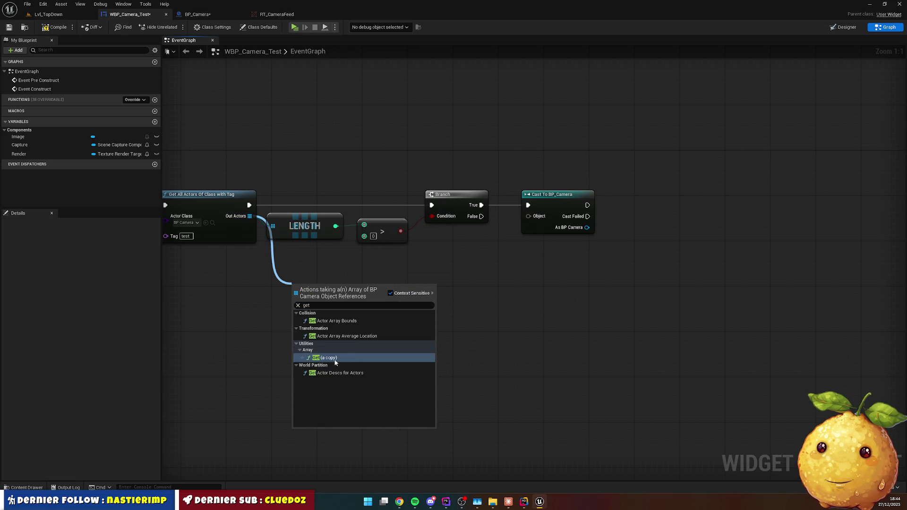
pyautogui.click(335, 359)
pyautogui.moveTo(347, 294)
pyautogui.mouseDown()
pyautogui.moveTo(461, 288)
pyautogui.moveTo(529, 216)
pyautogui.moveTo(573, 199)
pyautogui.mouseUp()
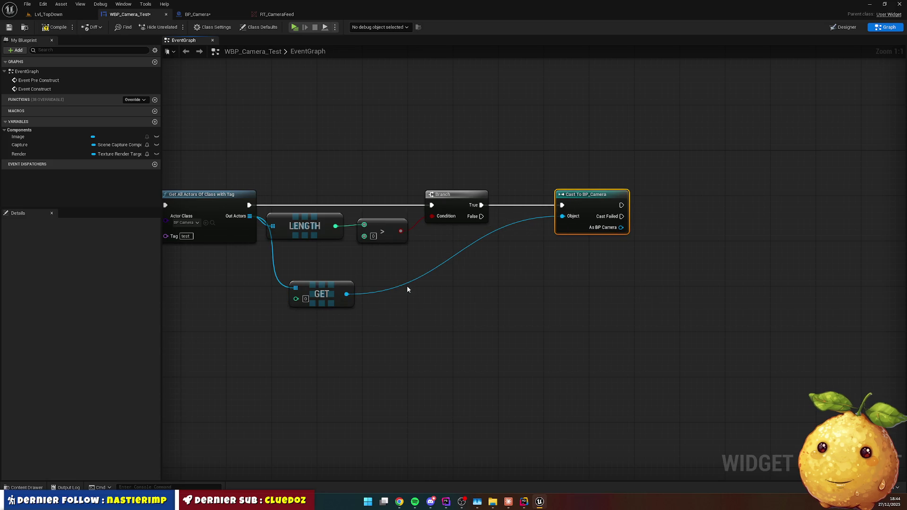
# Tidy the LENGTH, comparison, Branch and GET nodes, then bring up the Claude chat.
pyautogui.moveTo(343, 252)
pyautogui.mouseDown()
pyautogui.moveTo(283, 222)
pyautogui.moveTo(409, 216)
pyautogui.moveTo(375, 177)
pyautogui.moveTo(384, 174)
pyautogui.mouseUp()
pyautogui.moveTo(446, 201); pyautogui.dragTo(468, 201)
pyautogui.moveTo(330, 288); pyautogui.dragTo(484, 242)
pyautogui.click(614, 269)
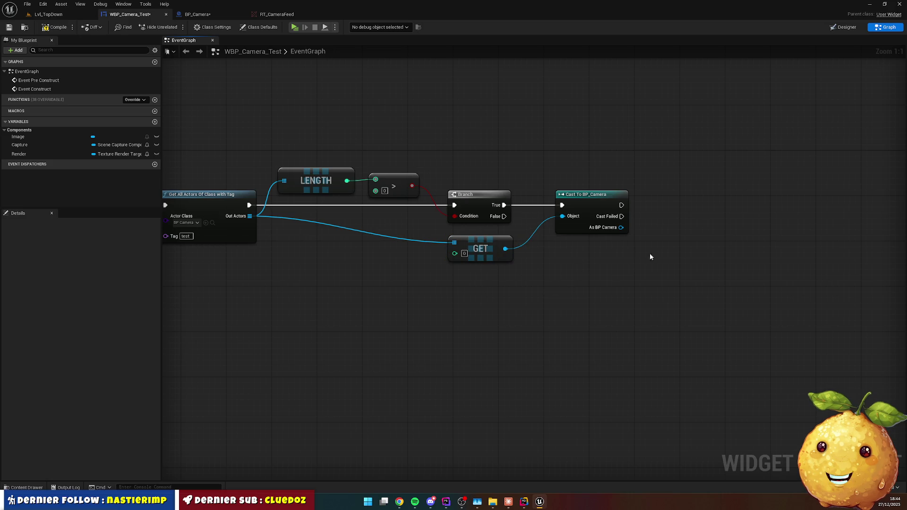
pyautogui.moveTo(654, 253); pyautogui.dragTo(355, 273)
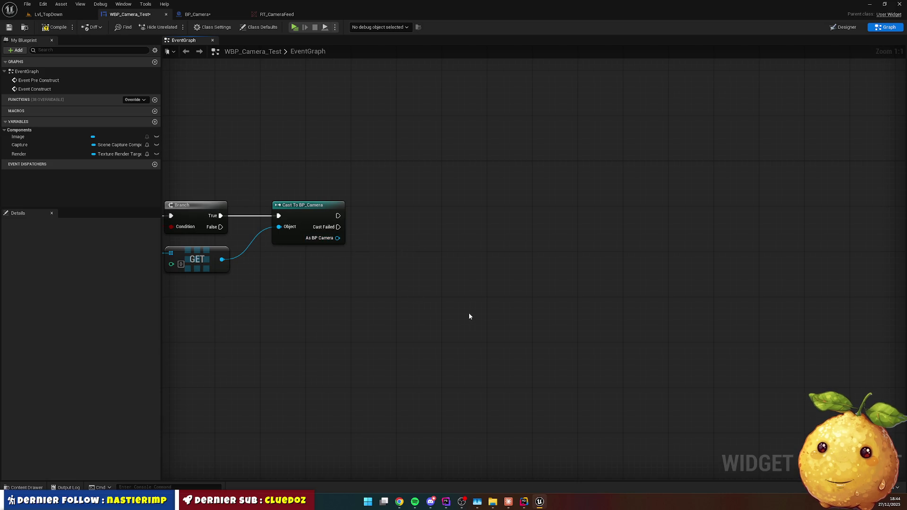
pyautogui.hotkey('alt', 'Tab')
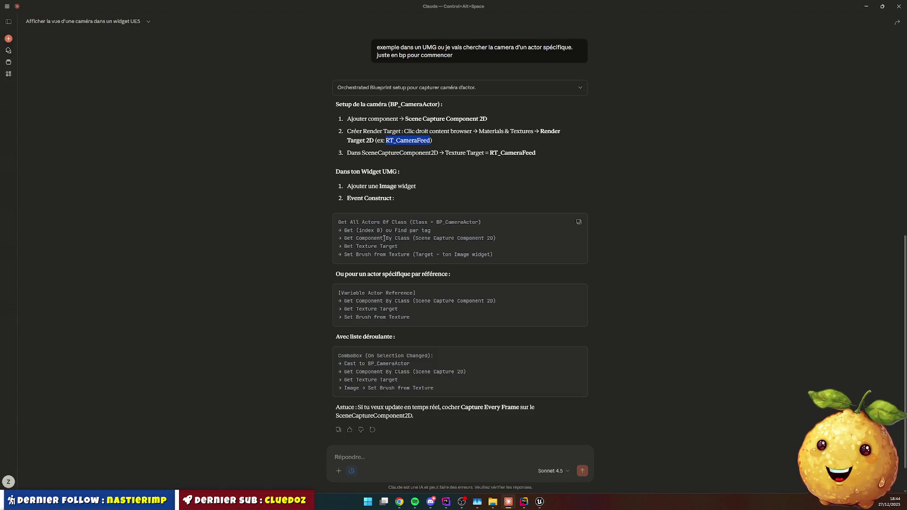
# Add a Get Component by Class node from the cast's As BP Camera output.
pyautogui.hotkey('alt', 'Tab')
pyautogui.moveTo(337, 238); pyautogui.dragTo(381, 266)
pyautogui.write('gte')
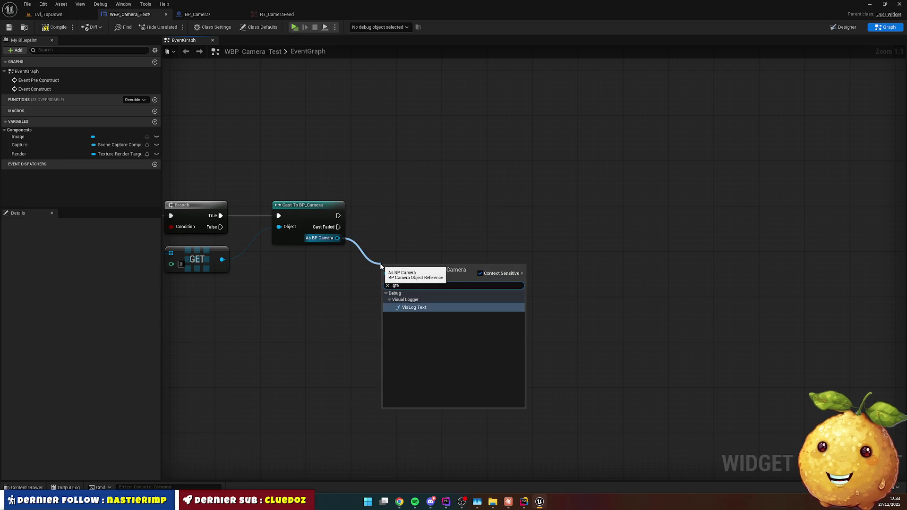
pyautogui.press('BackSpace')
pyautogui.press('BackSpace')
pyautogui.write('et compo')
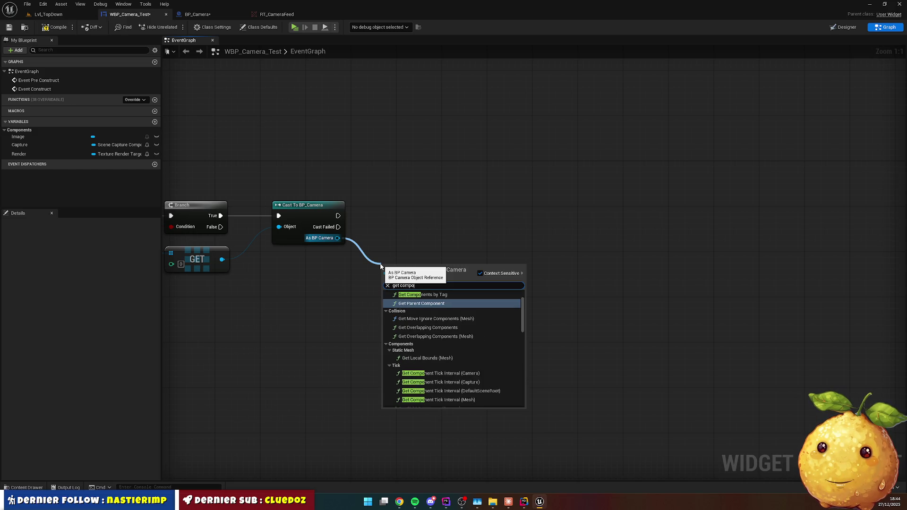
pyautogui.write('nent by c')
pyautogui.press('Return')
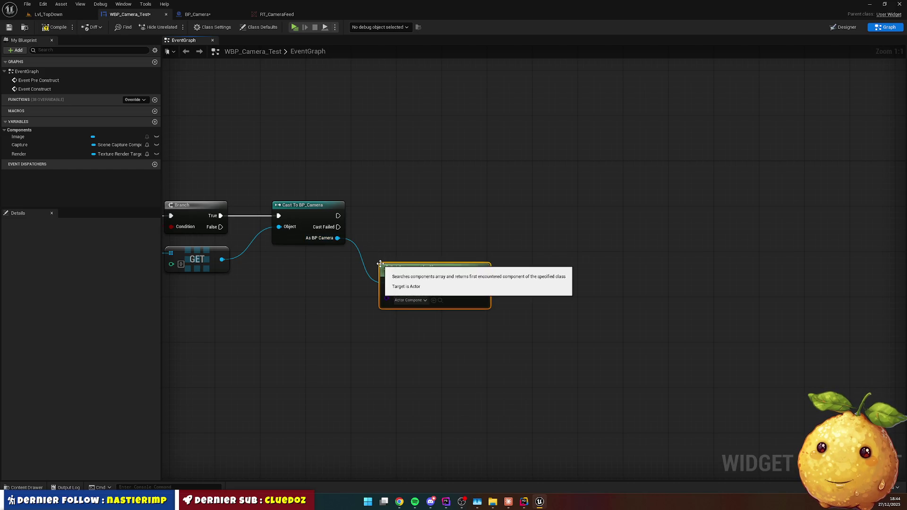
pyautogui.click(422, 301)
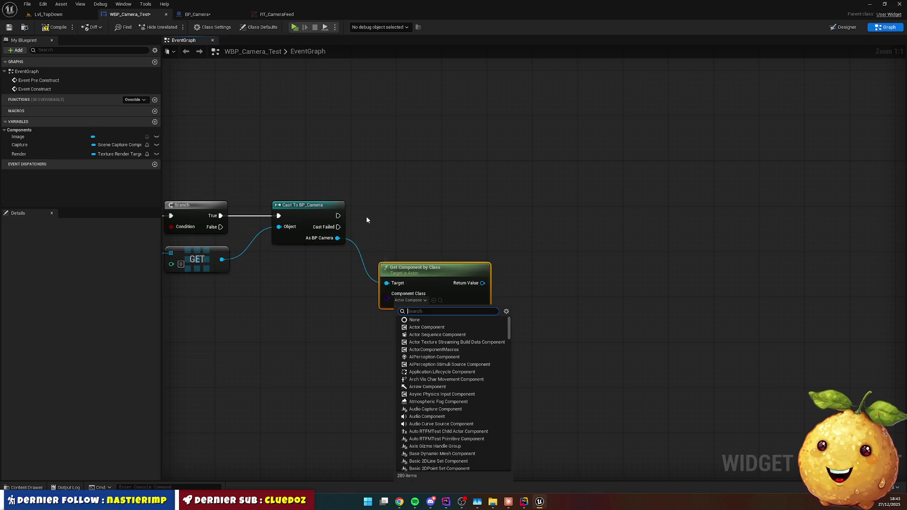
# Set the Component Class to Scene Capture Component 2D, copying the name from Claude.
pyautogui.hotkey('alt', 'Tab')
pyautogui.moveTo(415, 238); pyautogui.dragTo(497, 238)
pyautogui.hotkey('ctrl', 'c')
pyautogui.hotkey('alt', 'Tab')
pyautogui.click(410, 301)
pyautogui.hotkey('ctrl', 'v')
pyautogui.press('Return')
pyautogui.moveTo(473, 301); pyautogui.dragTo(479, 274)
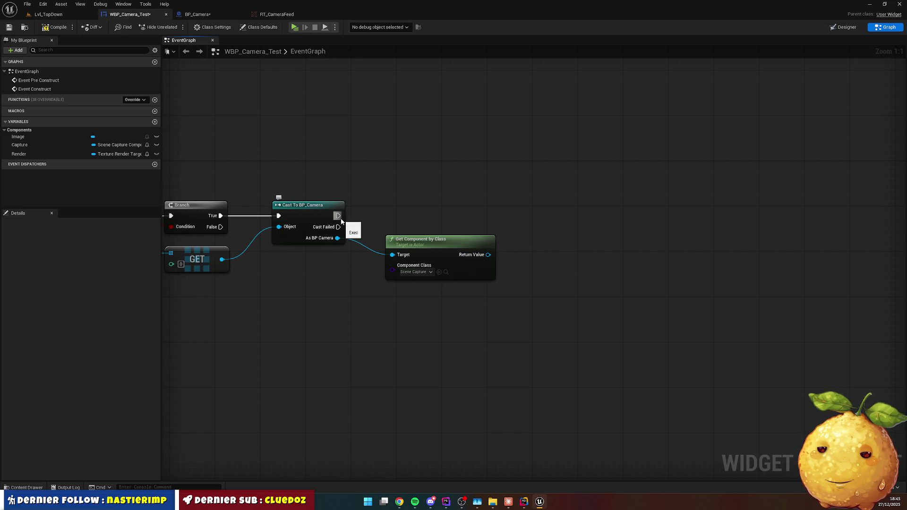
# Add Get Texture Target from the component's return value and drop the Image variable onto the graph.
pyautogui.hotkey('alt', 'Tab')
pyautogui.hotkey('alt', 'Tab')
pyautogui.moveTo(488, 255)
pyautogui.mouseDown()
pyautogui.moveTo(524, 261)
pyautogui.moveTo(536, 241)
pyautogui.mouseUp()
pyautogui.write('get texture target')
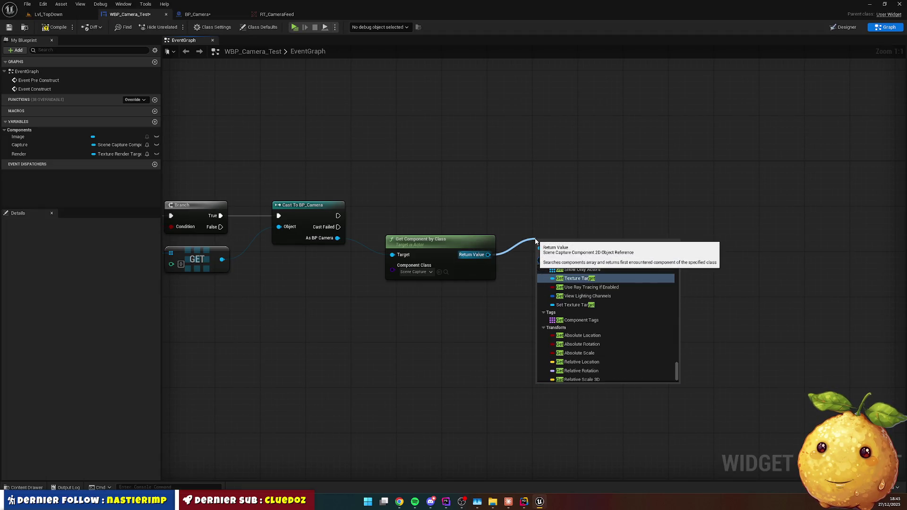
pyautogui.press('Return')
pyautogui.hotkey('alt', 'Tab')
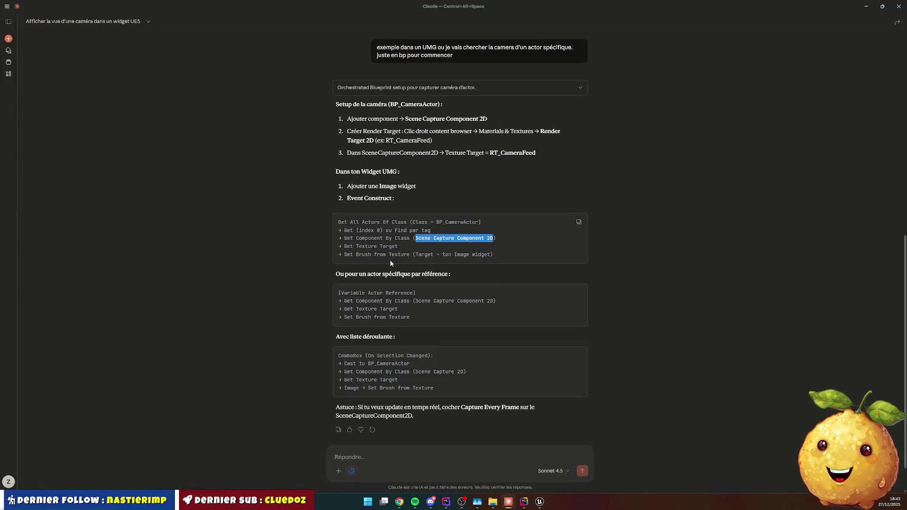
pyautogui.hotkey('alt', 'Tab')
pyautogui.moveTo(19, 137)
pyautogui.mouseDown()
pyautogui.moveTo(348, 148)
pyautogui.moveTo(515, 123)
pyautogui.moveTo(597, 156)
pyautogui.mouseUp()
# Place an Image getter wired into a Set Brush from Texture node.
pyautogui.click(533, 136)
pyautogui.write('set br')
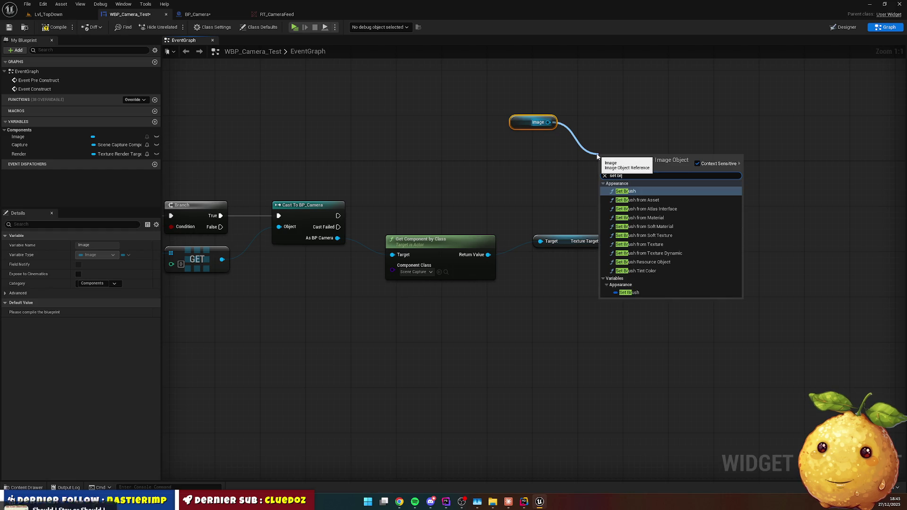
pyautogui.press('Down')
pyautogui.press('Down')
pyautogui.press('Down')
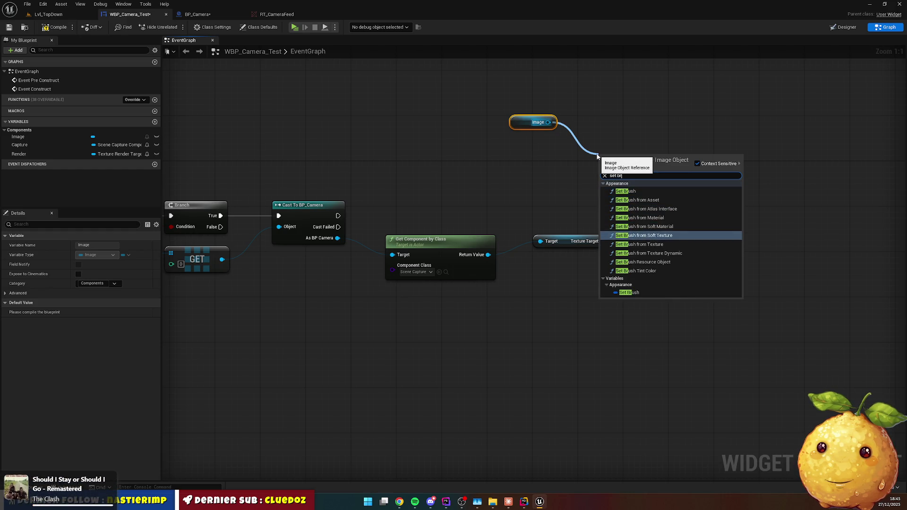
pyautogui.press('Return')
pyautogui.moveTo(599, 156); pyautogui.dragTo(674, 179)
# Run Set Brush from Texture off the successful cast and try wiring Texture Target into it.
pyautogui.click(613, 242)
pyautogui.moveTo(615, 242)
pyautogui.mouseDown()
pyautogui.moveTo(588, 255)
pyautogui.moveTo(614, 257)
pyautogui.moveTo(676, 218)
pyautogui.mouseUp()
pyautogui.moveTo(337, 216); pyautogui.dragTo(676, 193)
pyautogui.moveTo(579, 252)
pyautogui.mouseDown()
pyautogui.moveTo(619, 259)
pyautogui.moveTo(676, 220)
pyautogui.mouseUp()
pyautogui.click(650, 265)
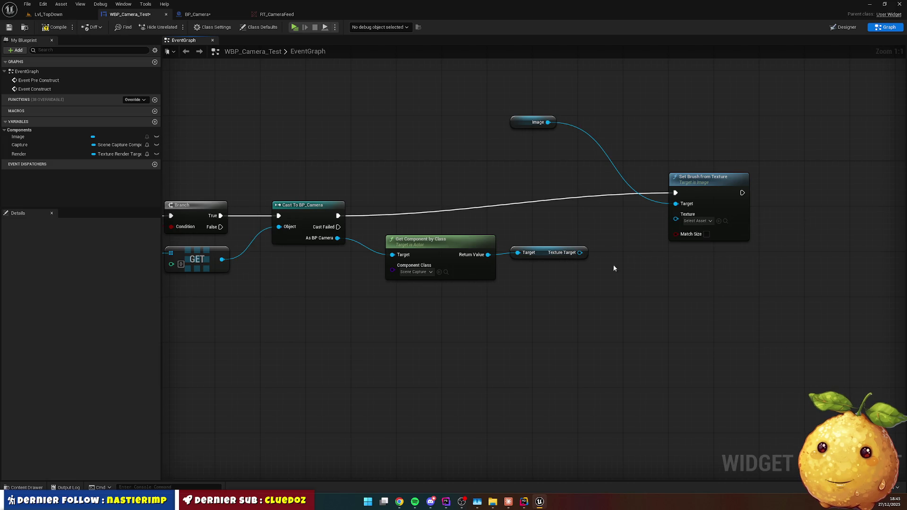
# Retry linking Texture Target to the brush's Texture input after rechecking Claude's steps.
pyautogui.moveTo(580, 252); pyautogui.dragTo(626, 280)
pyautogui.write('set b')
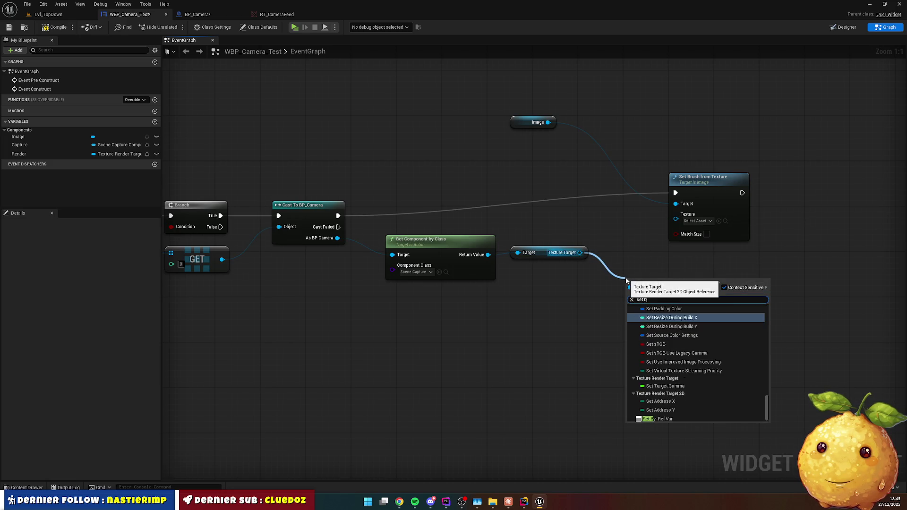
pyautogui.write('rus')
pyautogui.press('BackSpace')
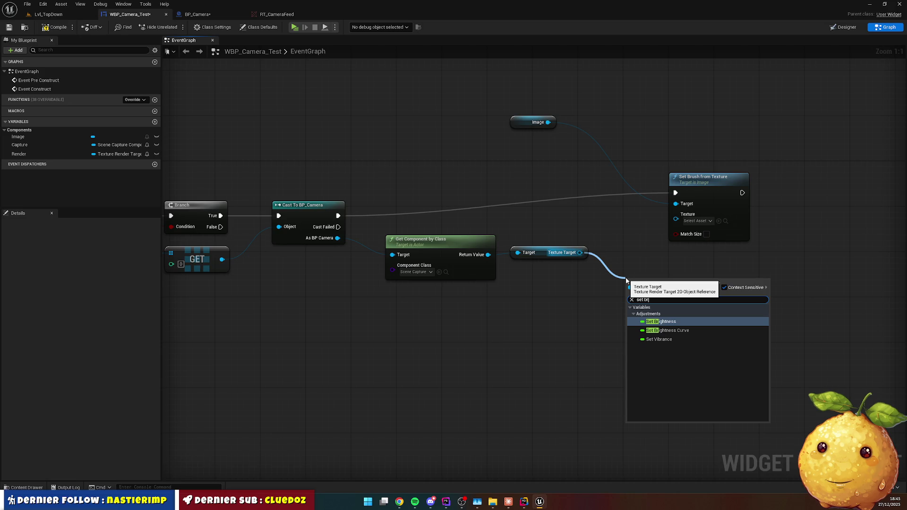
pyautogui.press('Escape')
pyautogui.hotkey('alt', 'Tab')
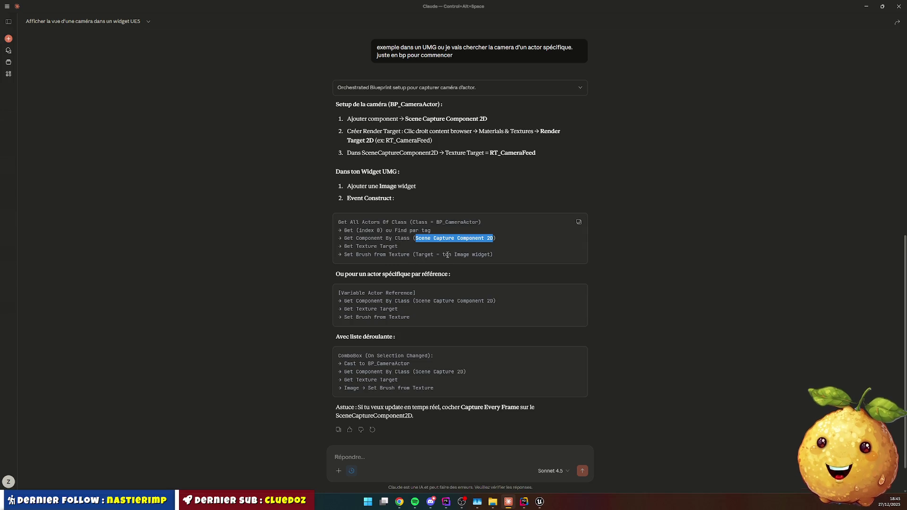
pyautogui.hotkey('alt', 'Tab')
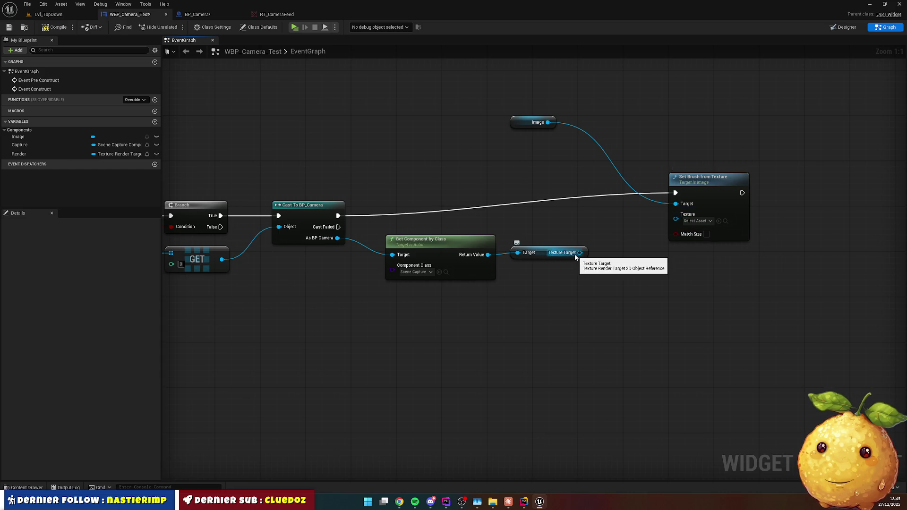
pyautogui.moveTo(579, 253)
pyautogui.mouseDown()
pyautogui.moveTo(664, 235)
pyautogui.moveTo(674, 222)
pyautogui.mouseUp()
pyautogui.click(614, 255)
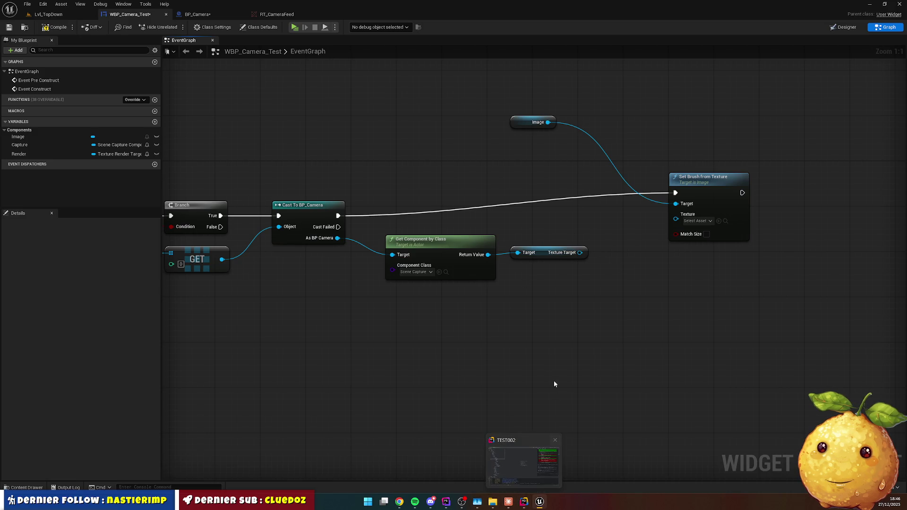
pyautogui.hotkey('alt', 'Tab')
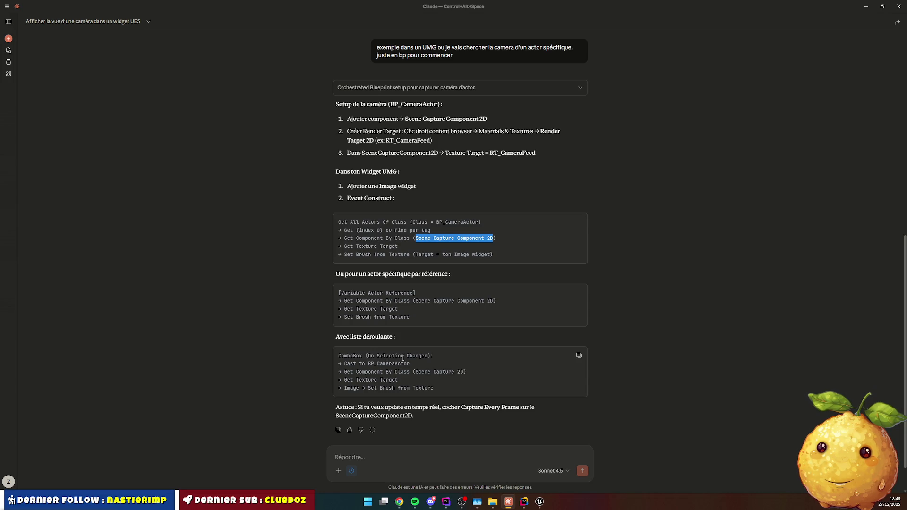
pyautogui.hotkey('alt', 'Tab')
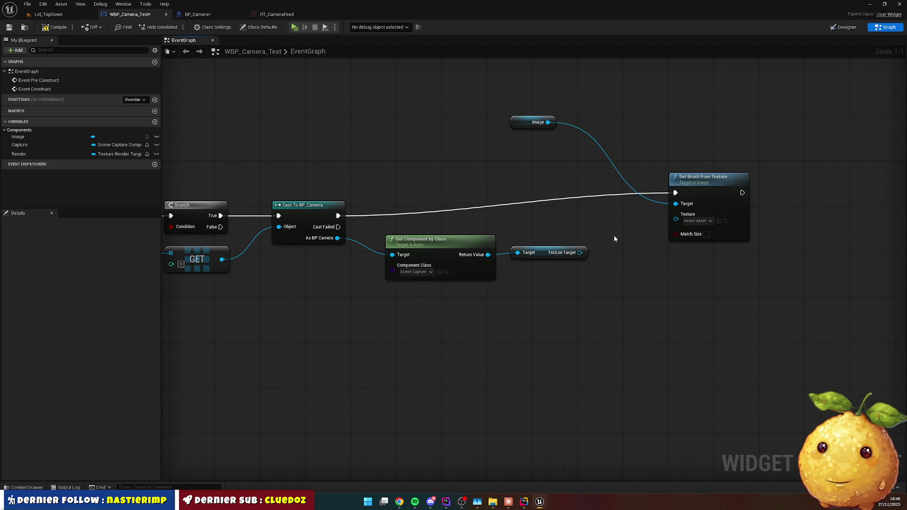
pyautogui.moveTo(547, 122)
pyautogui.mouseDown()
pyautogui.moveTo(639, 302)
pyautogui.moveTo(631, 293)
pyautogui.mouseUp()
pyautogui.write('brush from')
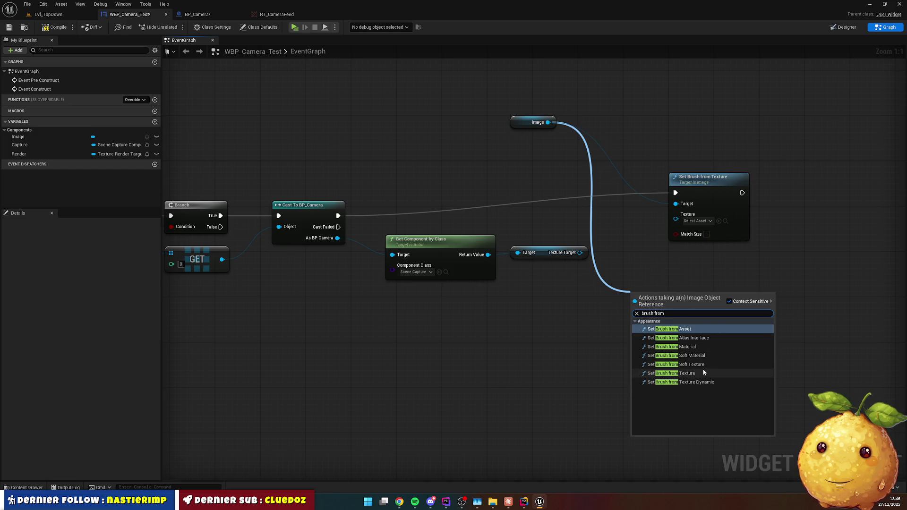
pyautogui.click(718, 382)
pyautogui.moveTo(674, 297)
pyautogui.mouseDown()
pyautogui.moveTo(718, 291)
pyautogui.moveTo(724, 274)
pyautogui.mouseUp()
pyautogui.moveTo(580, 252); pyautogui.dragTo(686, 313)
pyautogui.press('Delete')
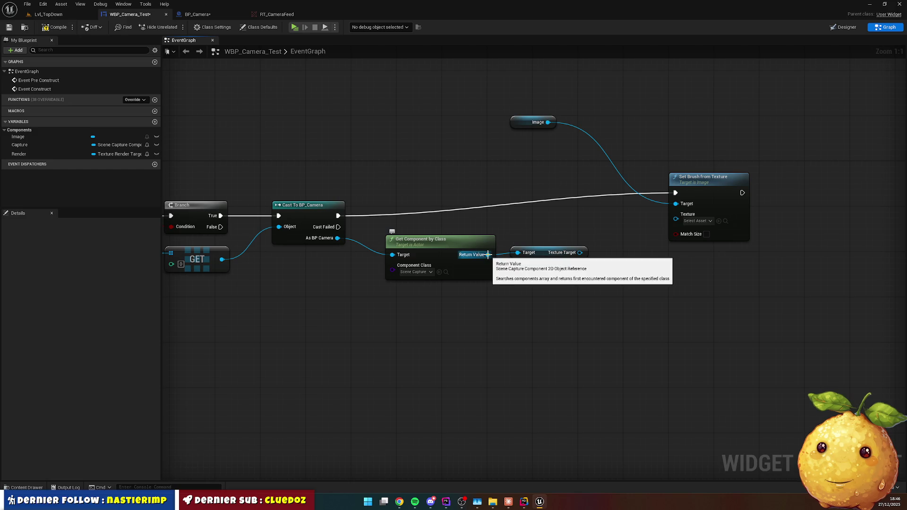
pyautogui.click(555, 249)
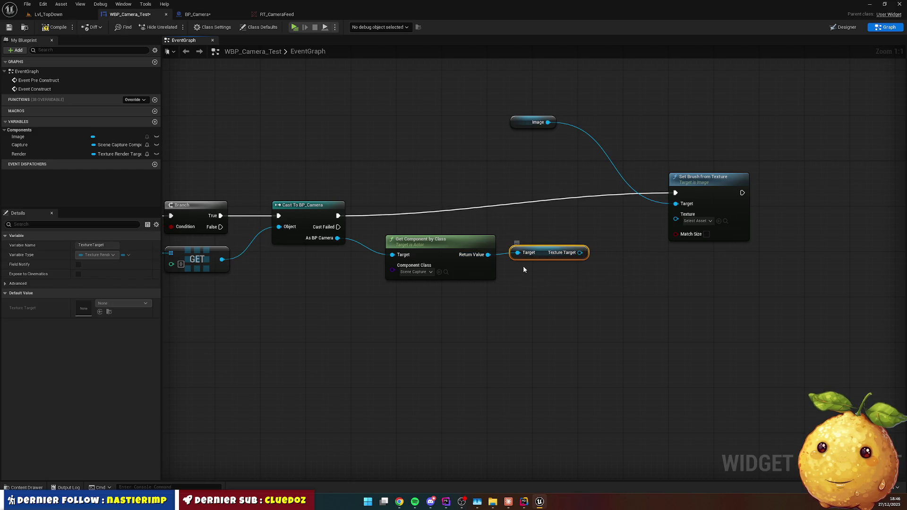
# Delete the old Texture Target node and try wiring the Scene Capture component into the brush Texture.
pyautogui.press('Delete')
pyautogui.moveTo(488, 255); pyautogui.dragTo(529, 269)
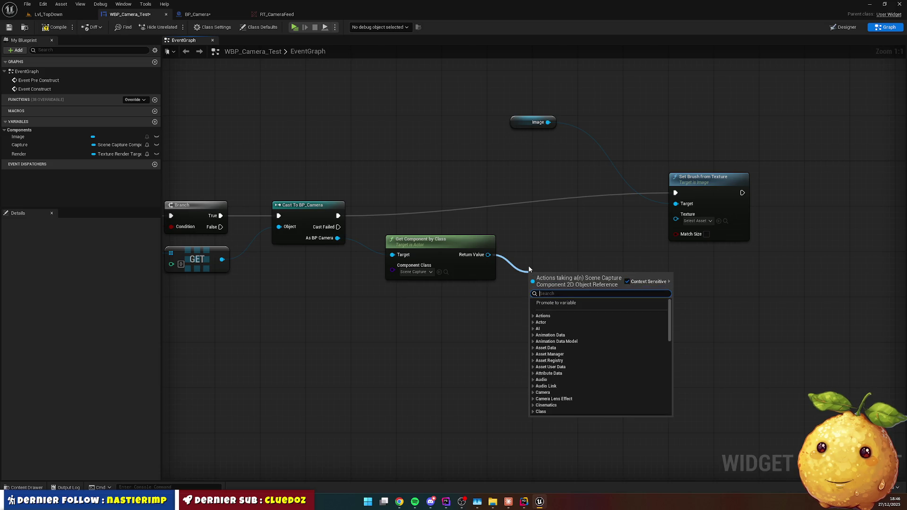
pyautogui.write('target')
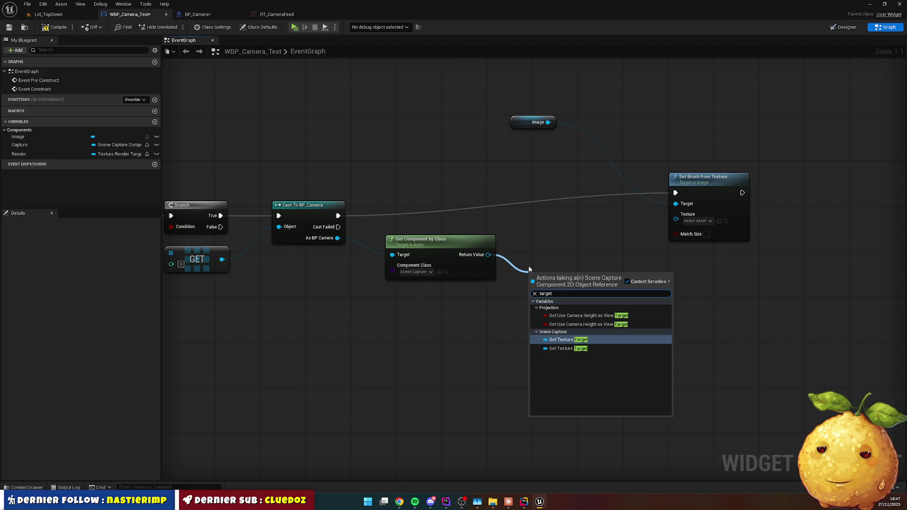
pyautogui.hotkey('ctrl', 'a')
pyautogui.press('BackSpace')
pyautogui.moveTo(488, 256)
pyautogui.mouseDown()
pyautogui.moveTo(651, 234)
pyautogui.moveTo(676, 219)
pyautogui.mouseUp()
pyautogui.click(644, 258)
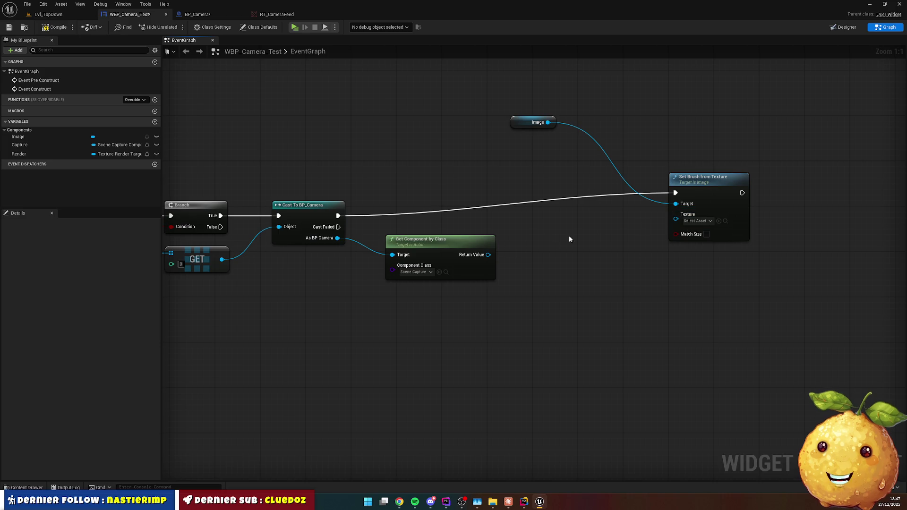
pyautogui.moveTo(489, 255); pyautogui.dragTo(517, 250)
# Add Get Texture Target from the Scene Capture component and link it to the brush Texture input.
pyautogui.hotkey('alt', 'Tab')
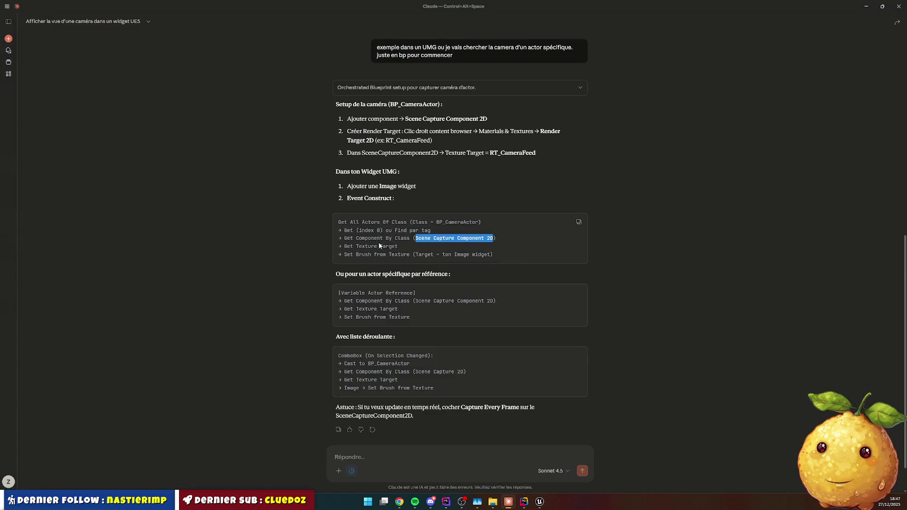
pyautogui.hotkey('alt', 'Tab')
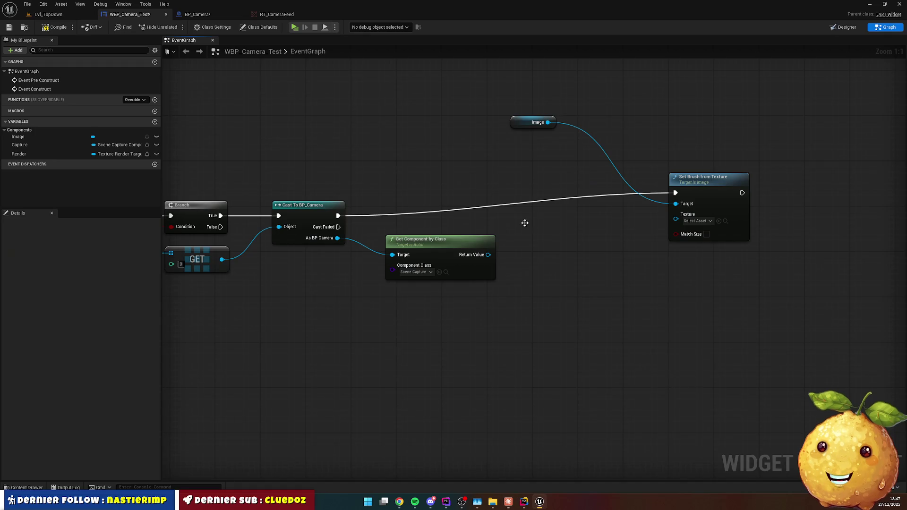
pyautogui.moveTo(489, 255); pyautogui.dragTo(528, 246)
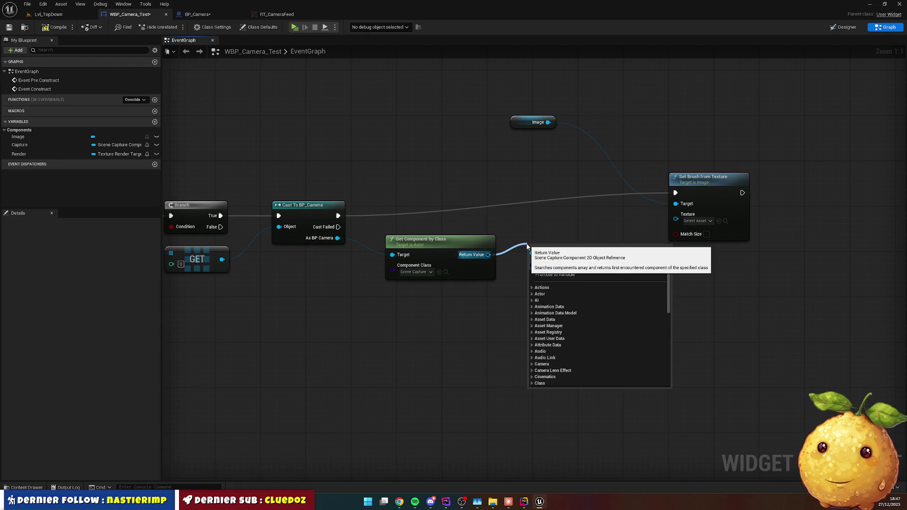
pyautogui.write('textire')
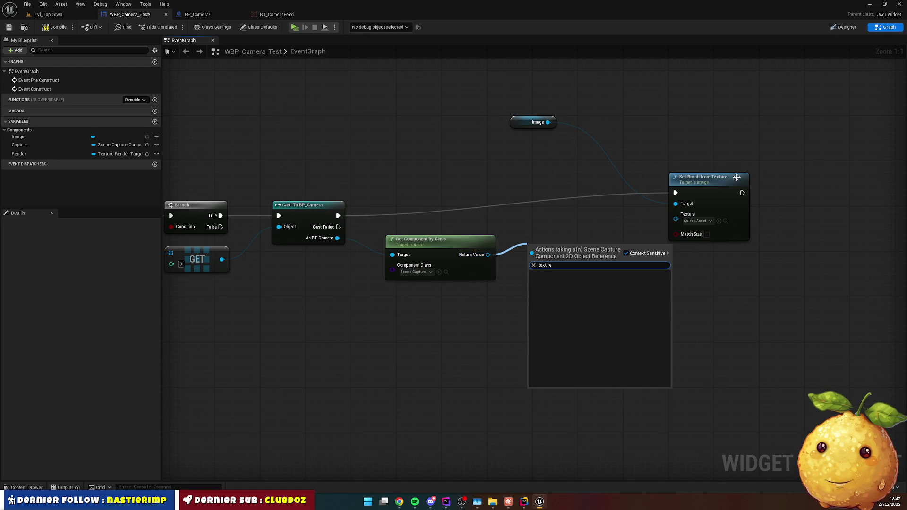
pyautogui.press('BackSpace')
pyautogui.press('BackSpace')
pyautogui.press('BackSpace')
pyautogui.write('ure')
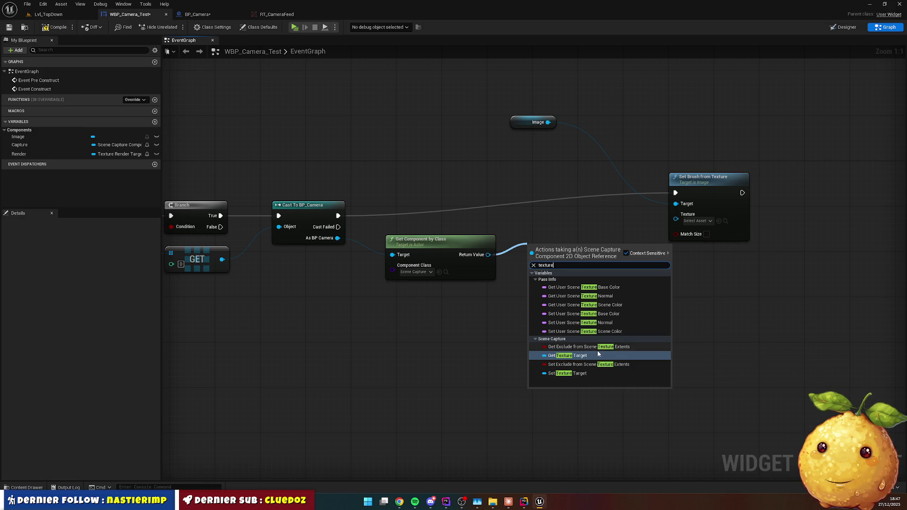
pyautogui.click(579, 355)
pyautogui.moveTo(596, 247); pyautogui.dragTo(676, 220)
pyautogui.click(646, 277)
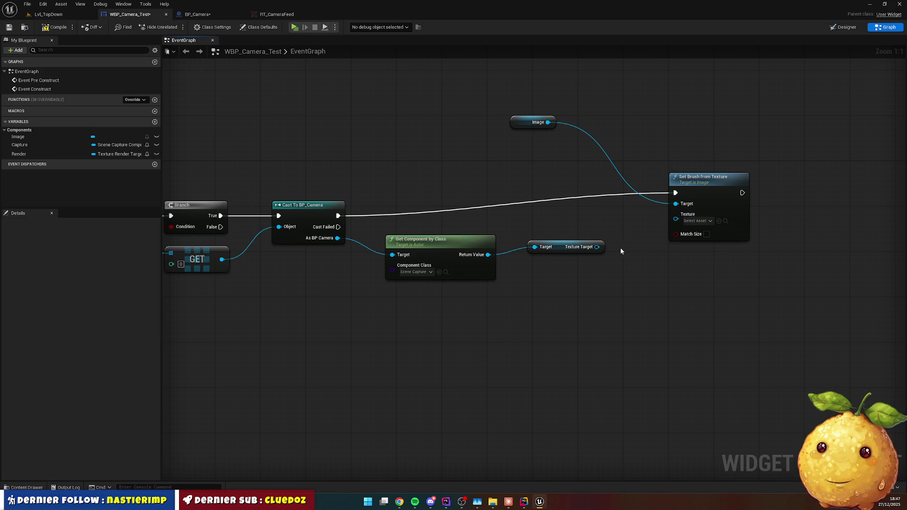
# Marquee-select every node in the event graph, then begin a follow-up message in the Claude chat.
pyautogui.scroll(-5, 622, 246)
pyautogui.moveTo(213, 127)
pyautogui.mouseDown()
pyautogui.moveTo(360, 241)
pyautogui.moveTo(694, 270)
pyautogui.mouseUp()
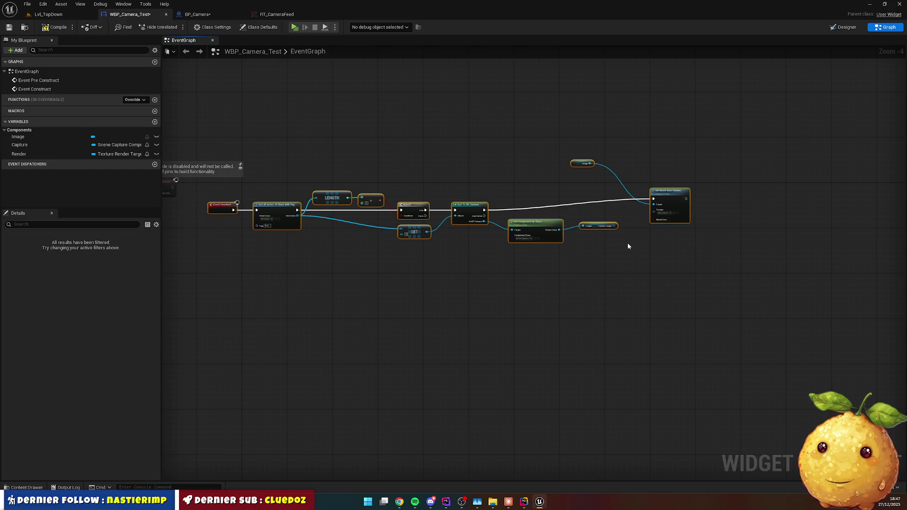
pyautogui.hotkey('alt', 'Tab')
pyautogui.click(396, 456)
pyautogui.write('texture target pas compatible')
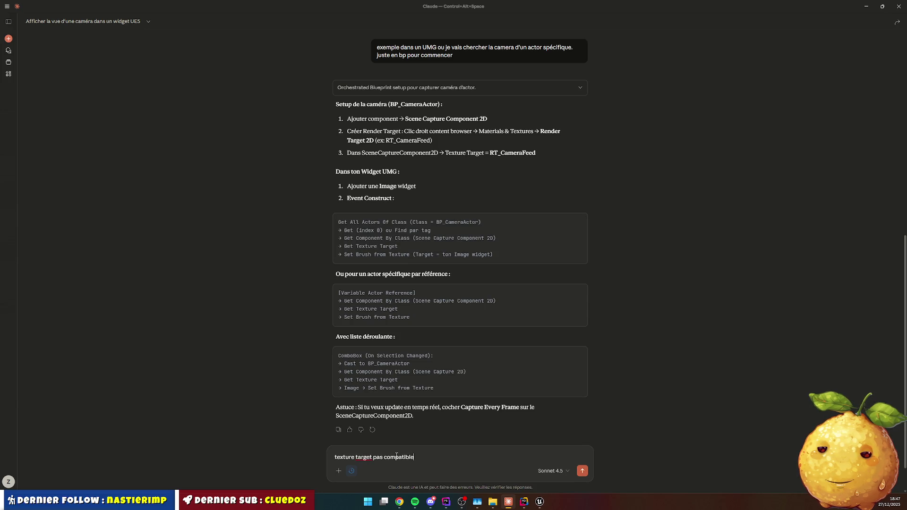
# Send Claude the note that Texture Target isn't compatible with Set Brush, with the copied graph pasted in.
pyautogui.hotkey('alt', 'Tab')
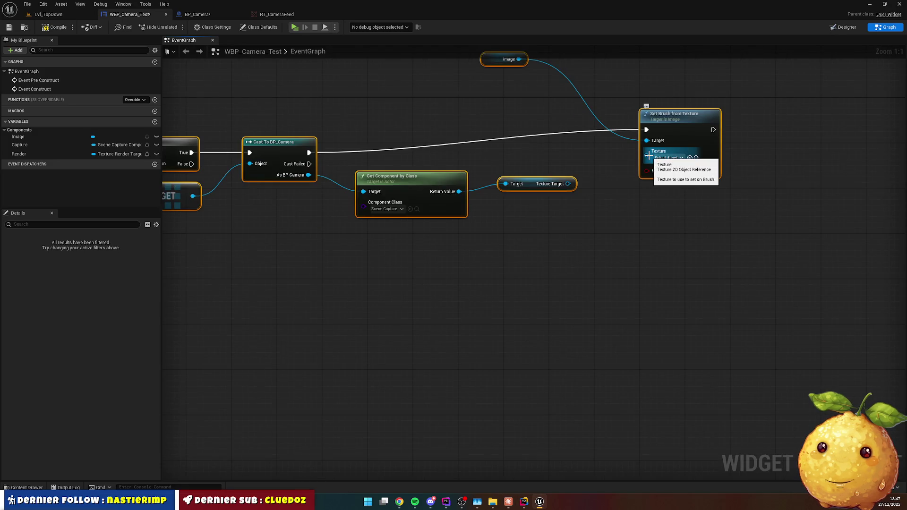
pyautogui.scroll(-3, 584, 217)
pyautogui.hotkey('alt', 'Tab')
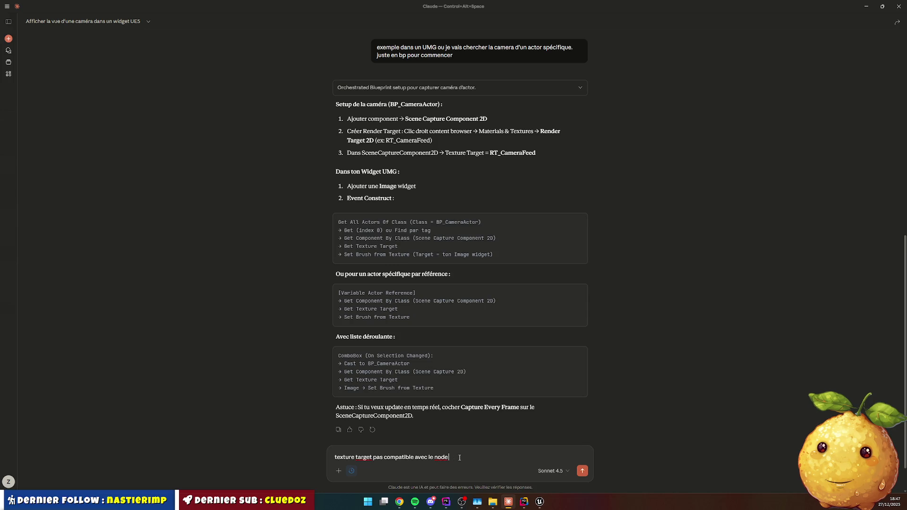
pyautogui.hotkey('alt', 'Tab')
pyautogui.hotkey('alt', 'Tab')
pyautogui.write('c')
pyautogui.hotkey('ctrl', 'v')
pyautogui.press('Return')
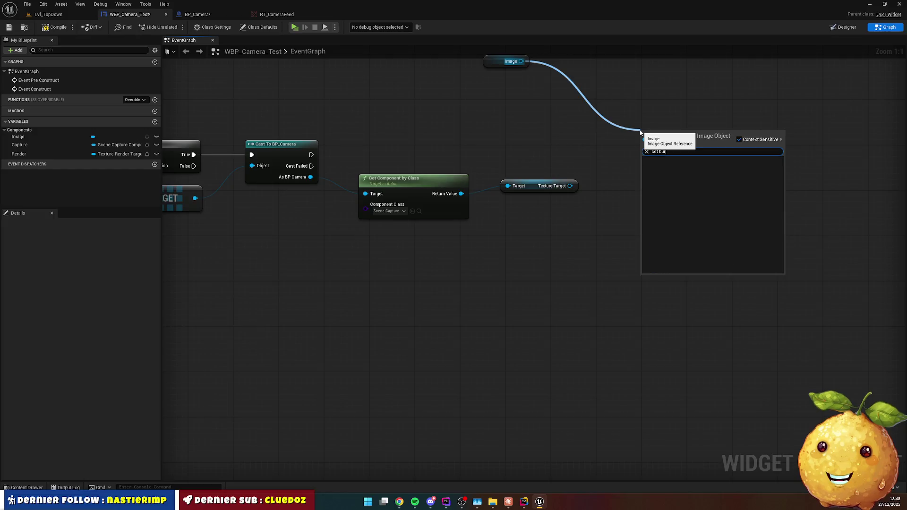
# Add Set Brush Resource Object fed by Texture Target after the successful cast, then compile.
pyautogui.press('BackSpace')
pyautogui.write('r')
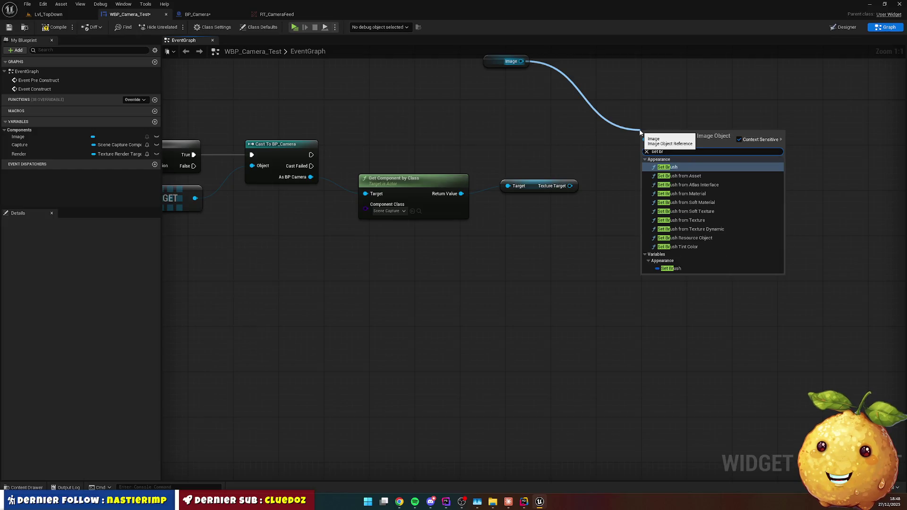
pyautogui.click(711, 238)
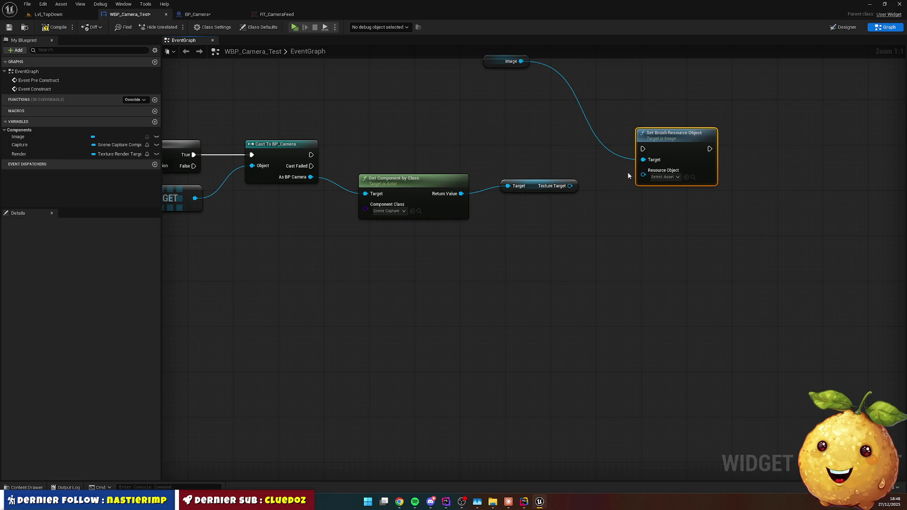
pyautogui.moveTo(575, 186)
pyautogui.mouseDown()
pyautogui.moveTo(623, 184)
pyautogui.moveTo(642, 171)
pyautogui.mouseUp()
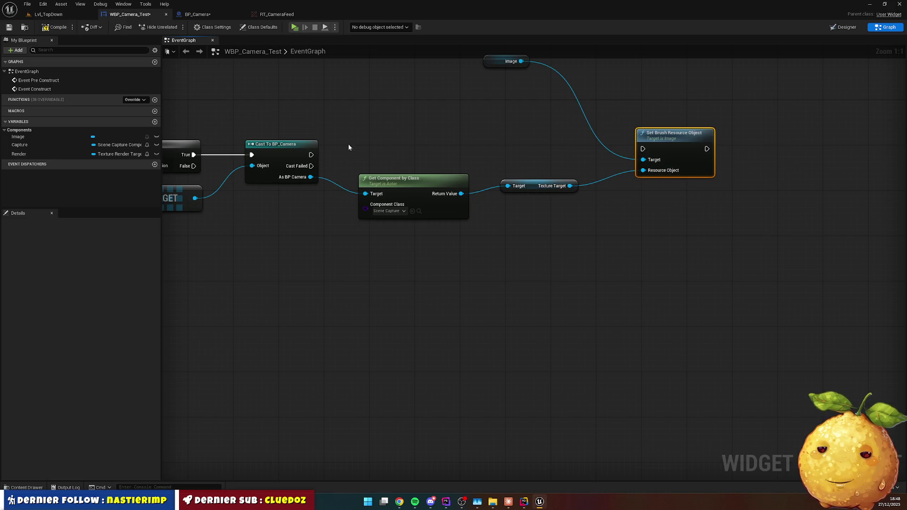
pyautogui.moveTo(311, 155); pyautogui.dragTo(643, 149)
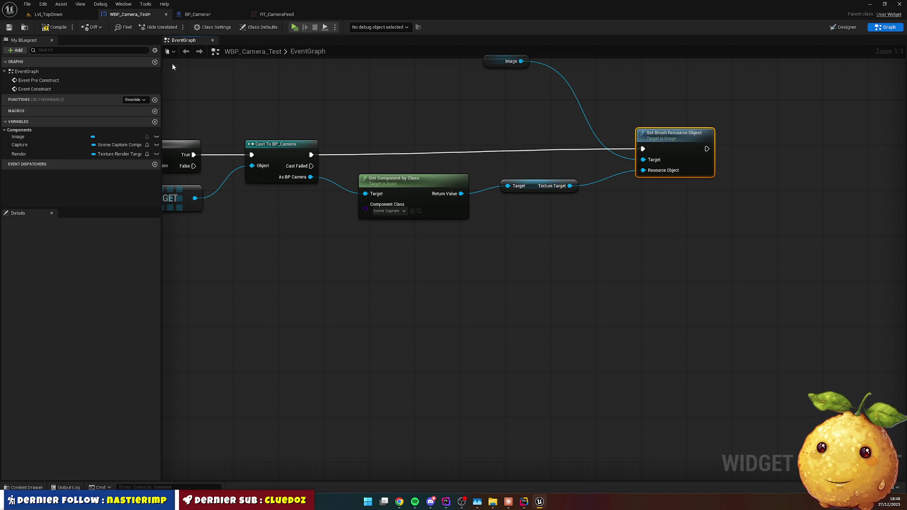
pyautogui.click(48, 27)
# Tidy the graph by moving the Image getter node, then switch to the Lvl_TopDown level editor.
pyautogui.scroll(-2, 496, 281)
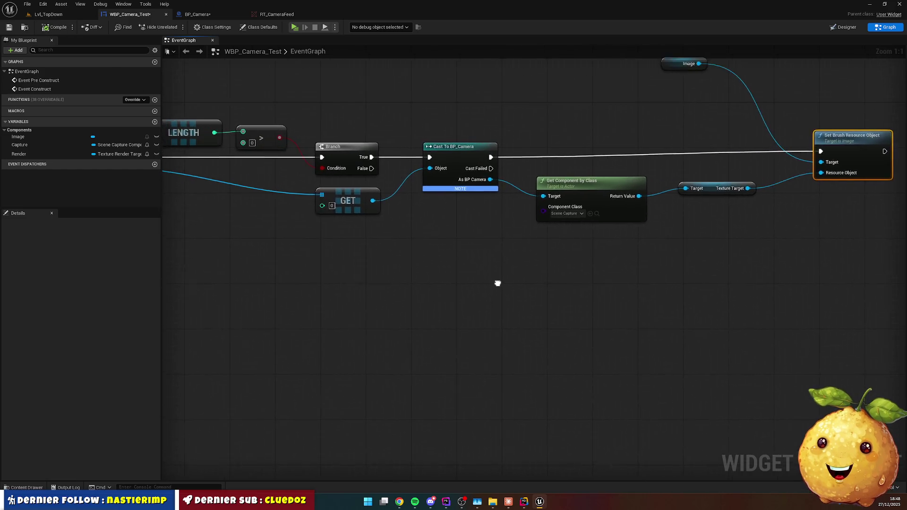
pyautogui.moveTo(395, 269)
pyautogui.mouseDown()
pyautogui.moveTo(512, 274)
pyautogui.moveTo(373, 278)
pyautogui.moveTo(425, 269)
pyautogui.moveTo(416, 285)
pyautogui.moveTo(398, 282)
pyautogui.mouseUp()
pyautogui.moveTo(682, 136)
pyautogui.mouseDown()
pyautogui.moveTo(690, 182)
pyautogui.moveTo(698, 179)
pyautogui.mouseUp()
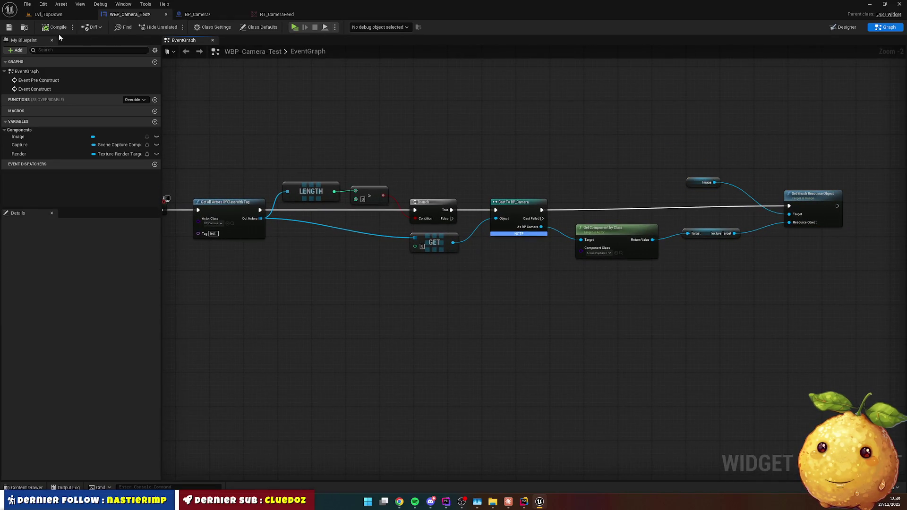
pyautogui.scroll(-1, 555, 163)
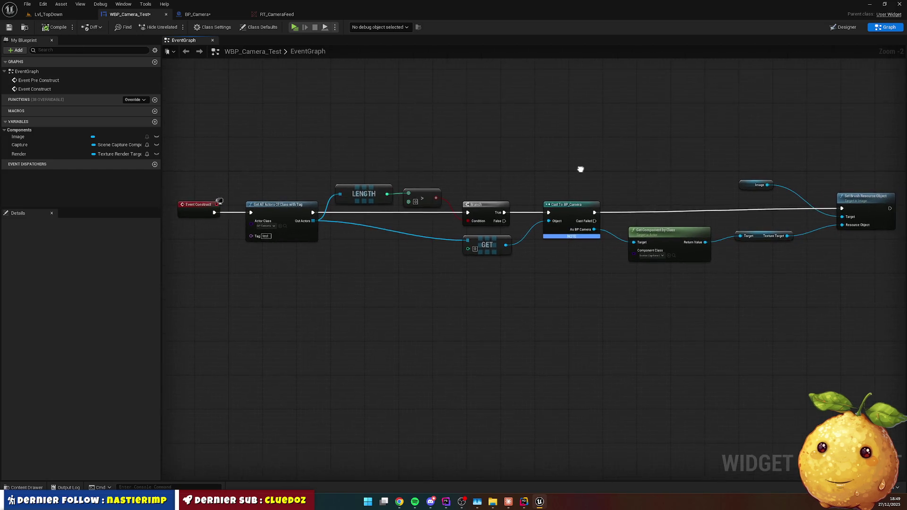
pyautogui.click(82, 15)
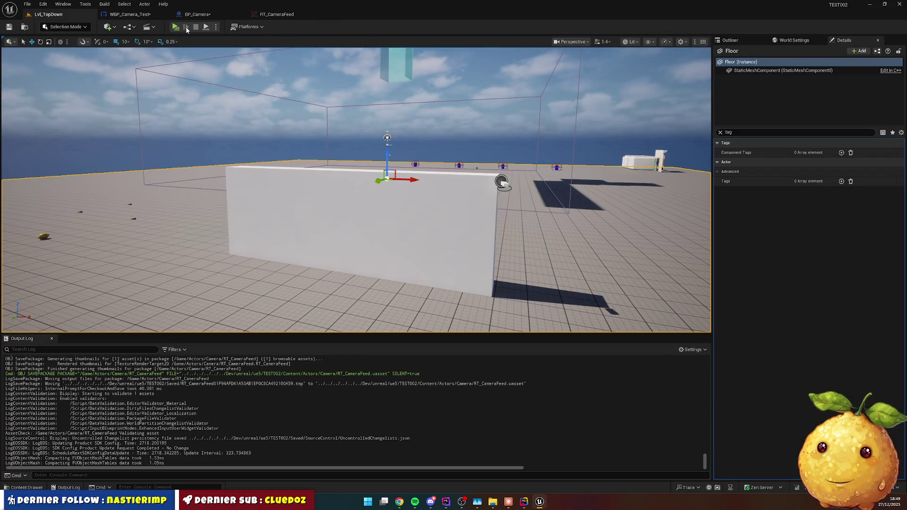
# Open the Level Blueprint and delete the default Set Current Culture and Event Tick nodes.
pyautogui.click(128, 27)
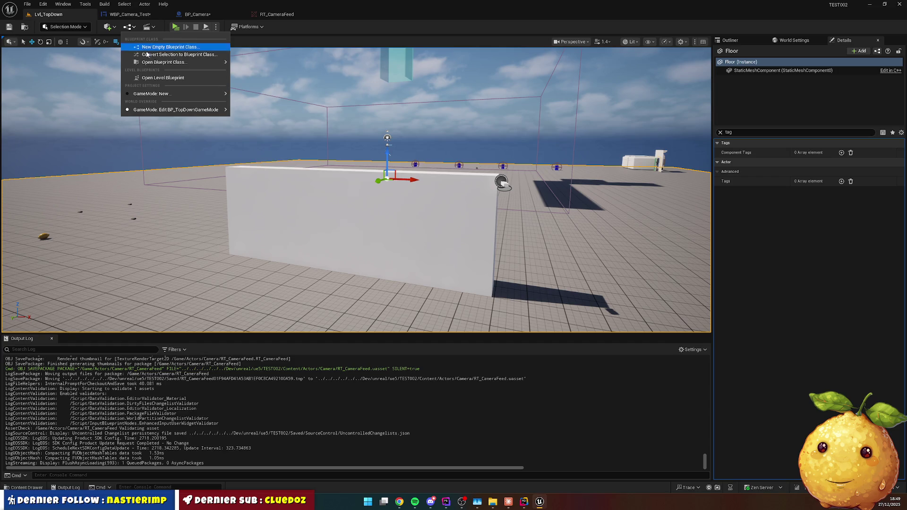
pyautogui.click(168, 78)
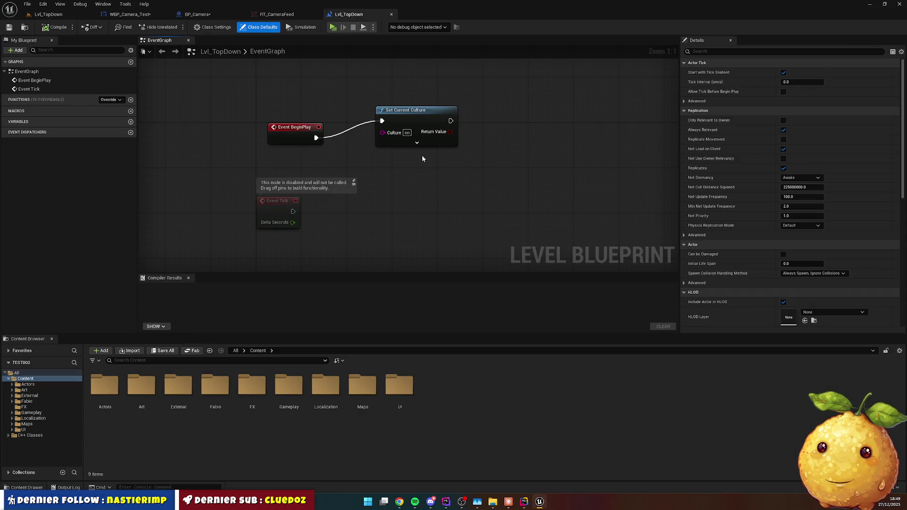
pyautogui.click(421, 110)
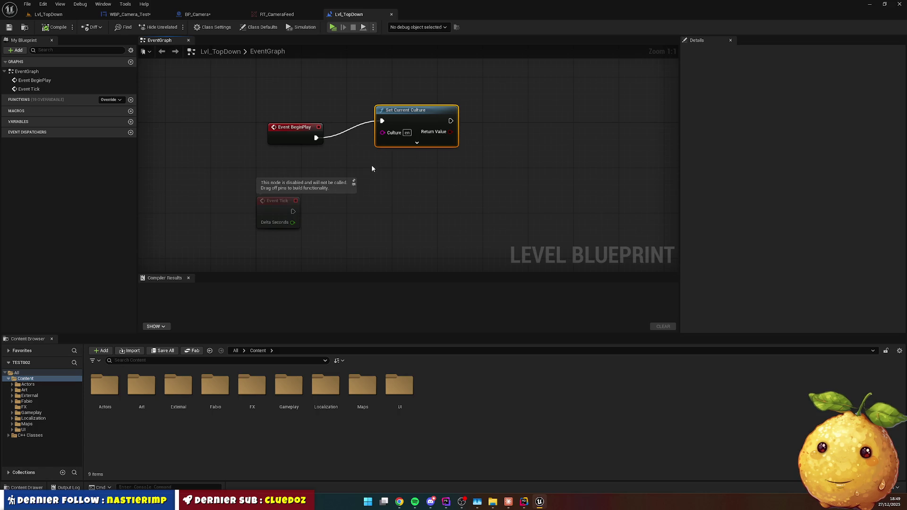
pyautogui.press('Delete')
pyautogui.moveTo(369, 171); pyautogui.dragTo(293, 203)
pyautogui.press('Delete')
pyautogui.moveTo(411, 172)
pyautogui.mouseDown()
pyautogui.moveTo(358, 227)
pyautogui.moveTo(348, 170)
pyautogui.moveTo(228, 143)
pyautogui.moveTo(291, 148)
pyautogui.mouseUp()
# After BeginPlay, create a WBP_Camera_Test widget, add it to the viewport, and compile.
pyautogui.write('ceracreate')
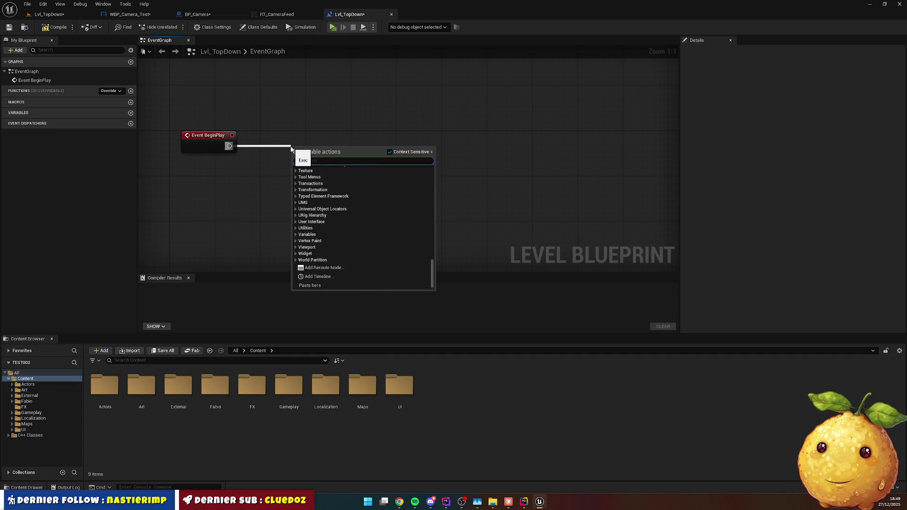
pyautogui.write('w')
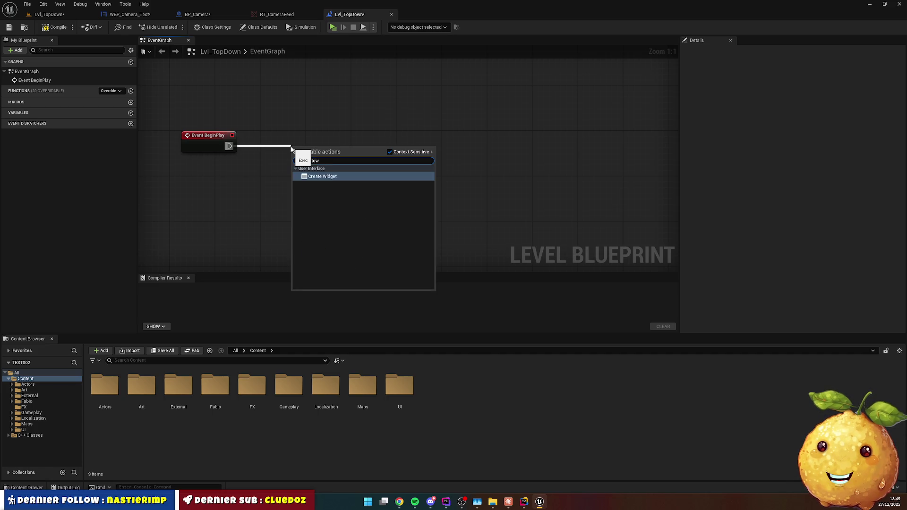
pyautogui.press('Return')
pyautogui.click(316, 175)
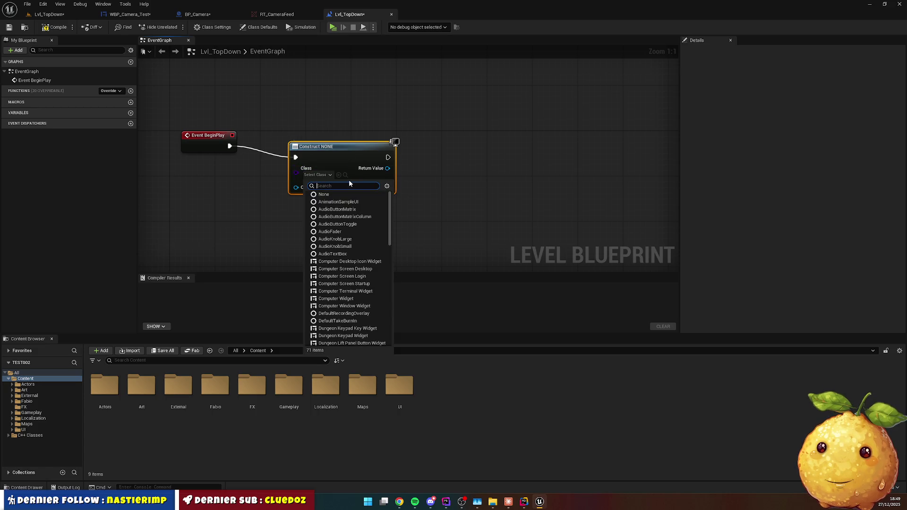
pyautogui.write('camera t')
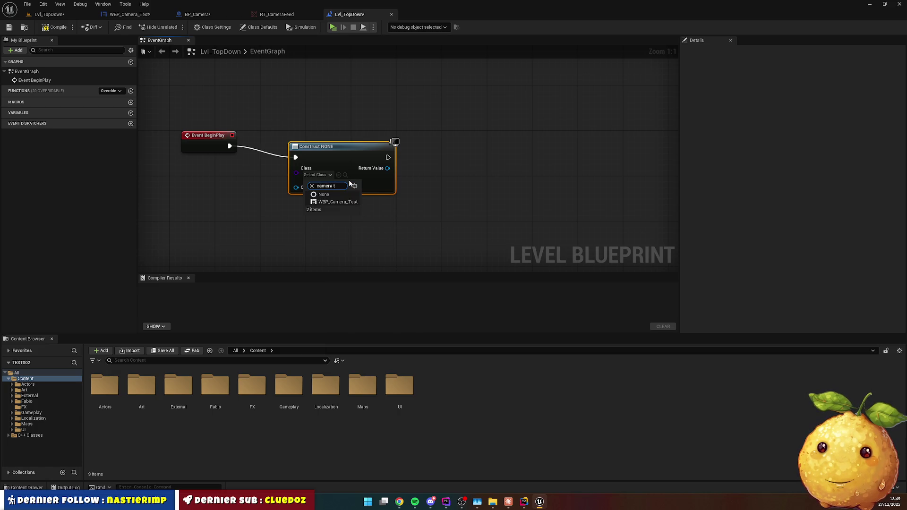
pyautogui.press('Return')
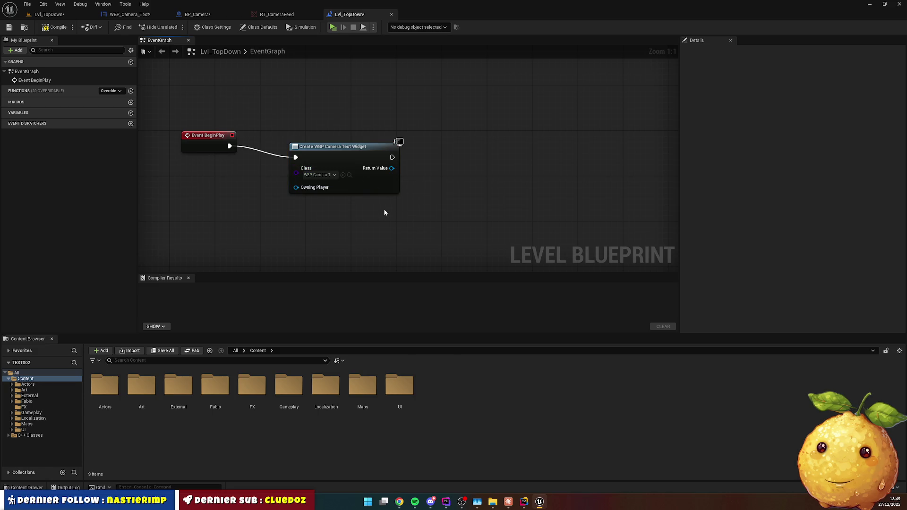
pyautogui.moveTo(397, 176); pyautogui.dragTo(440, 184)
pyautogui.write('add to viewport')
pyautogui.press('Return')
pyautogui.moveTo(440, 181)
pyautogui.mouseDown()
pyautogui.moveTo(457, 175)
pyautogui.moveTo(473, 147)
pyautogui.mouseUp()
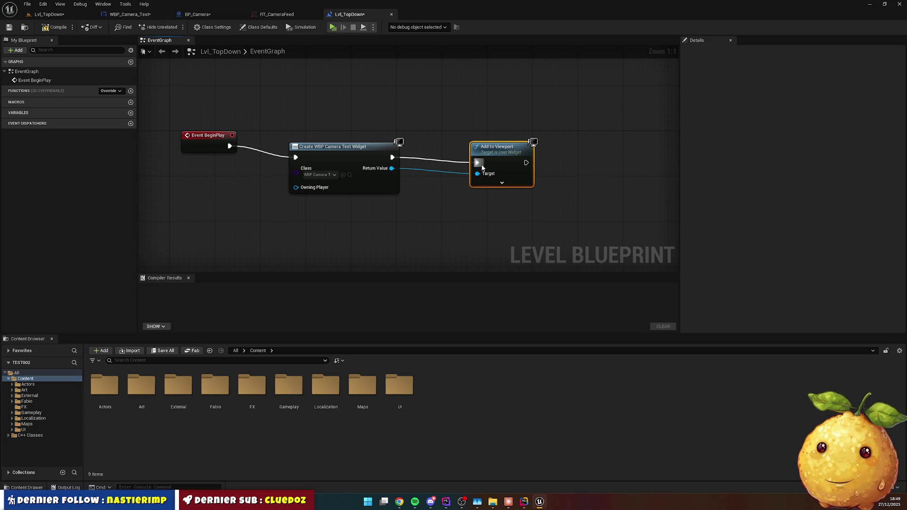
pyautogui.press('F7')
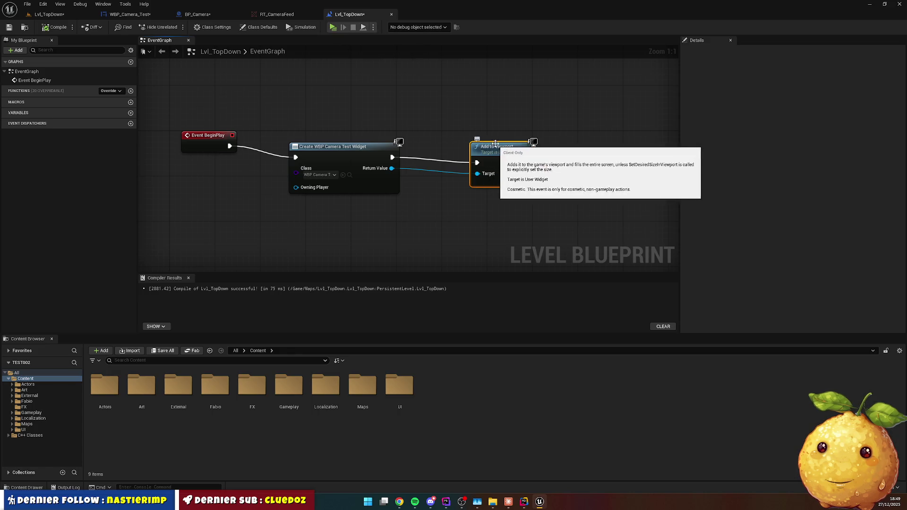
# Insert Set Visibility after Create Widget targeting the new widget, recompile, and start a play test.
pyautogui.moveTo(495, 144); pyautogui.dragTo(563, 132)
pyautogui.moveTo(392, 157); pyautogui.dragTo(436, 144)
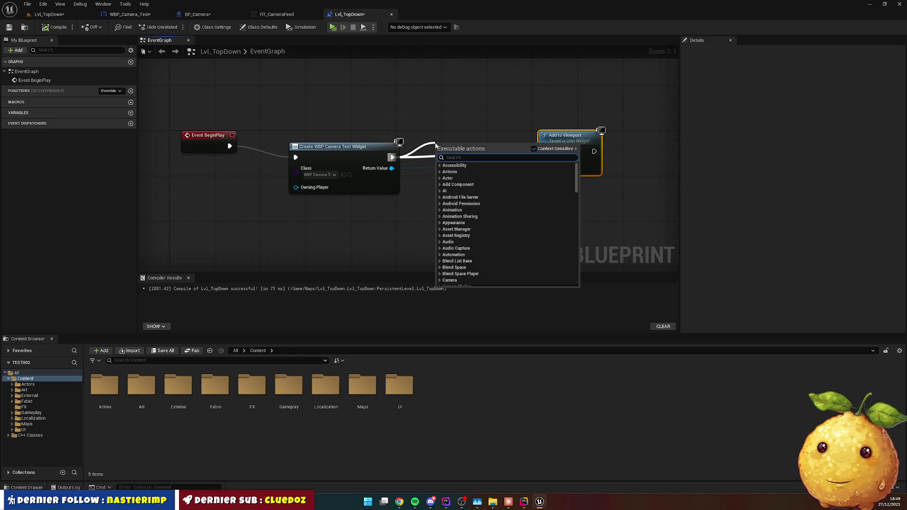
pyautogui.write('visib')
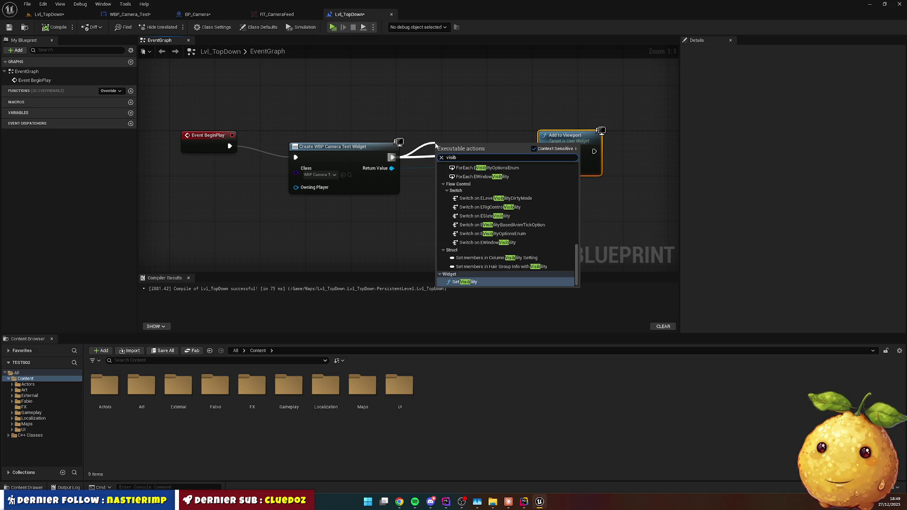
pyautogui.press('Return')
pyautogui.moveTo(473, 144)
pyautogui.mouseDown()
pyautogui.moveTo(461, 116)
pyautogui.moveTo(467, 98)
pyautogui.mouseUp()
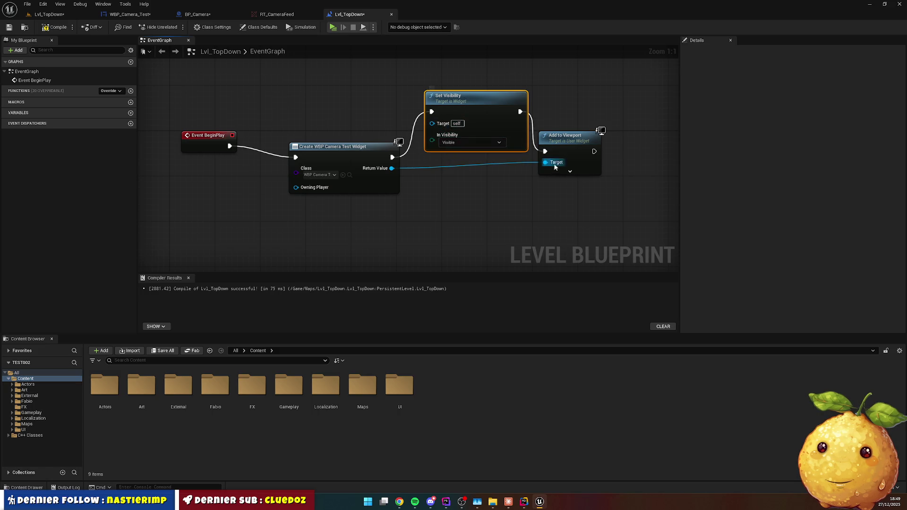
pyautogui.moveTo(567, 137); pyautogui.dragTo(583, 142)
pyautogui.click(57, 27)
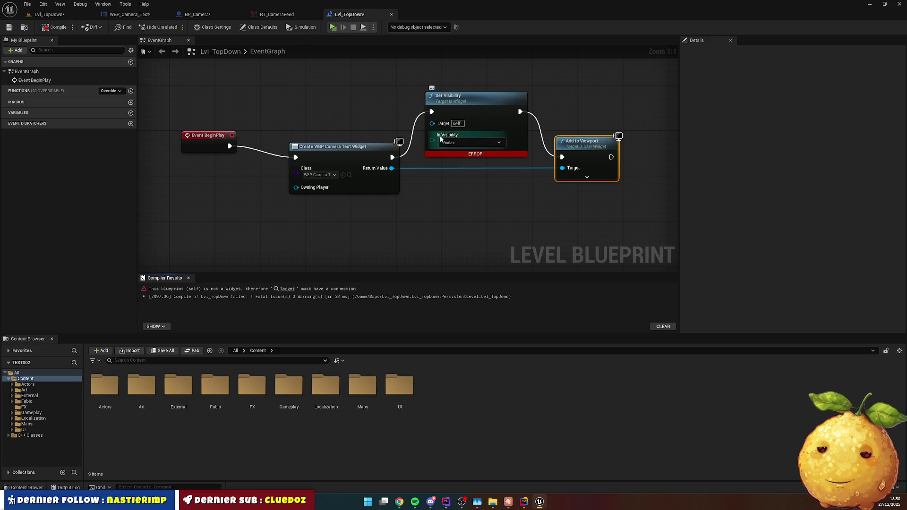
pyautogui.moveTo(392, 168); pyautogui.dragTo(432, 122)
pyautogui.click(53, 28)
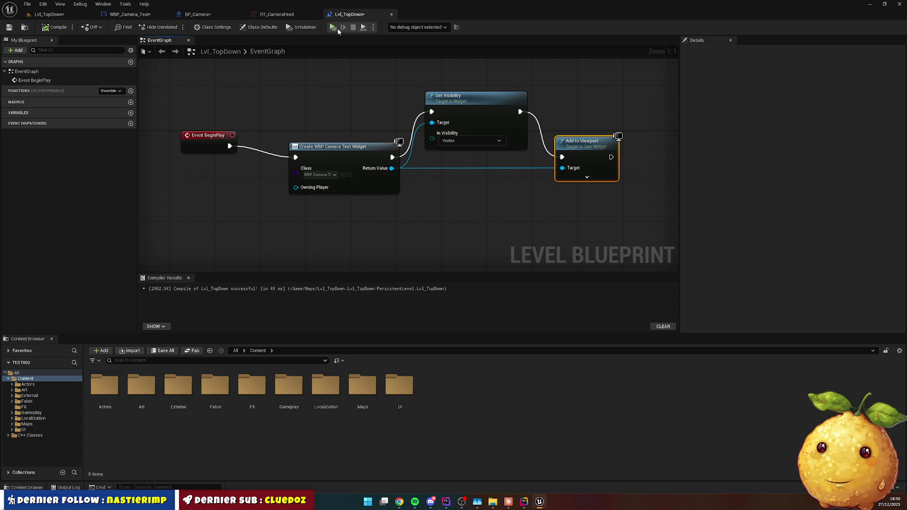
pyautogui.hotkey('alt', 'p')
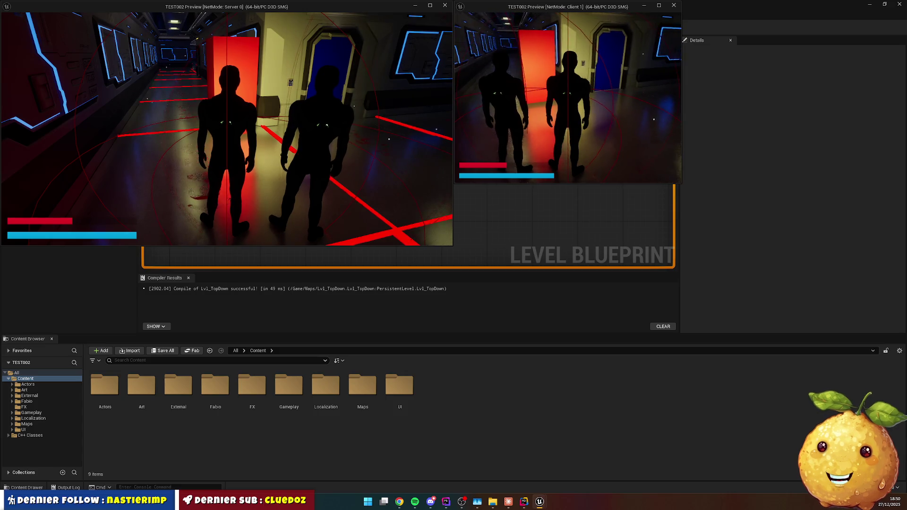
# Stop the play session and delete the existing Add to Viewport node.
pyautogui.press('Escape')
pyautogui.click(373, 26)
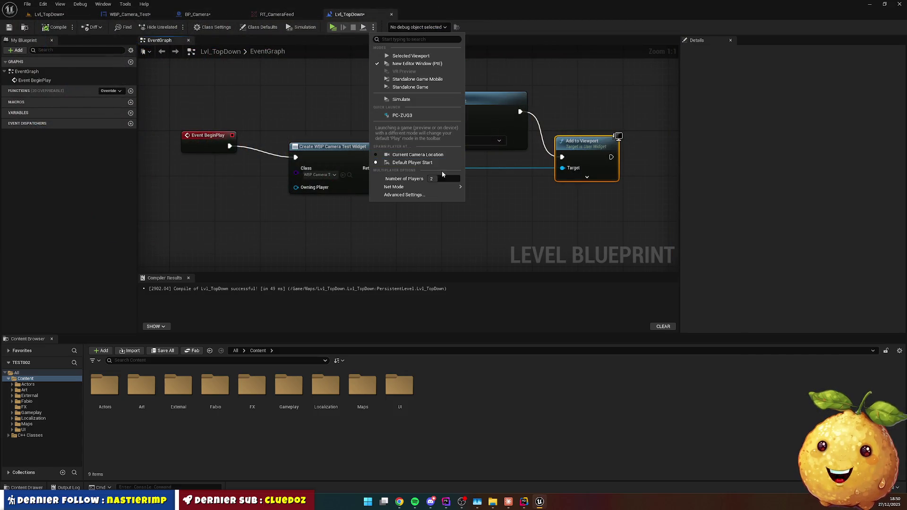
pyautogui.click(486, 188)
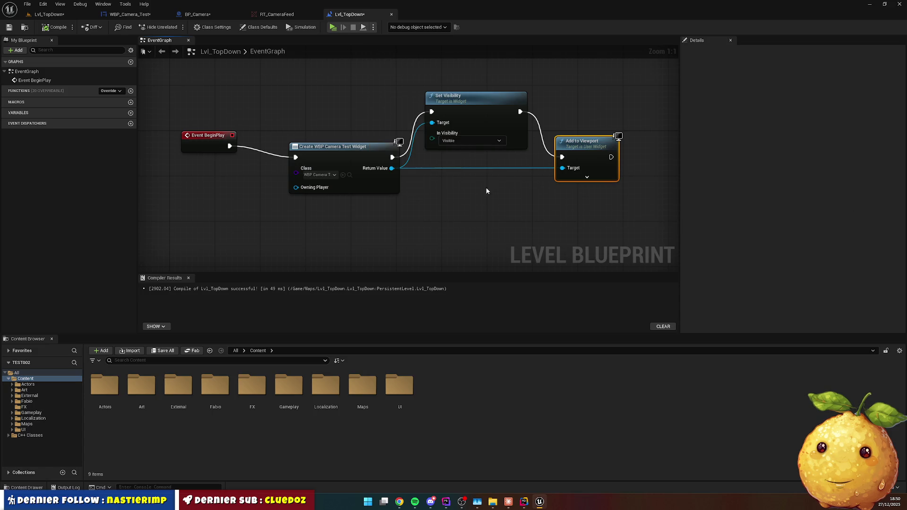
pyautogui.moveTo(469, 180)
pyautogui.mouseDown()
pyautogui.moveTo(361, 194)
pyautogui.moveTo(465, 178)
pyautogui.moveTo(407, 197)
pyautogui.mouseUp()
pyautogui.rightClick(424, 183)
pyautogui.click(370, 192)
pyautogui.click(473, 161)
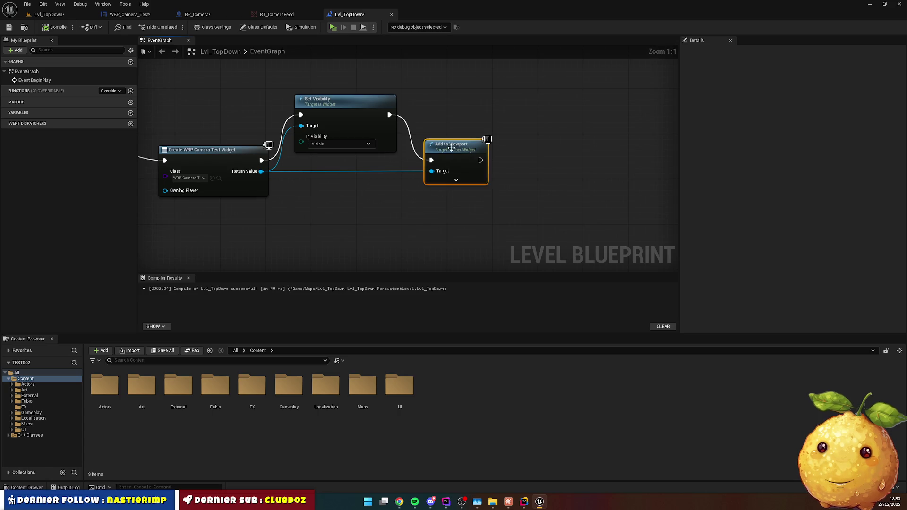
pyautogui.press('Delete')
# Place a Get Player Controller node, then abandon an Add to Viewport search from it.
pyautogui.rightClick(335, 224)
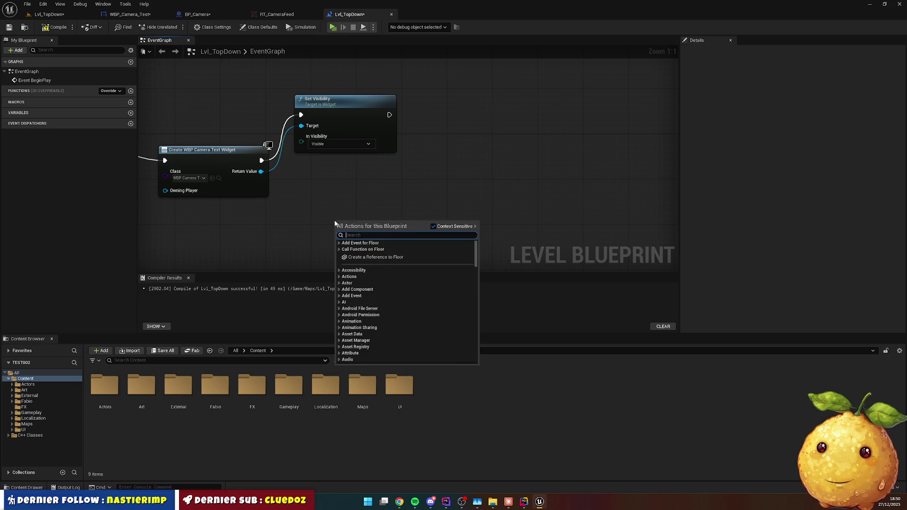
pyautogui.write('getplayerc')
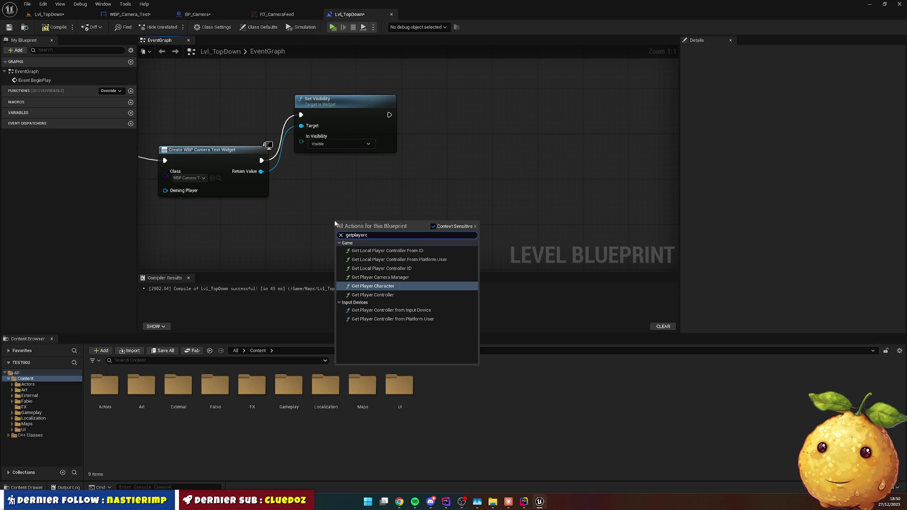
pyautogui.press('Down')
pyautogui.press('Return')
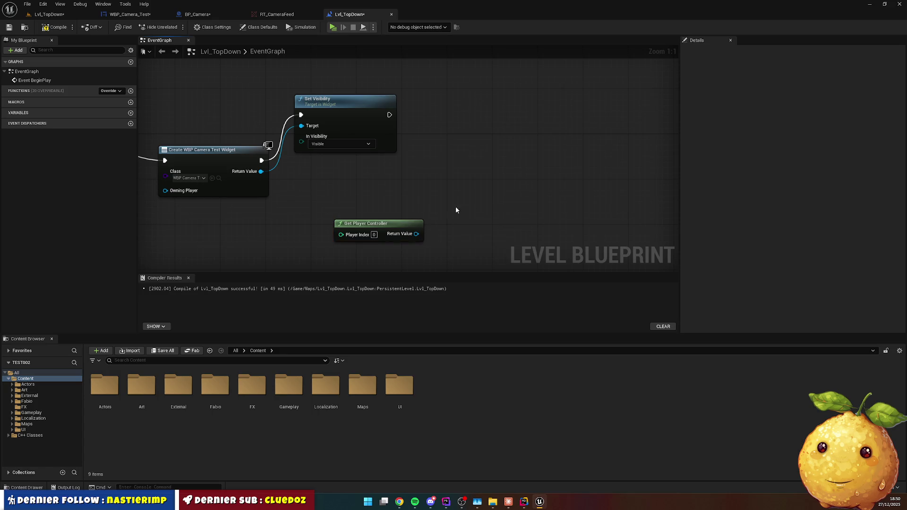
pyautogui.moveTo(420, 235); pyautogui.dragTo(455, 195)
pyautogui.write('addto')
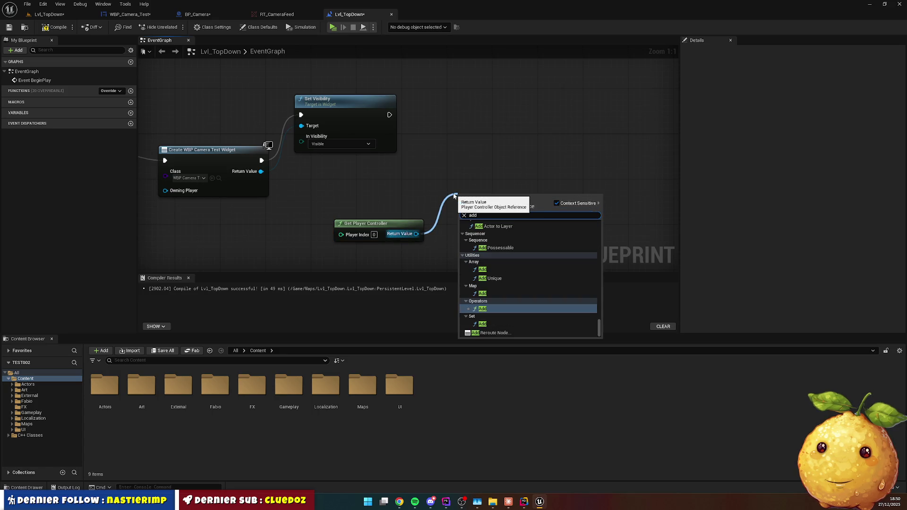
pyautogui.press('BackSpace')
pyautogui.press('BackSpace')
pyautogui.press('BackSpace')
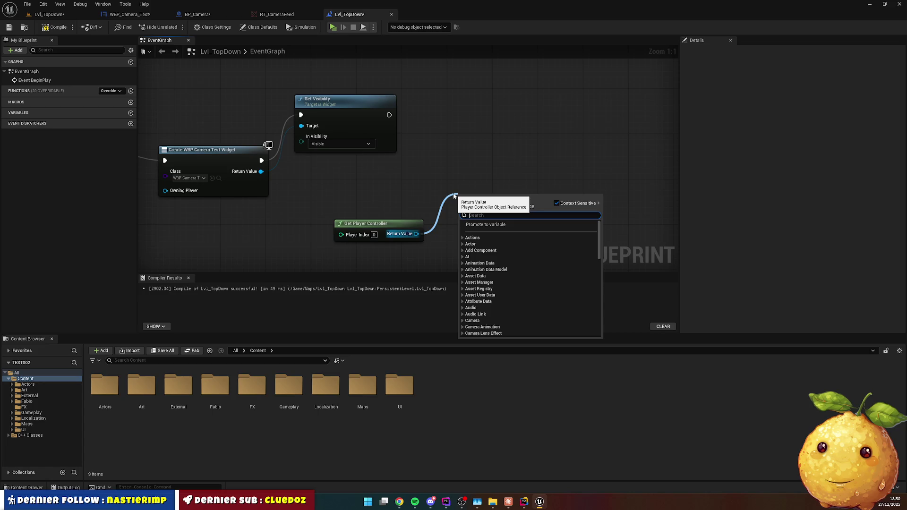
pyautogui.write('view')
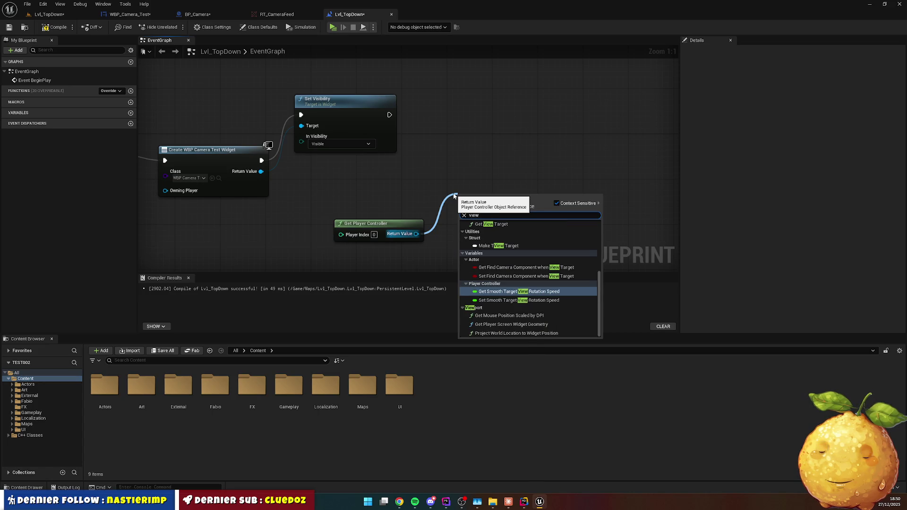
pyautogui.write('por')
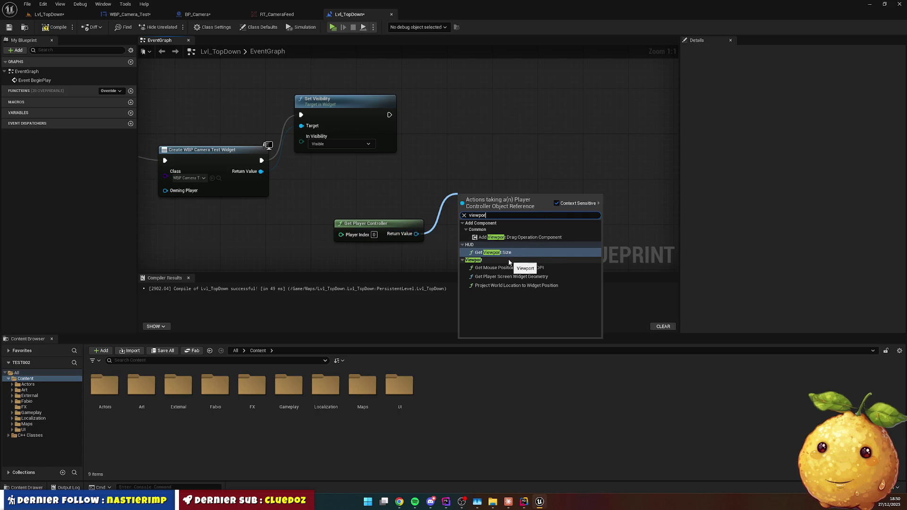
pyautogui.click(480, 170)
pyautogui.moveTo(359, 105)
pyautogui.mouseDown()
pyautogui.moveTo(430, 111)
pyautogui.moveTo(414, 109)
pyautogui.mouseUp()
pyautogui.moveTo(446, 196); pyautogui.dragTo(399, 168)
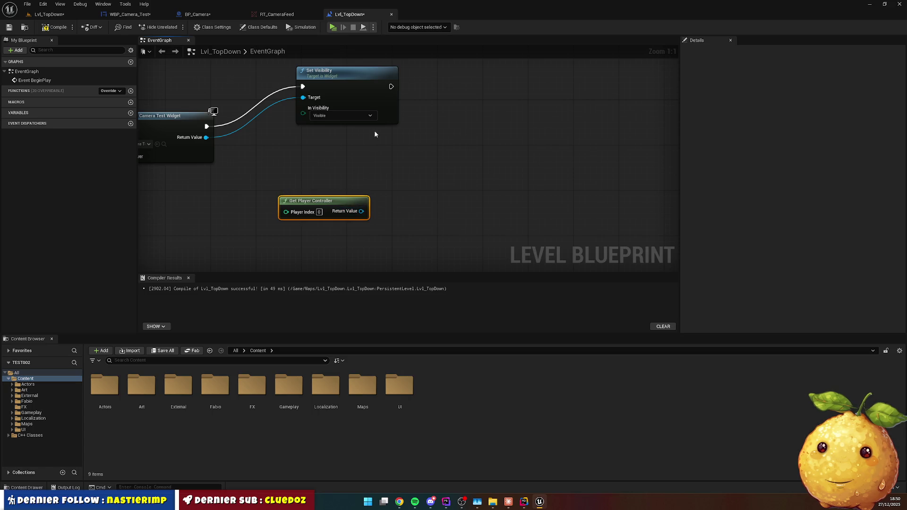
# Add Add to Viewport for the widget after Set Visibility, follow it with Print String, and recompile.
pyautogui.moveTo(206, 137); pyautogui.dragTo(414, 176)
pyautogui.write('viewport')
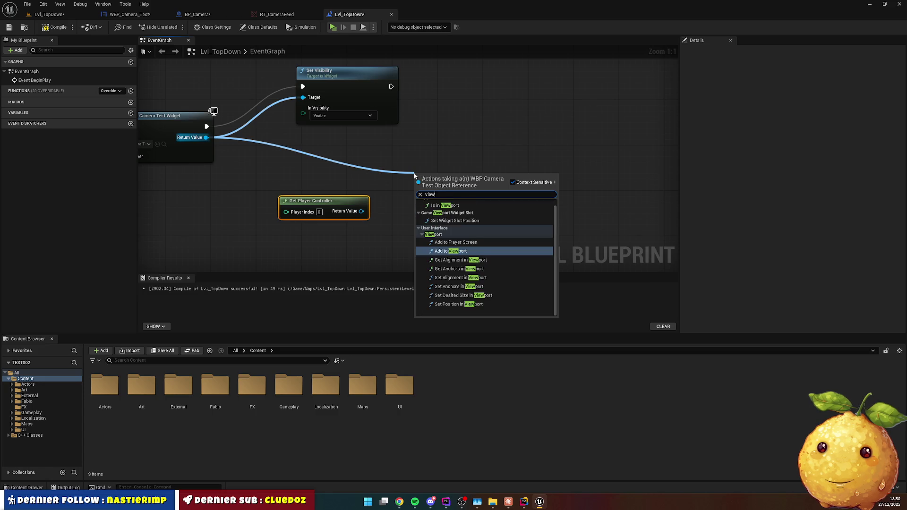
pyautogui.click(482, 249)
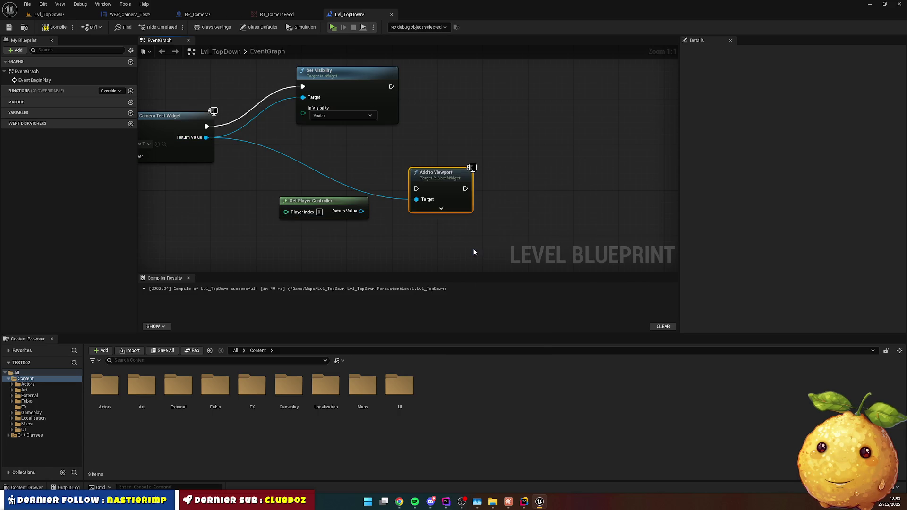
pyautogui.moveTo(453, 184); pyautogui.dragTo(594, 157)
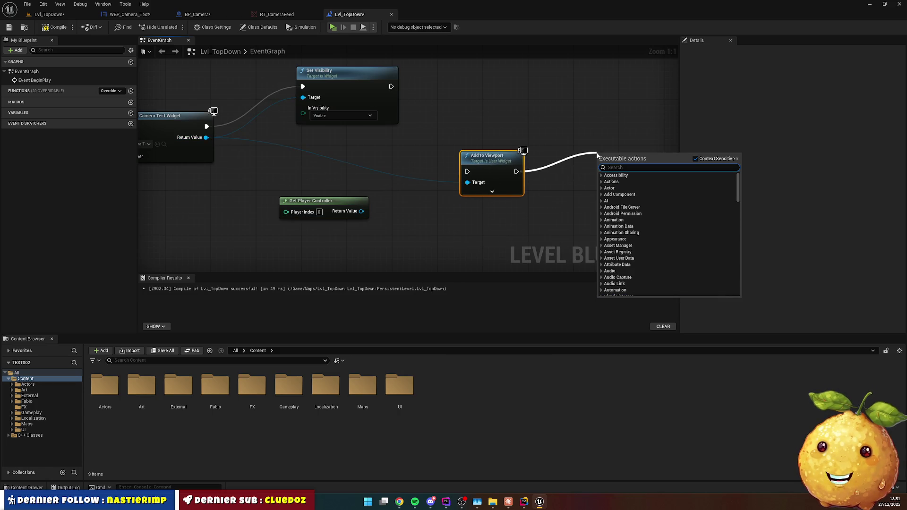
pyautogui.write('print')
pyautogui.press('Return')
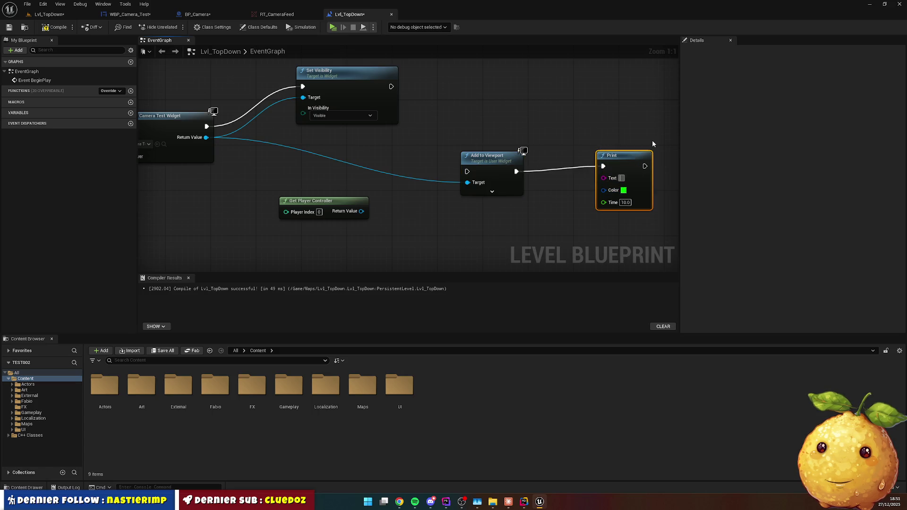
pyautogui.write('lalalal')
pyautogui.moveTo(391, 86); pyautogui.dragTo(467, 171)
pyautogui.click(55, 26)
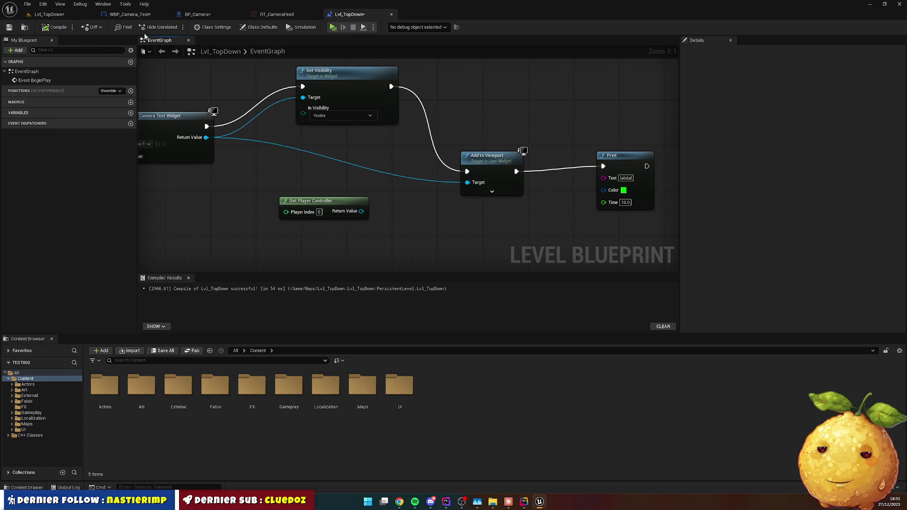
# Briefly test-play the level, stop it, and bring up the RT_CameraFeed render target.
pyautogui.hotkey('alt', 'p')
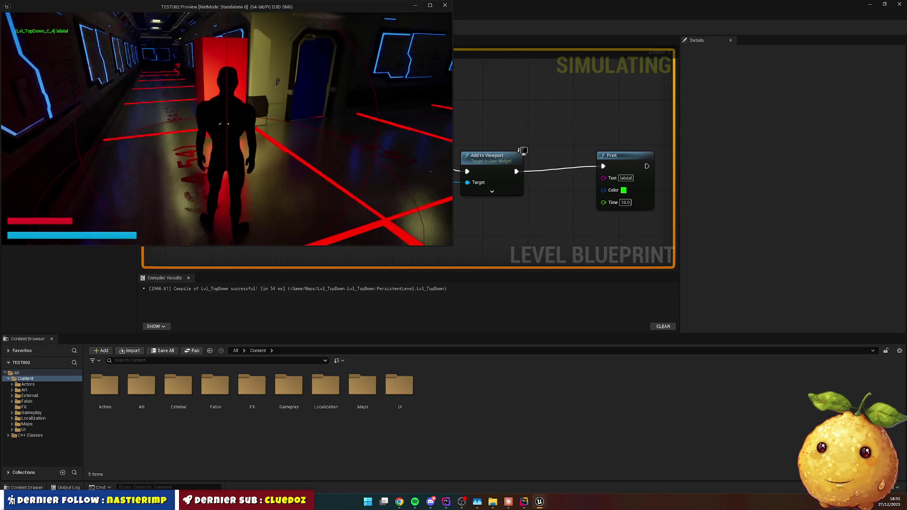
pyautogui.press('Escape')
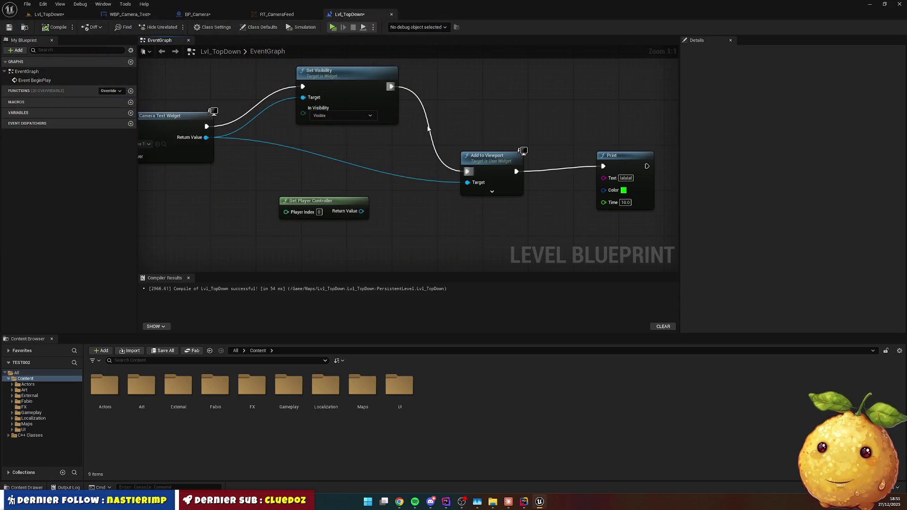
pyautogui.click(278, 14)
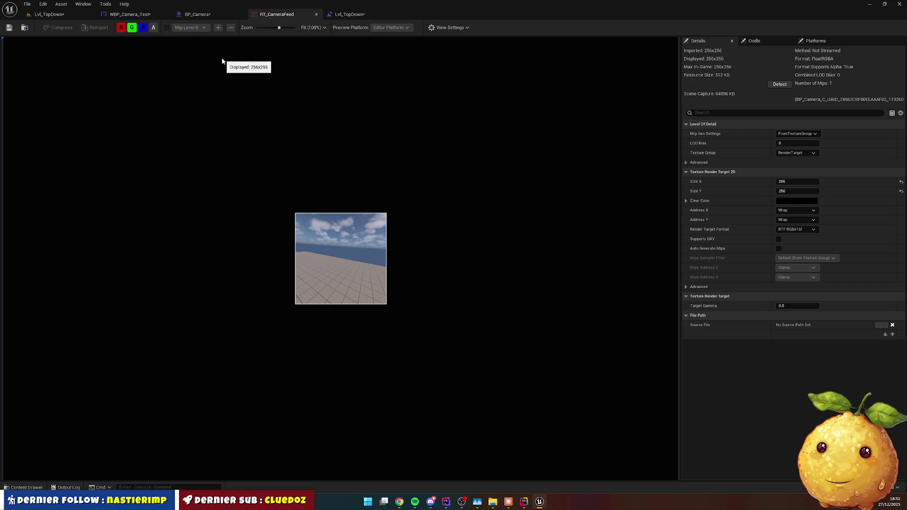
# In BP_Camera's EventGraph, delete the BeginPlay and ActorBeginOverlap event nodes.
pyautogui.click(198, 16)
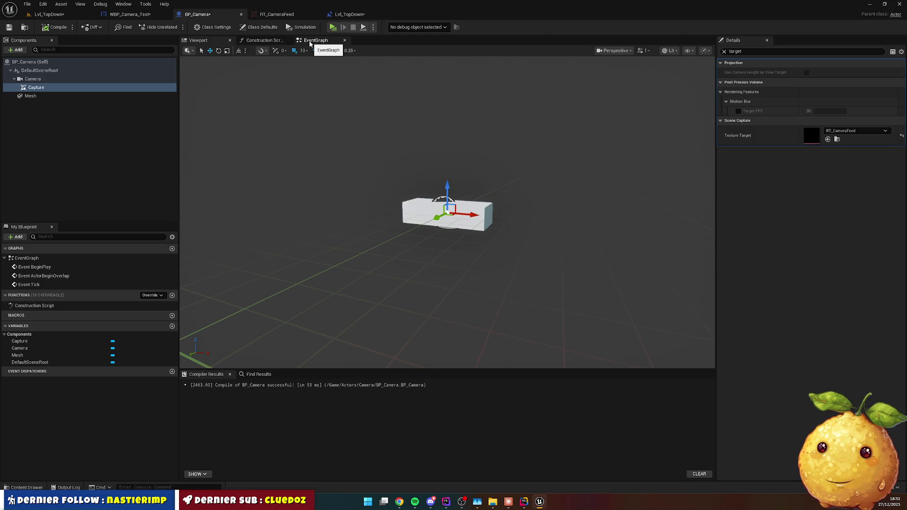
pyautogui.click(310, 43)
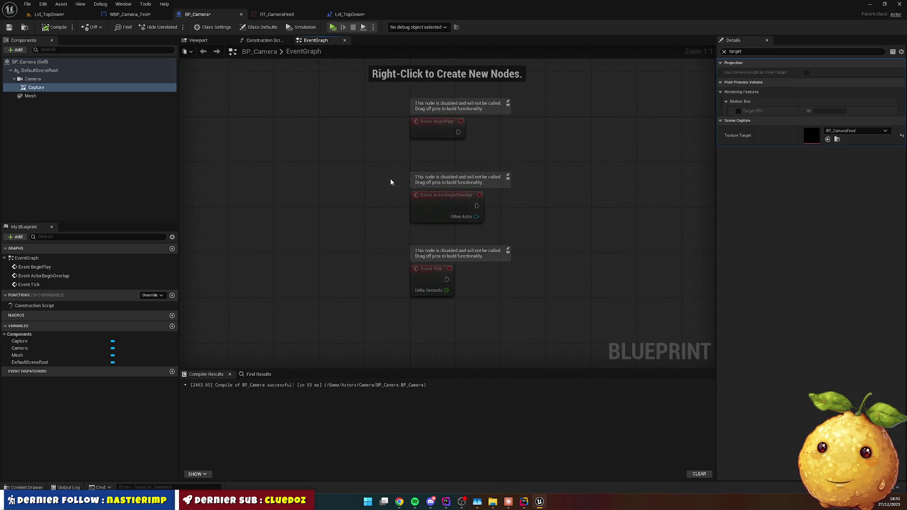
pyautogui.moveTo(370, 113); pyautogui.dragTo(515, 213)
pyautogui.press('Delete')
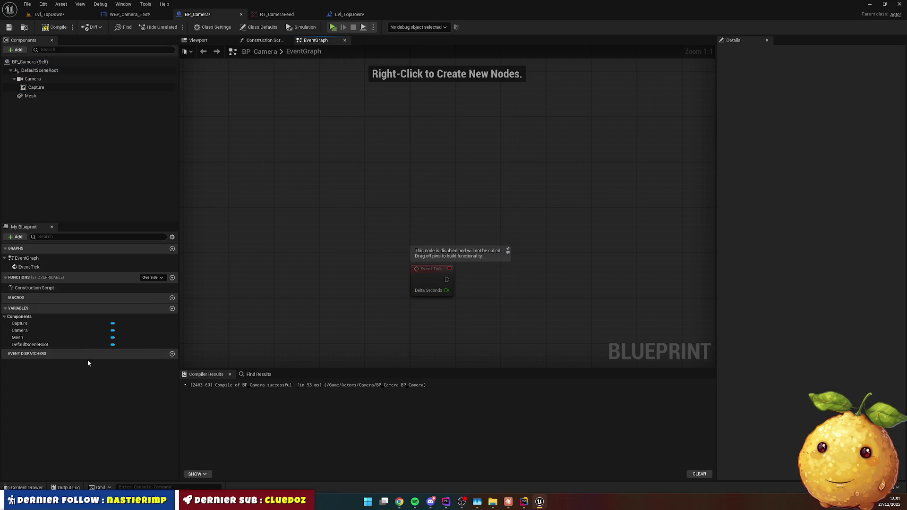
# Add two new variables to BP_Camera, naming them Side and angle.
pyautogui.click(172, 308)
pyautogui.click(172, 308)
pyautogui.click(34, 355)
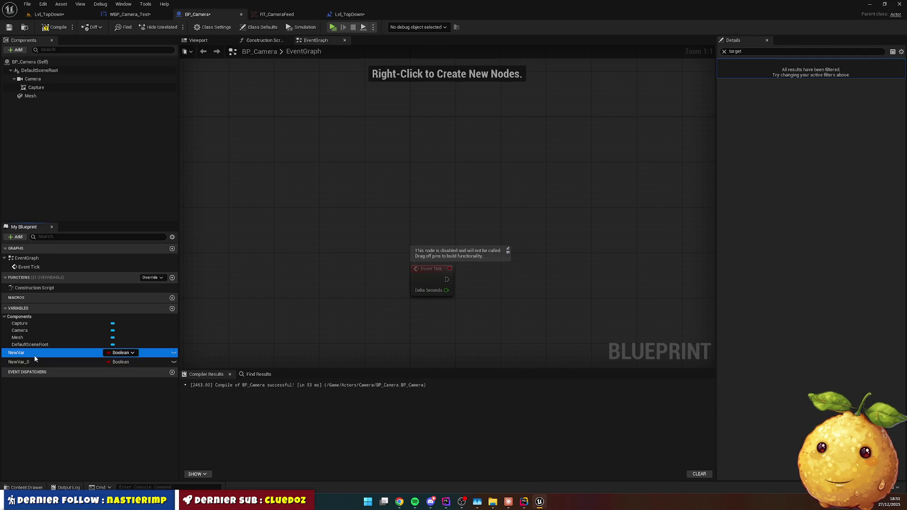
pyautogui.click(40, 353)
pyautogui.write('Side')
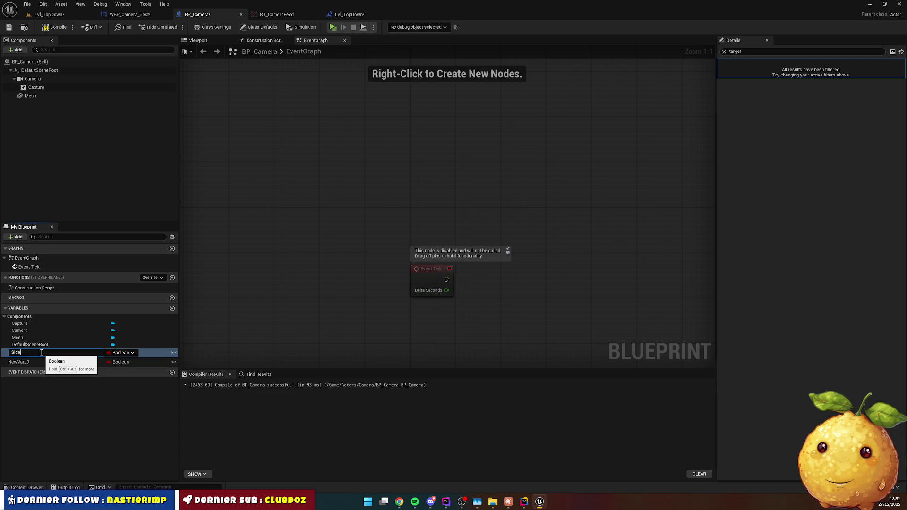
pyautogui.click(27, 360)
pyautogui.click(38, 362)
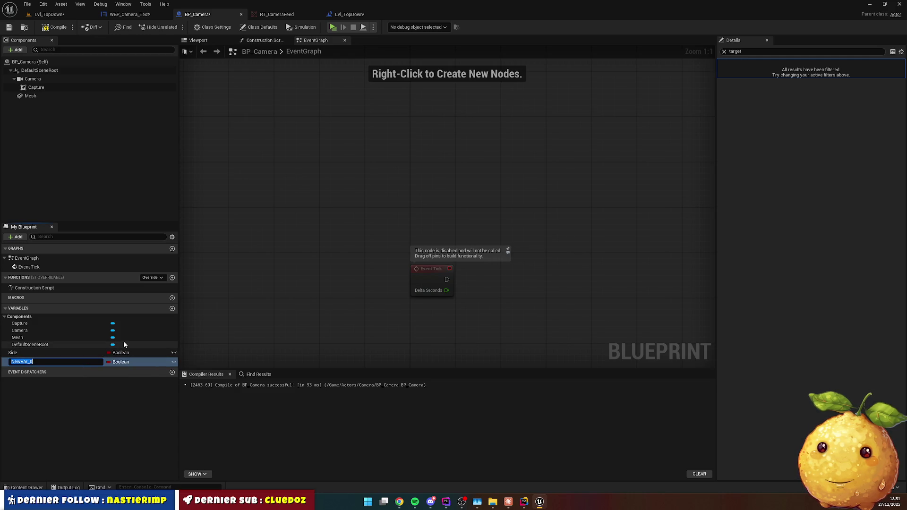
pyautogui.write('angle')
pyautogui.press('Return')
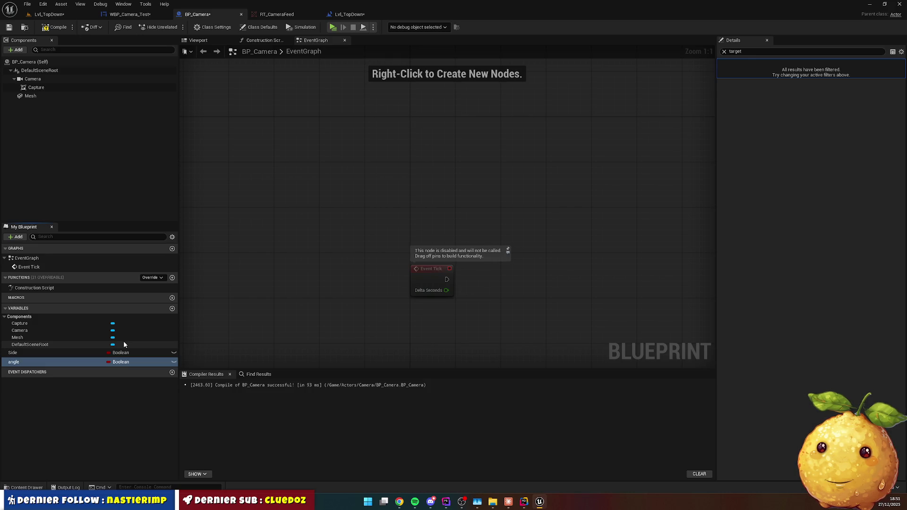
# Rename the variables to Angle and Left, and set Angle's type to Float.
pyautogui.press('F2')
pyautogui.write('Angle')
pyautogui.press('Return')
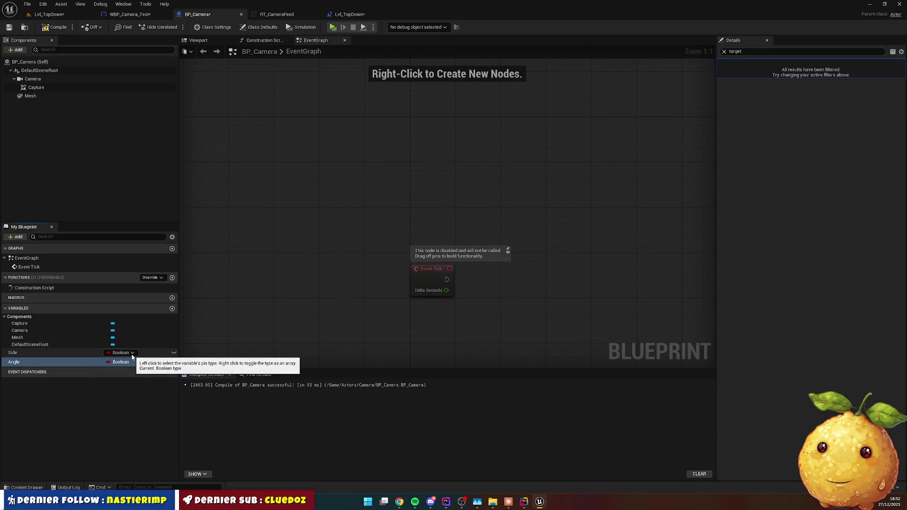
pyautogui.click(15, 354)
pyautogui.press('F2')
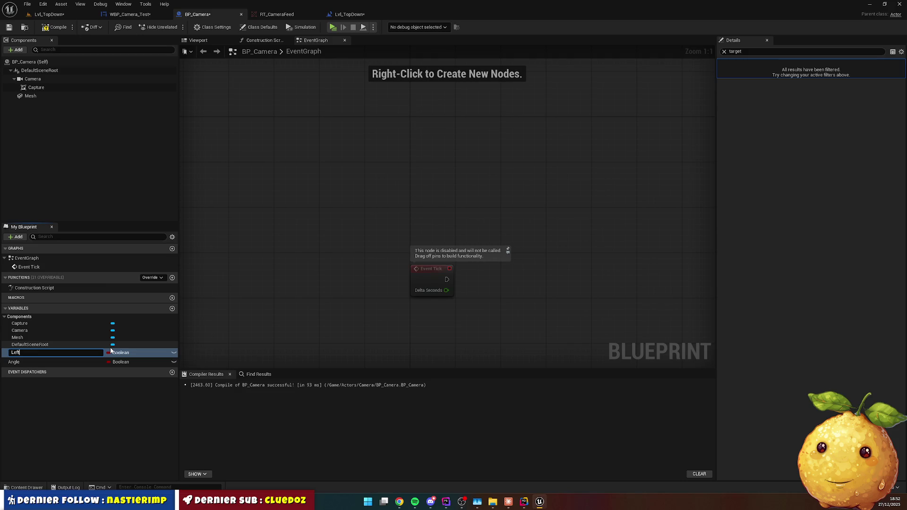
pyautogui.press('Return')
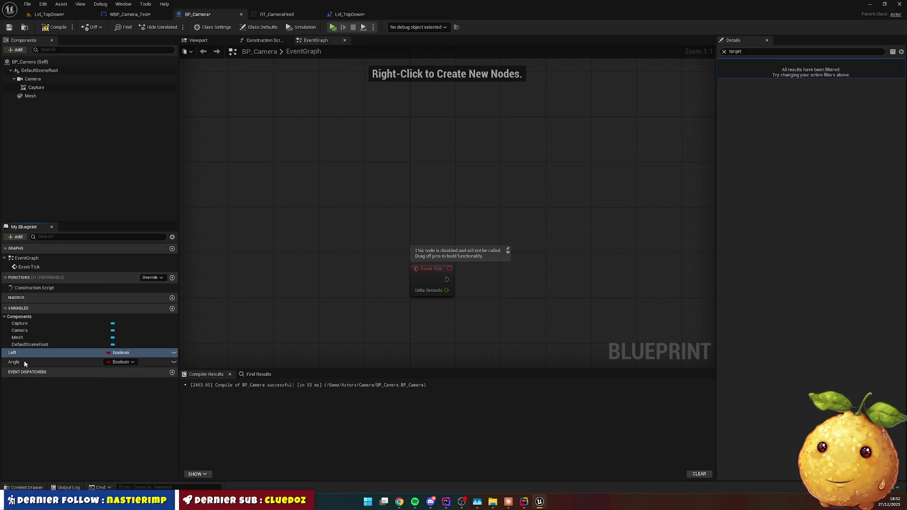
pyautogui.click(122, 362)
pyautogui.click(135, 251)
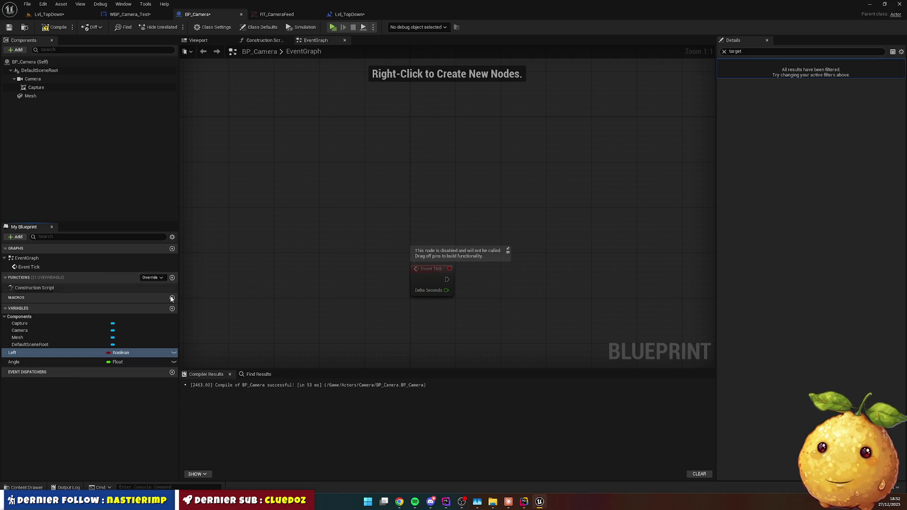
pyautogui.moveTo(384, 304)
pyautogui.mouseDown()
pyautogui.moveTo(274, 265)
pyautogui.moveTo(365, 250)
pyautogui.mouseUp()
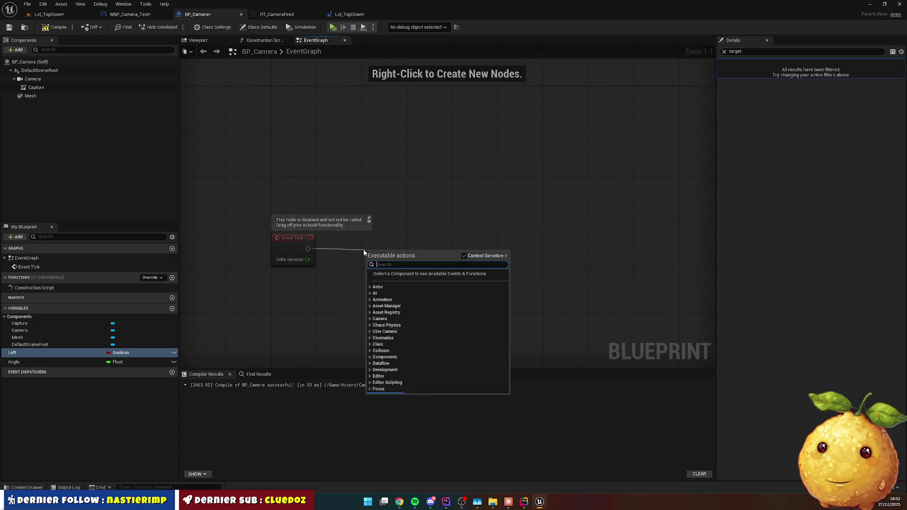
# Add a Branch after Event Tick with the Left variable as its condition.
pyautogui.write('if')
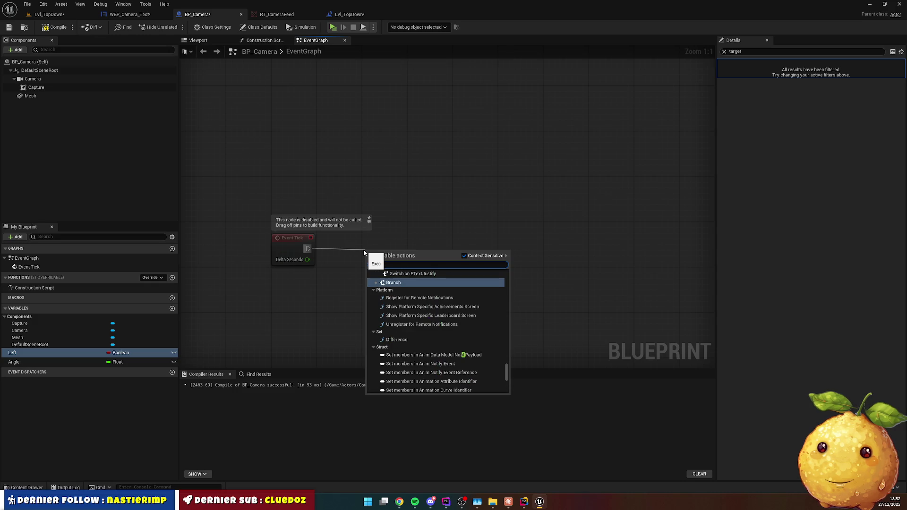
pyautogui.press('Return')
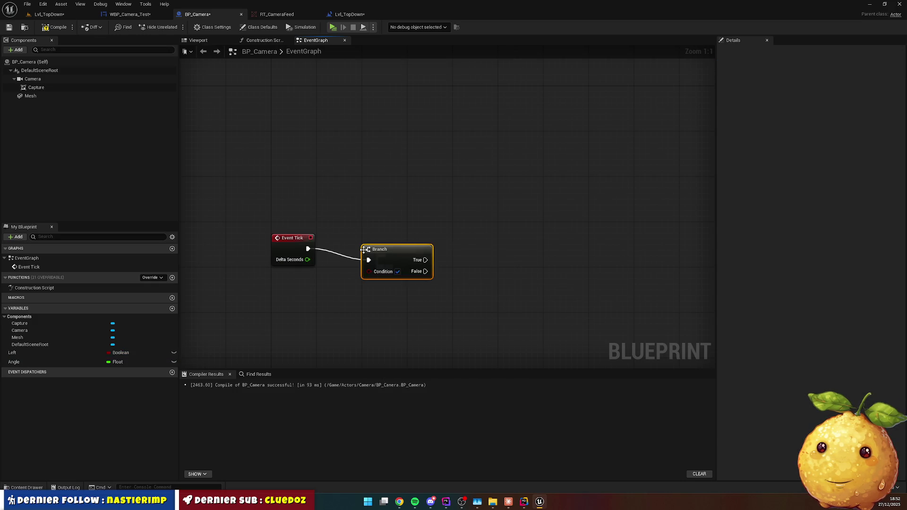
pyautogui.moveTo(387, 254); pyautogui.dragTo(404, 243)
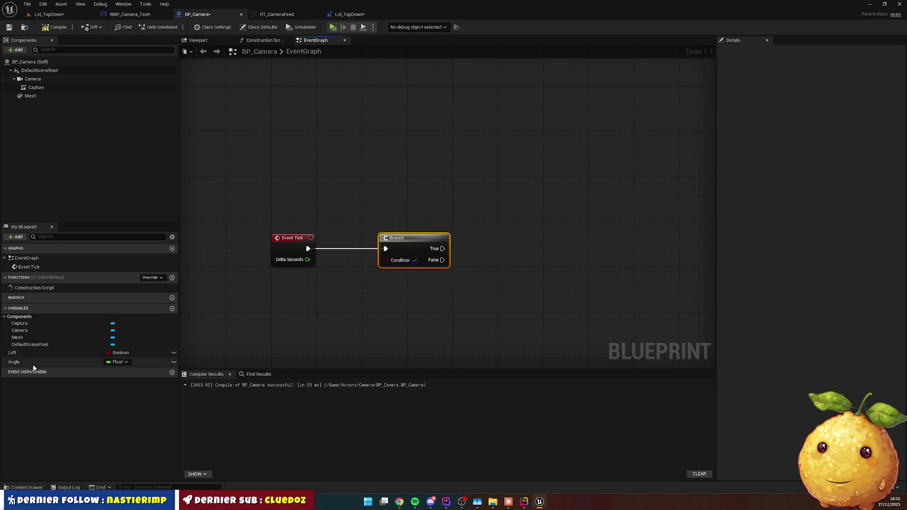
pyautogui.moveTo(21, 352)
pyautogui.mouseDown()
pyautogui.moveTo(336, 311)
pyautogui.moveTo(386, 259)
pyautogui.mouseUp()
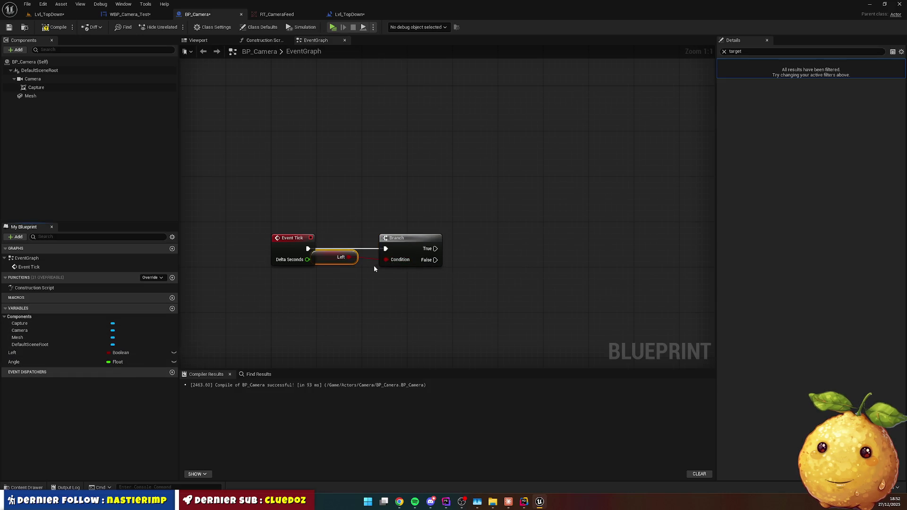
pyautogui.click(395, 302)
pyautogui.moveTo(395, 302); pyautogui.dragTo(344, 302)
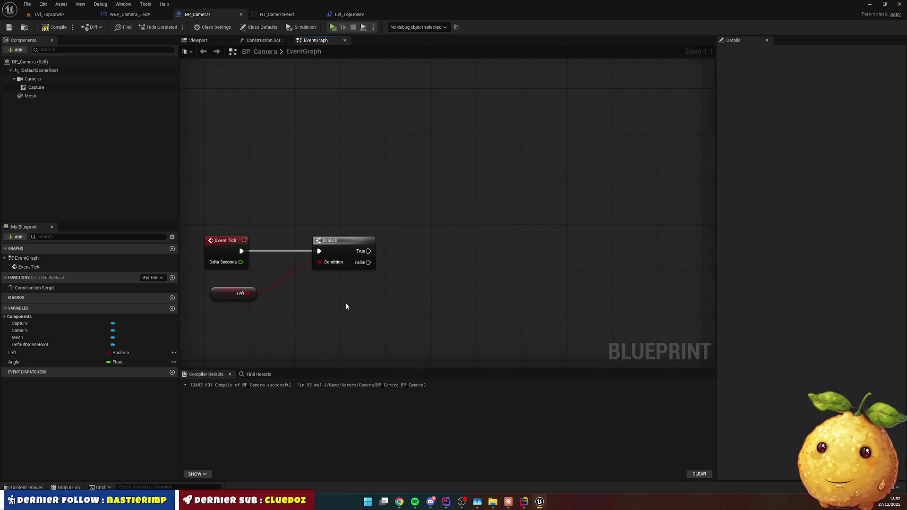
# Add a SET Angle node on True, fed by Angle plus 0.1.
pyautogui.moveTo(14, 361)
pyautogui.mouseDown()
pyautogui.moveTo(351, 204)
pyautogui.moveTo(434, 208)
pyautogui.mouseUp()
pyautogui.click(369, 225)
pyautogui.moveTo(20, 365)
pyautogui.mouseDown()
pyautogui.moveTo(432, 252)
pyautogui.moveTo(421, 228)
pyautogui.moveTo(359, 231)
pyautogui.moveTo(341, 285)
pyautogui.moveTo(364, 212)
pyautogui.moveTo(340, 175)
pyautogui.mouseUp()
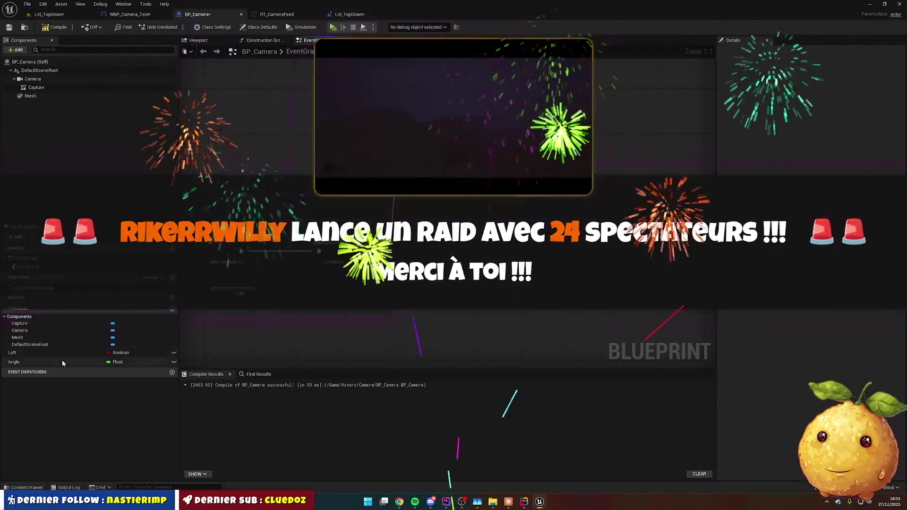
pyautogui.click(64, 359)
pyautogui.moveTo(19, 362)
pyautogui.mouseDown()
pyautogui.moveTo(248, 154)
pyautogui.moveTo(326, 203)
pyautogui.mouseUp()
pyautogui.click(269, 163)
pyautogui.press('Return')
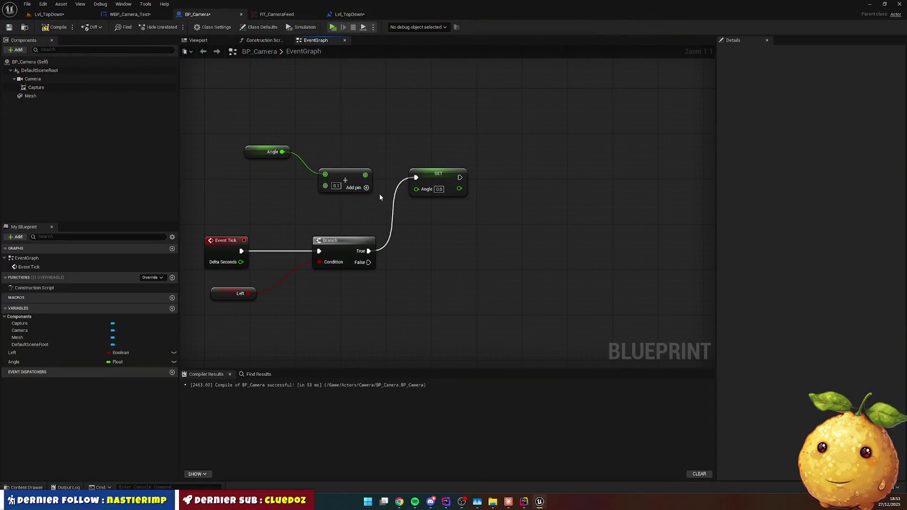
pyautogui.moveTo(367, 175); pyautogui.dragTo(416, 188)
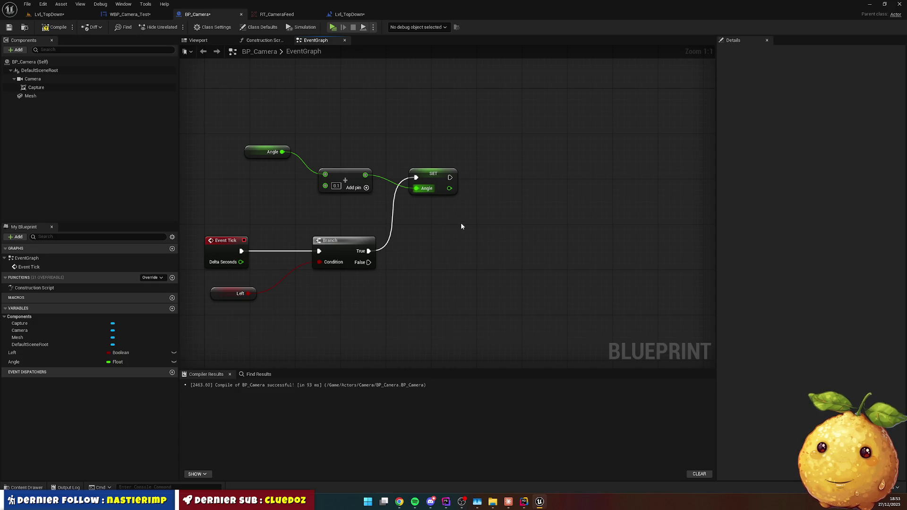
pyautogui.moveTo(445, 226); pyautogui.dragTo(397, 191)
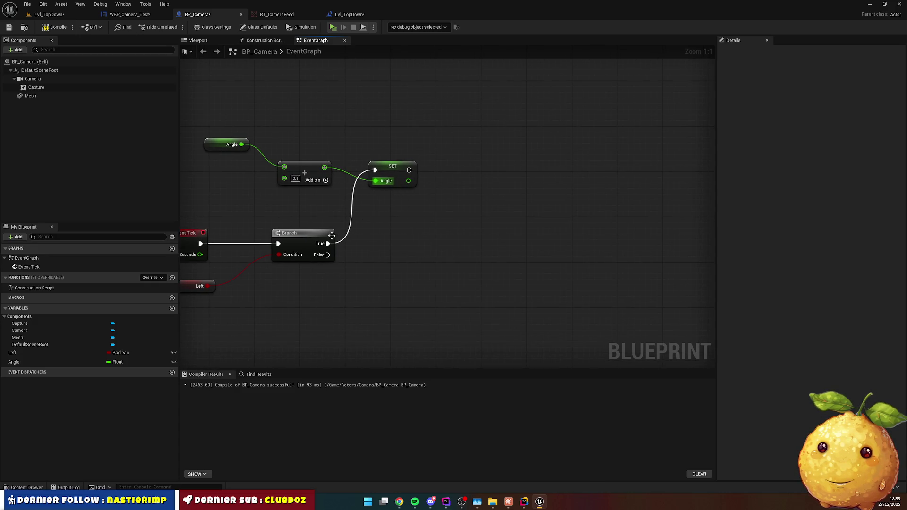
# Drop a Mesh reference into the graph and add a Set Relative Rotation node from it.
pyautogui.moveTo(393, 176); pyautogui.dragTo(387, 181)
pyautogui.click(449, 206)
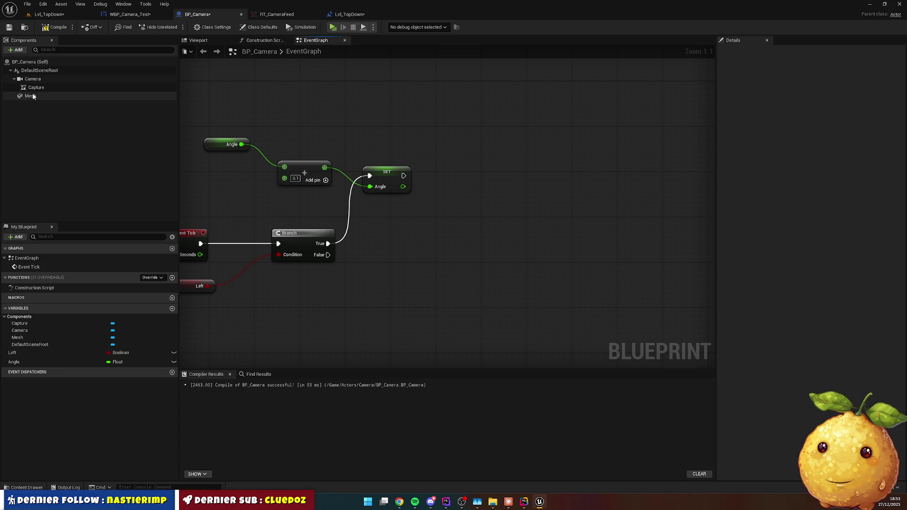
pyautogui.moveTo(28, 96); pyautogui.dragTo(393, 161)
pyautogui.moveTo(449, 142); pyautogui.dragTo(512, 195)
pyautogui.write('s')
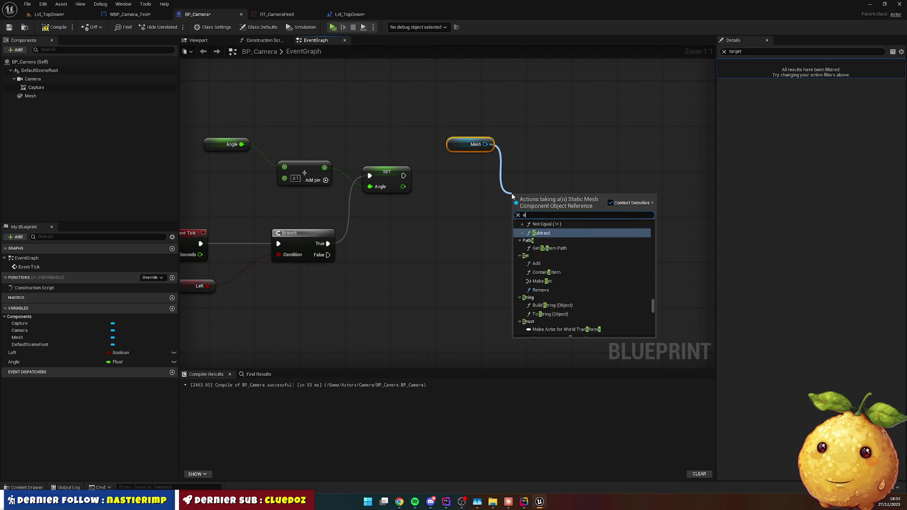
pyautogui.write('etrelavi')
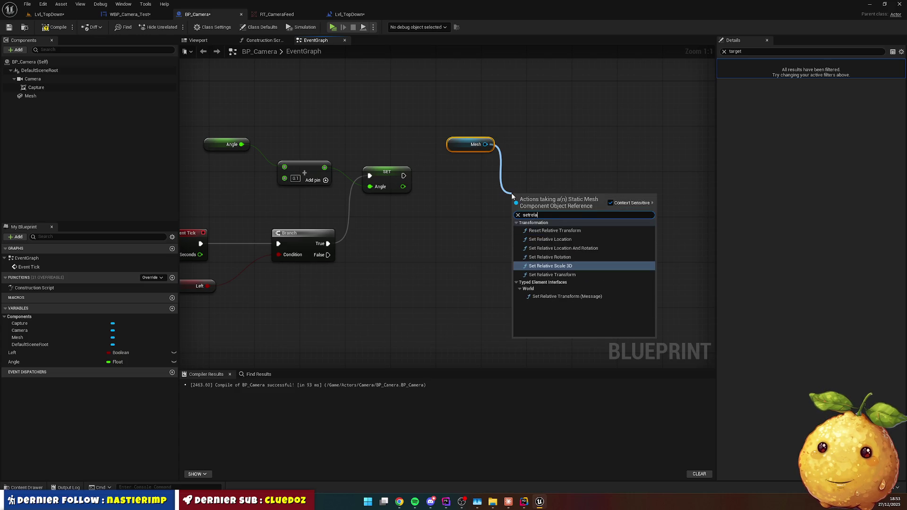
pyautogui.press('BackSpace')
pyautogui.press('BackSpace')
pyautogui.press('BackSpace')
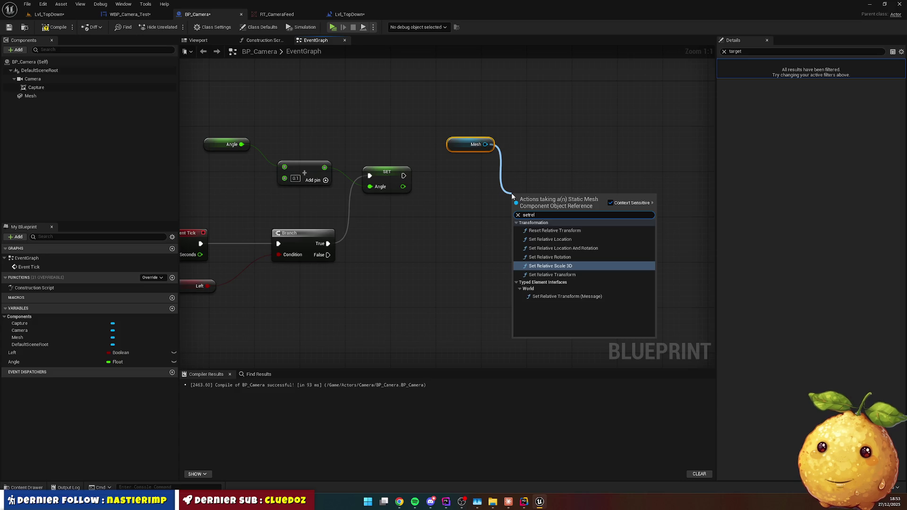
pyautogui.write('ero')
pyautogui.press('Return')
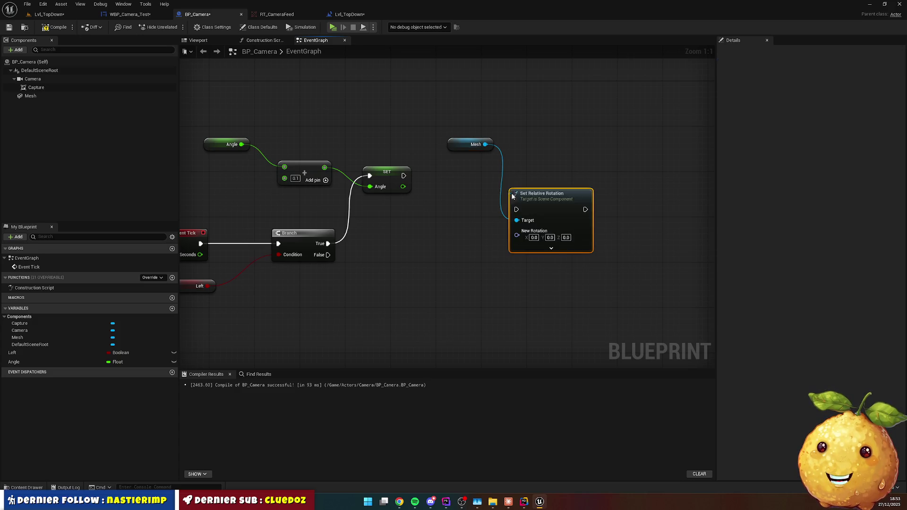
# Duplicate the Mesh reference and delete the Set Relative Rotation node.
pyautogui.moveTo(459, 145); pyautogui.dragTo(447, 225)
pyautogui.moveTo(540, 200); pyautogui.dragTo(574, 200)
pyautogui.click(452, 223)
pyautogui.hotkey('ctrl', 'w')
pyautogui.moveTo(451, 239); pyautogui.dragTo(418, 267)
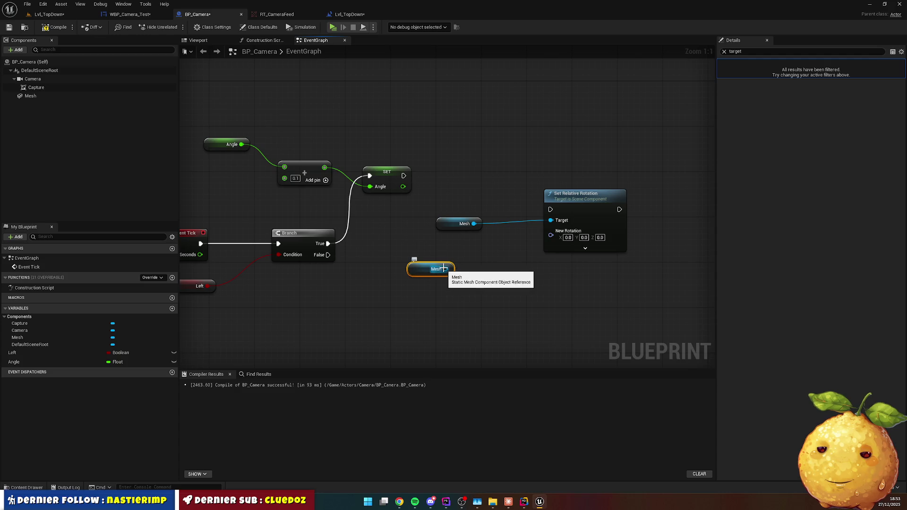
pyautogui.click(562, 203)
pyautogui.press('Delete')
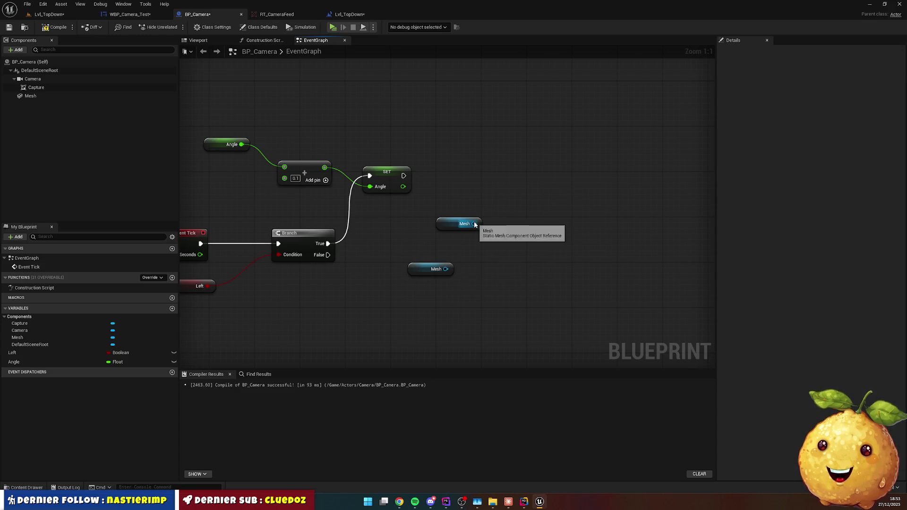
# Add an Add Relative Rotation on Mesh with Z 0.1, driven by Branch True.
pyautogui.moveTo(474, 225); pyautogui.dragTo(498, 210)
pyautogui.write('addrela')
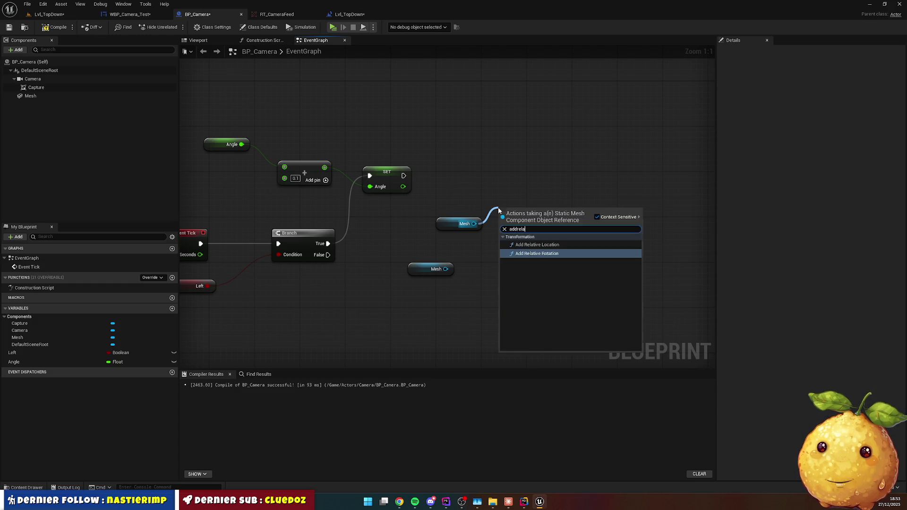
pyautogui.press('Return')
pyautogui.moveTo(522, 214); pyautogui.dragTo(554, 200)
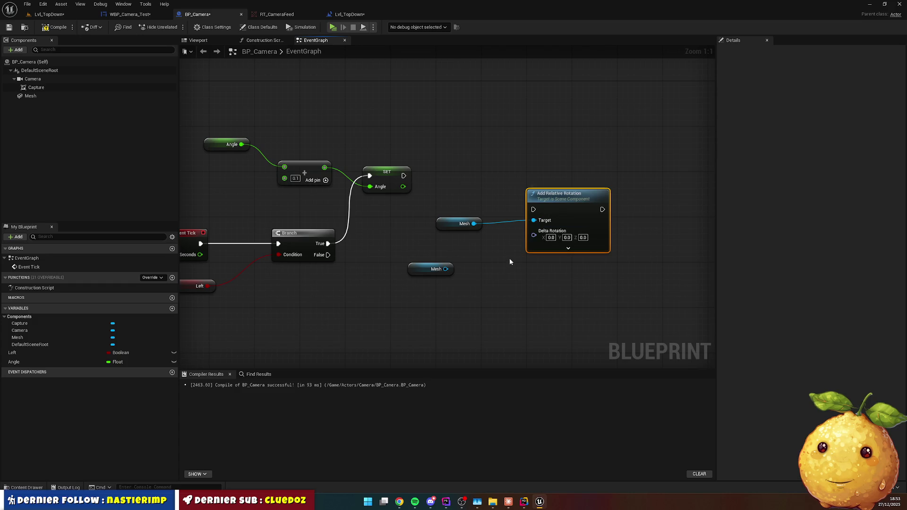
pyautogui.click(427, 270)
pyautogui.press('Delete')
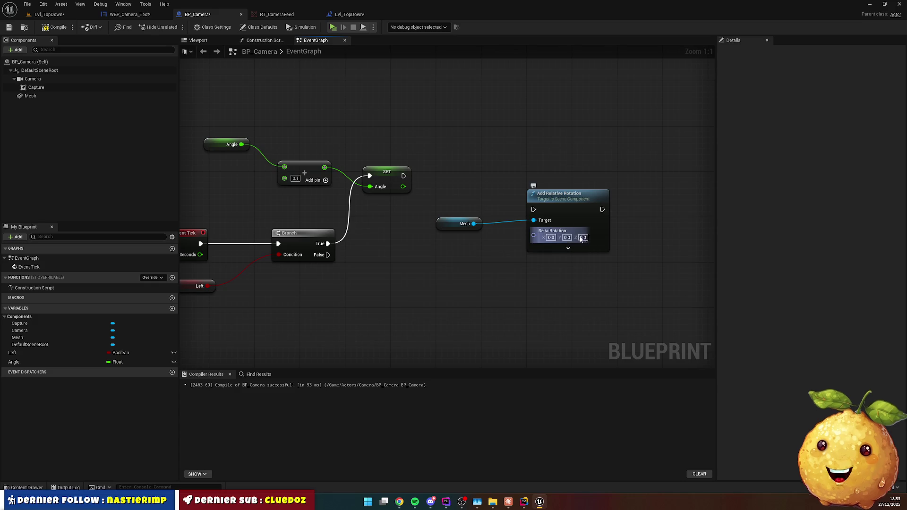
pyautogui.click(584, 238)
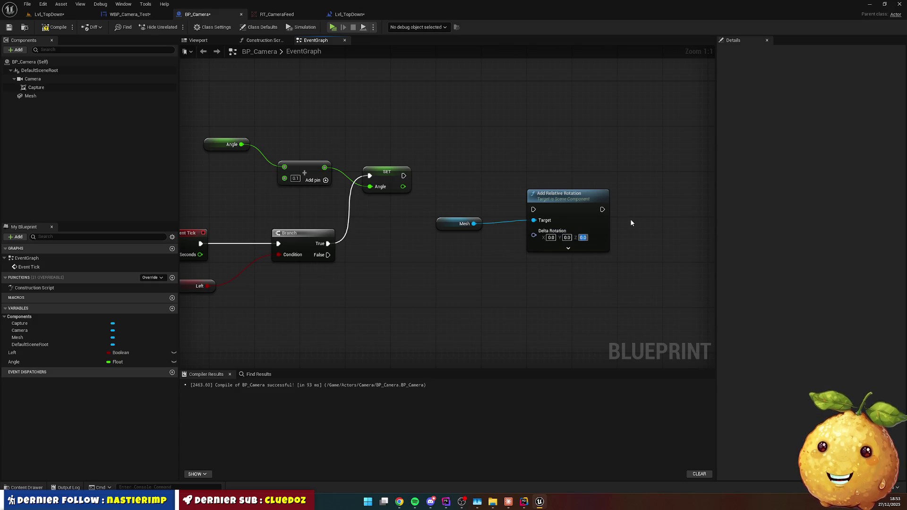
pyautogui.write('0.1')
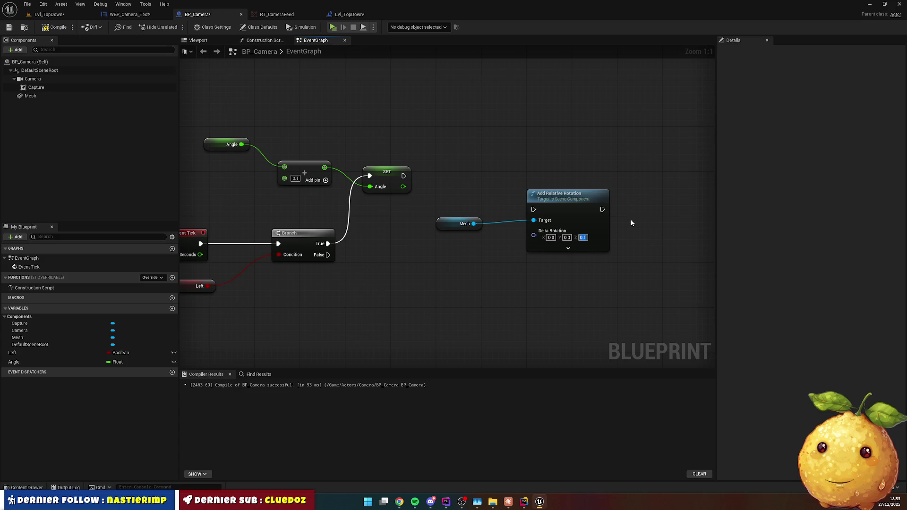
pyautogui.moveTo(327, 243)
pyautogui.mouseDown()
pyautogui.moveTo(520, 222)
pyautogui.moveTo(533, 209)
pyautogui.mouseUp()
pyautogui.moveTo(462, 229); pyautogui.dragTo(462, 250)
pyautogui.moveTo(550, 204); pyautogui.dragTo(558, 219)
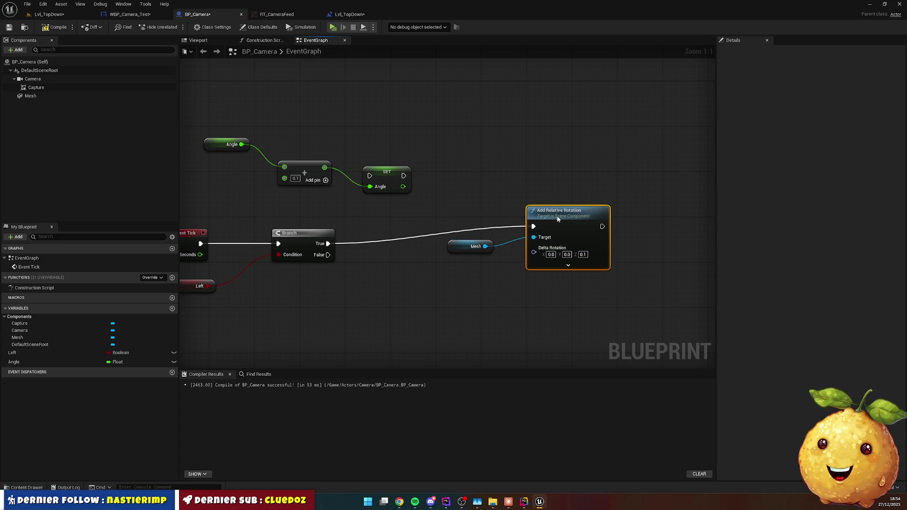
pyautogui.click(523, 242)
# Add a second Add Relative Rotation on Branch False, targeting the upper Mesh reference.
pyautogui.moveTo(327, 255); pyautogui.dragTo(429, 298)
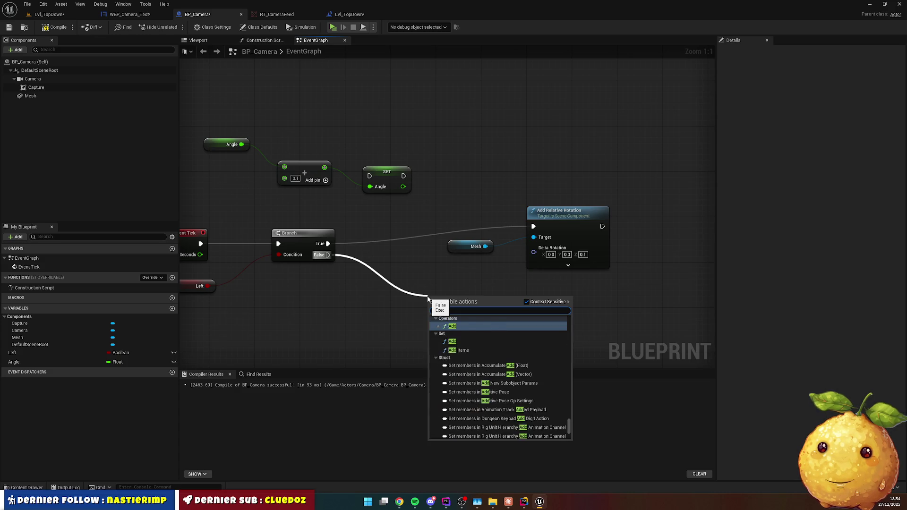
pyautogui.write('rela')
pyautogui.write('ero')
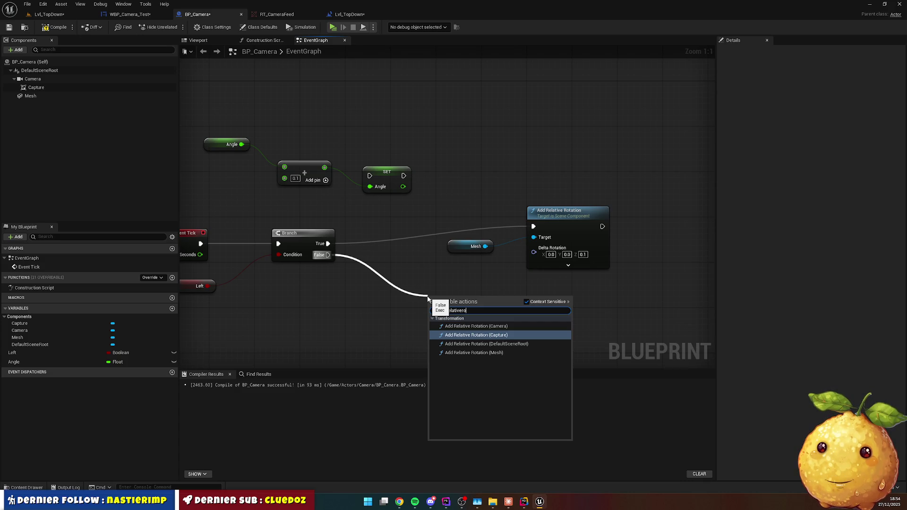
pyautogui.press('Down')
pyautogui.press('Down')
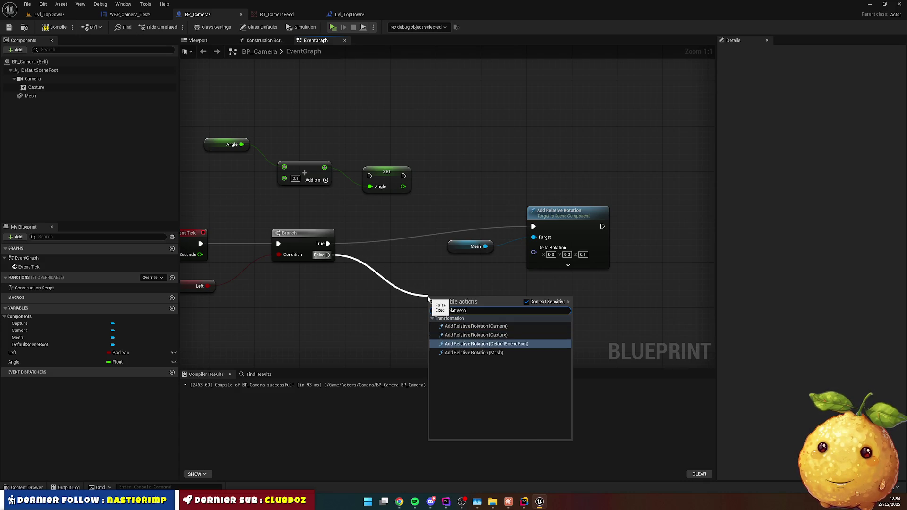
pyautogui.press('Return')
pyautogui.click(421, 308)
pyautogui.moveTo(451, 297); pyautogui.dragTo(552, 280)
pyautogui.moveTo(486, 248); pyautogui.dragTo(534, 305)
pyautogui.click(365, 297)
pyautogui.press('Delete')
# Set the second rotation node's Z value to -0.1.
pyautogui.click(582, 323)
pyautogui.write('-0.1')
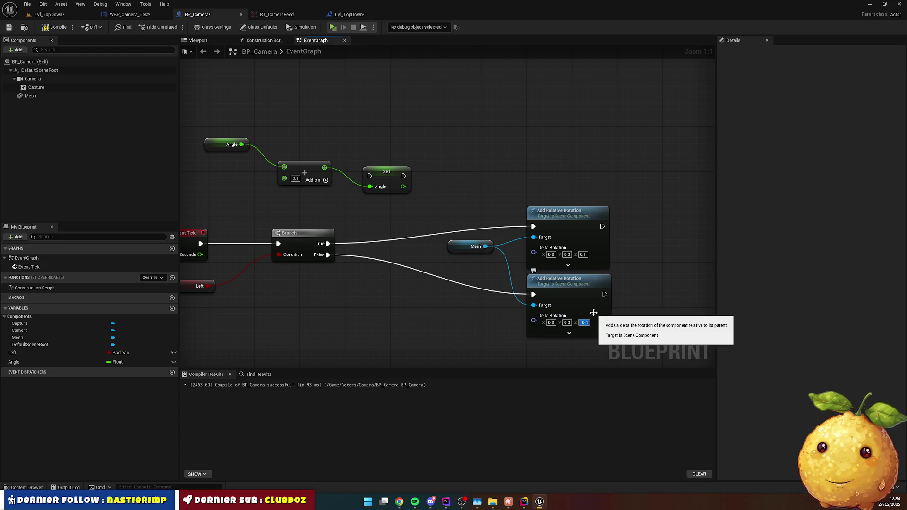
pyautogui.click(473, 318)
pyautogui.moveTo(460, 252); pyautogui.dragTo(458, 263)
pyautogui.click(403, 304)
pyautogui.moveTo(403, 304); pyautogui.dragTo(508, 297)
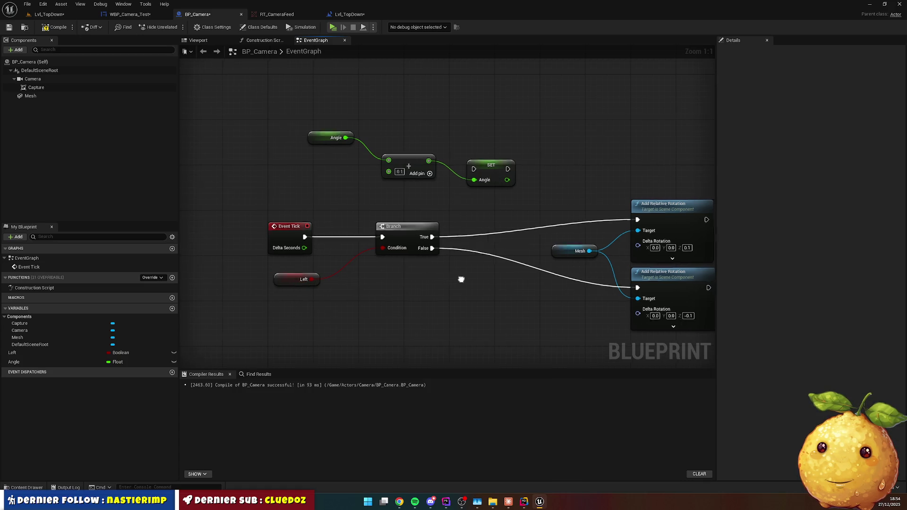
# Shift the Event Tick, Left and Branch nodes left to tidy the graph.
pyautogui.moveTo(377, 291)
pyautogui.mouseDown()
pyautogui.moveTo(505, 223)
pyautogui.moveTo(318, 229)
pyautogui.mouseUp()
pyautogui.click(367, 286)
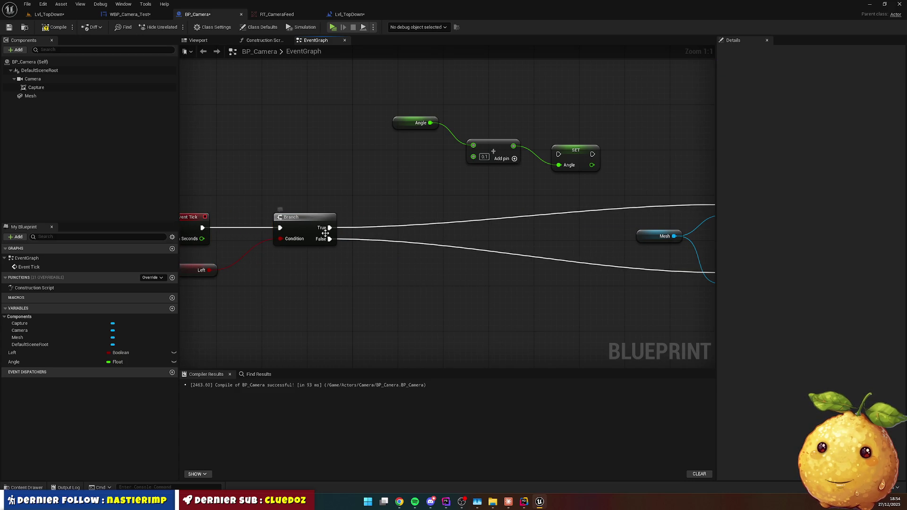
pyautogui.moveTo(485, 292); pyautogui.dragTo(387, 282)
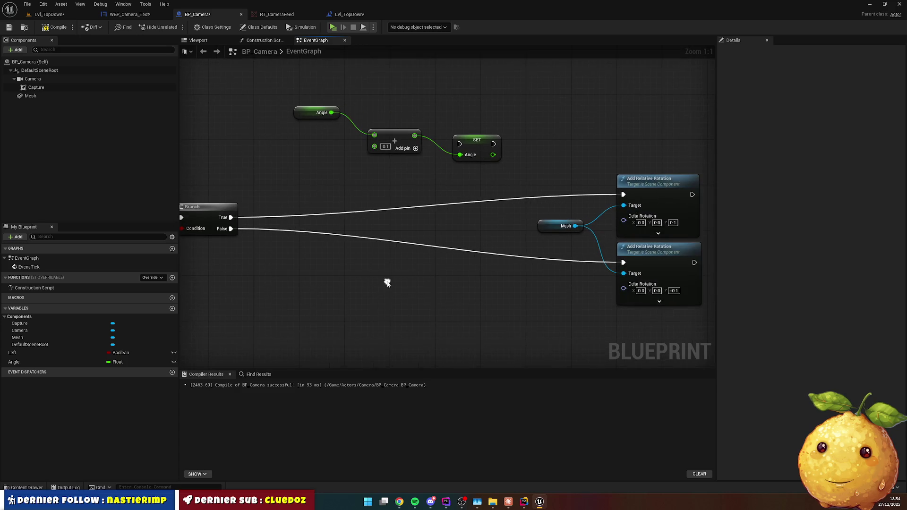
pyautogui.click(549, 227)
pyautogui.moveTo(385, 231); pyautogui.dragTo(572, 245)
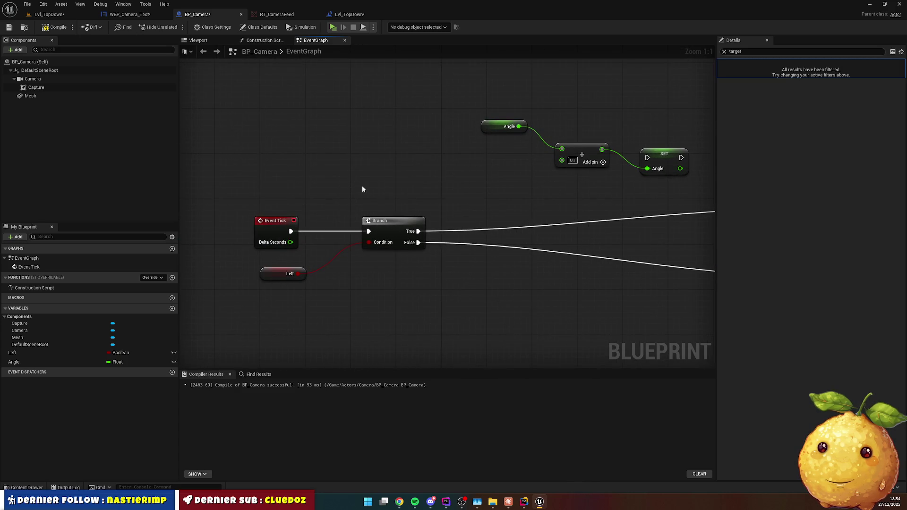
# Add a Mesh Get Relative Rotation node beside Mesh, then view the RT_CameraFeed render target.
pyautogui.hotkey('ctrl', 'v')
pyautogui.moveTo(360, 200); pyautogui.dragTo(417, 195)
pyautogui.write('r')
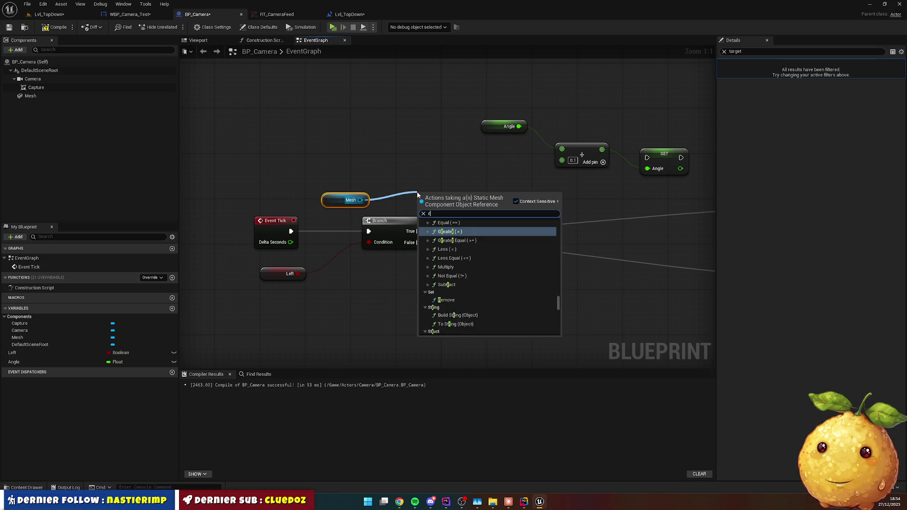
pyautogui.write('elativerota')
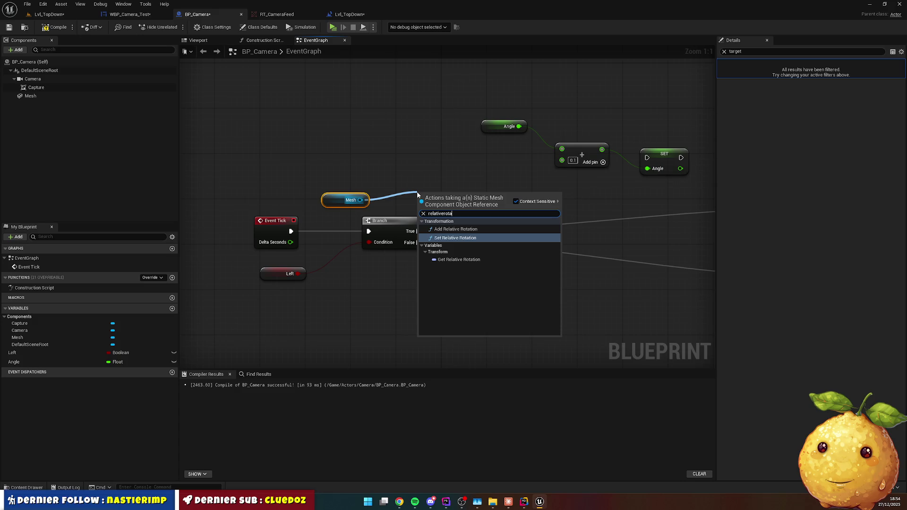
pyautogui.press('Down')
pyautogui.press('Return')
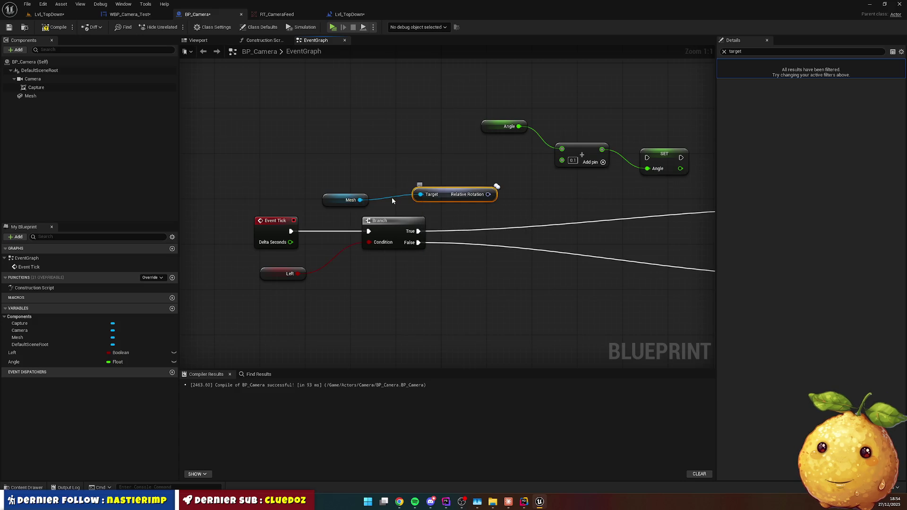
pyautogui.moveTo(337, 200); pyautogui.dragTo(275, 188)
pyautogui.moveTo(432, 191); pyautogui.dragTo(348, 185)
pyautogui.click(520, 206)
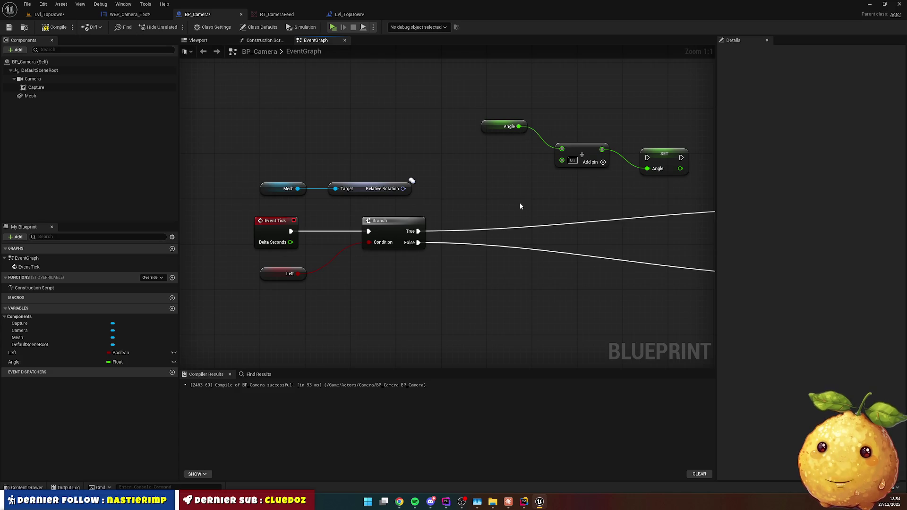
pyautogui.click(347, 14)
pyautogui.click(289, 15)
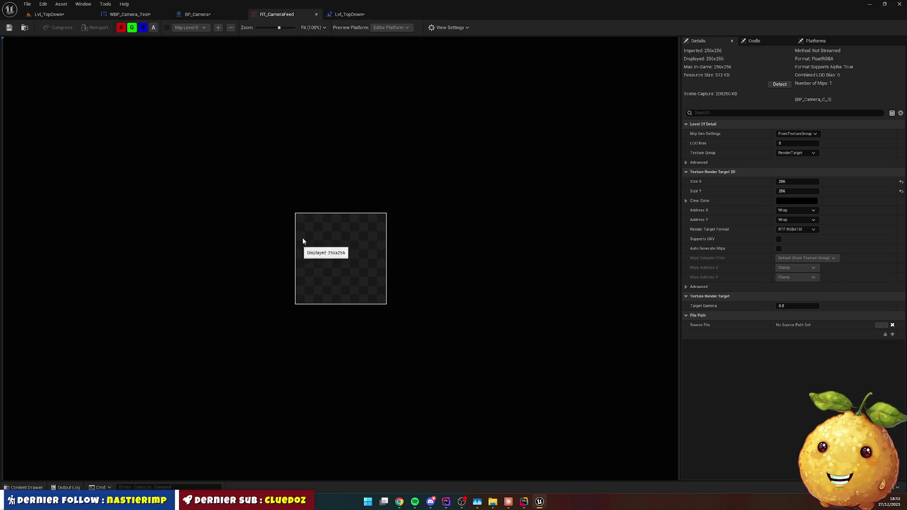
# Look toward the white wall block in the level, then compile the level blueprint and save.
pyautogui.click(62, 15)
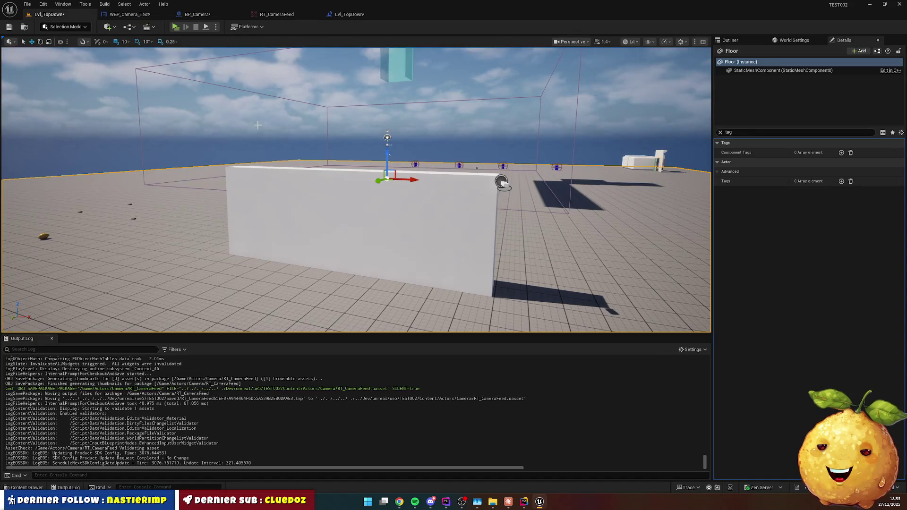
pyautogui.moveTo(502, 182); pyautogui.dragTo(502, 142)
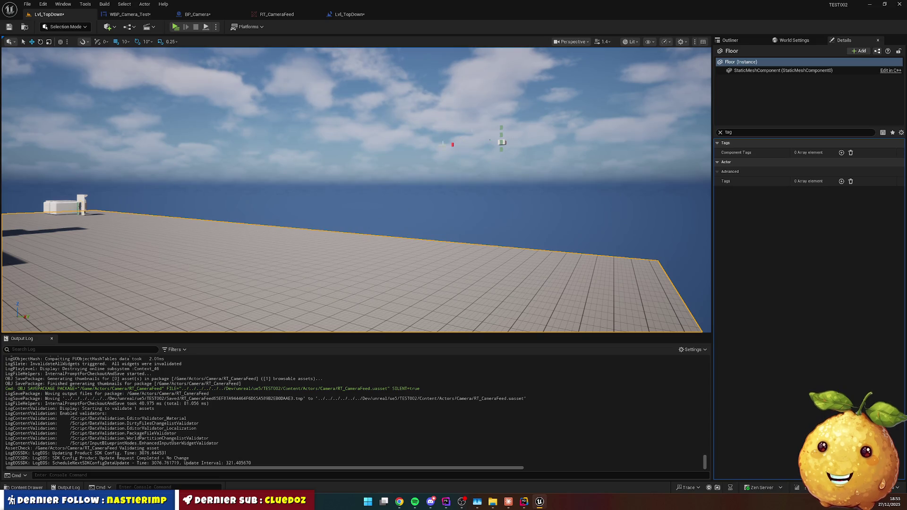
pyautogui.moveTo(253, 207)
pyautogui.mouseDown()
pyautogui.moveTo(72, 158)
pyautogui.moveTo(405, 162)
pyautogui.moveTo(387, 162)
pyautogui.mouseUp()
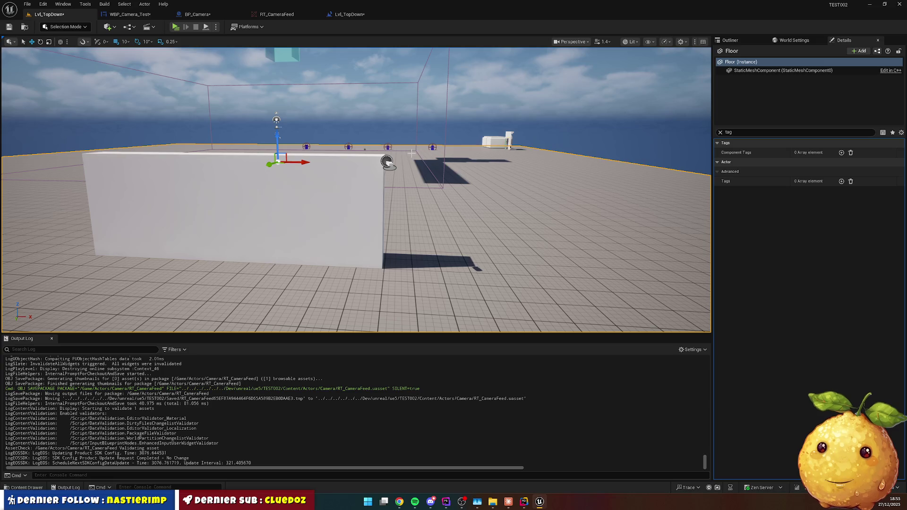
pyautogui.click(344, 19)
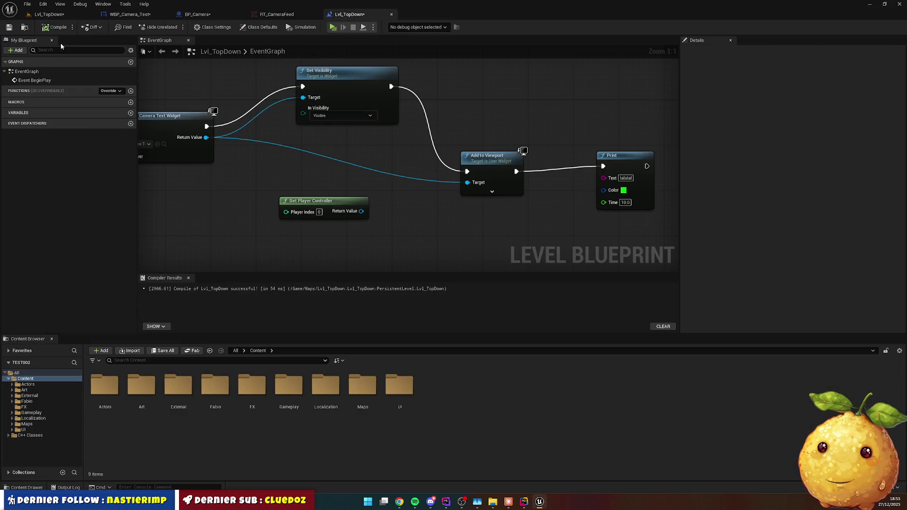
pyautogui.click(56, 27)
pyautogui.click(9, 28)
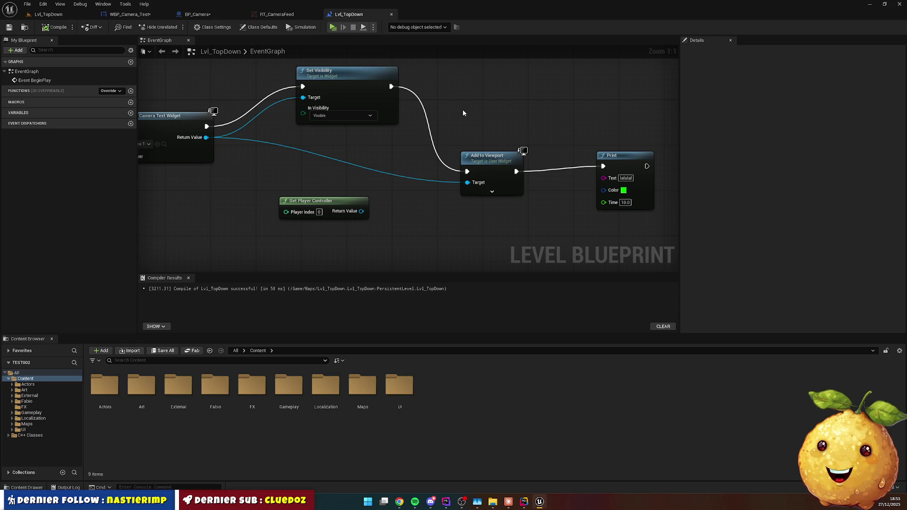
# Review the level blueprint graph, then return to BP_Camera and pull a wire from Relative Rotation.
pyautogui.moveTo(638, 153); pyautogui.dragTo(638, 159)
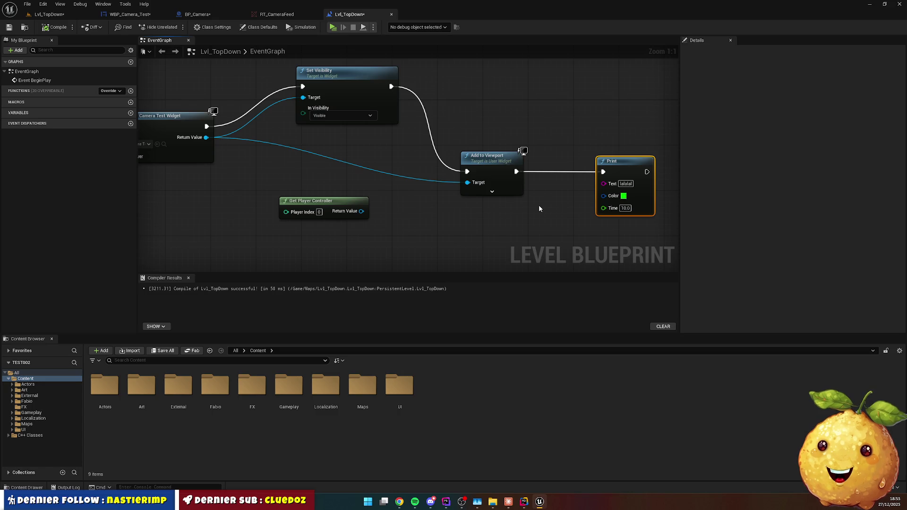
pyautogui.moveTo(388, 177); pyautogui.dragTo(561, 180)
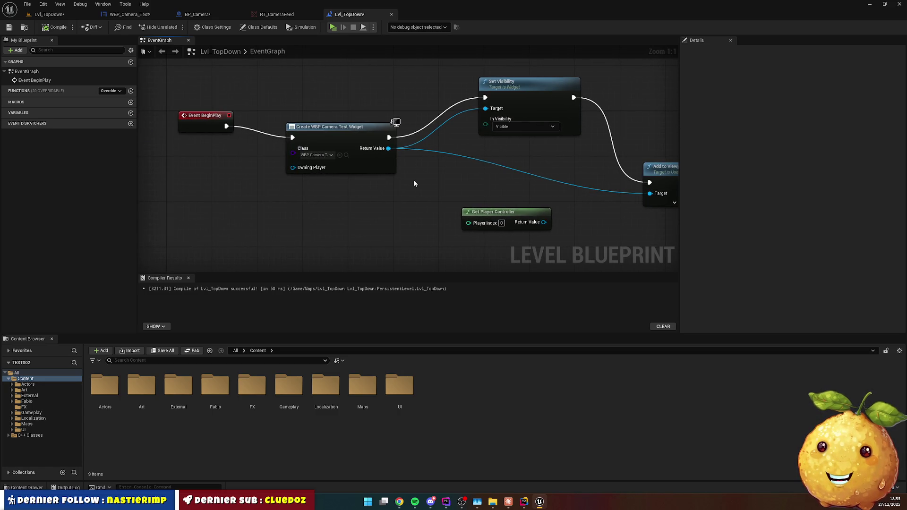
pyautogui.scroll(-2, 423, 181)
pyautogui.moveTo(499, 183)
pyautogui.mouseDown()
pyautogui.moveTo(355, 168)
pyautogui.moveTo(494, 198)
pyautogui.mouseUp()
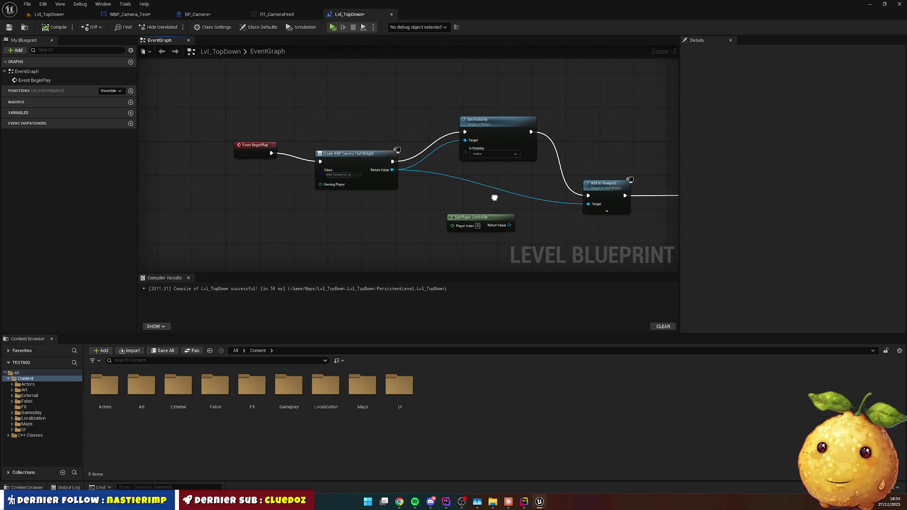
pyautogui.click(198, 15)
pyautogui.moveTo(433, 186)
pyautogui.mouseDown()
pyautogui.moveTo(391, 182)
pyautogui.moveTo(411, 198)
pyautogui.mouseUp()
# Break the Mesh's Relative Rotation with a Break Rotator node, discarding a failed Greater node.
pyautogui.write('>')
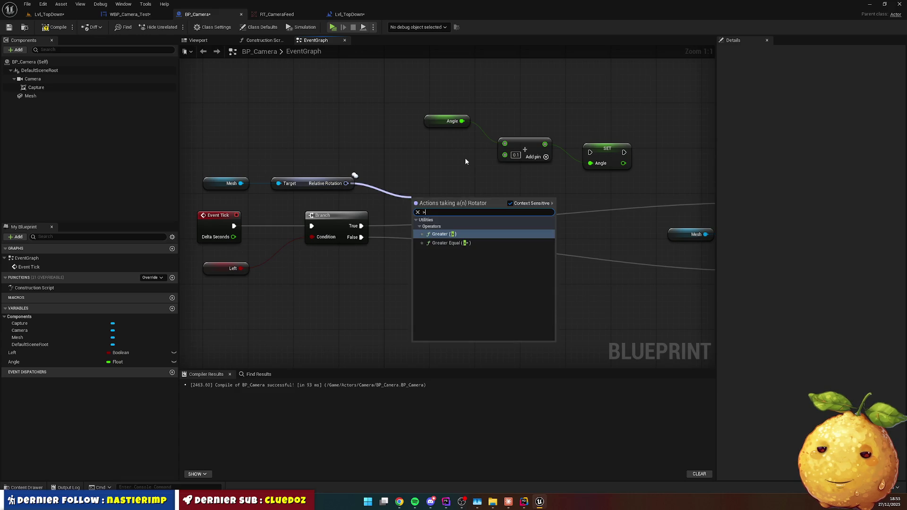
pyautogui.press('Return')
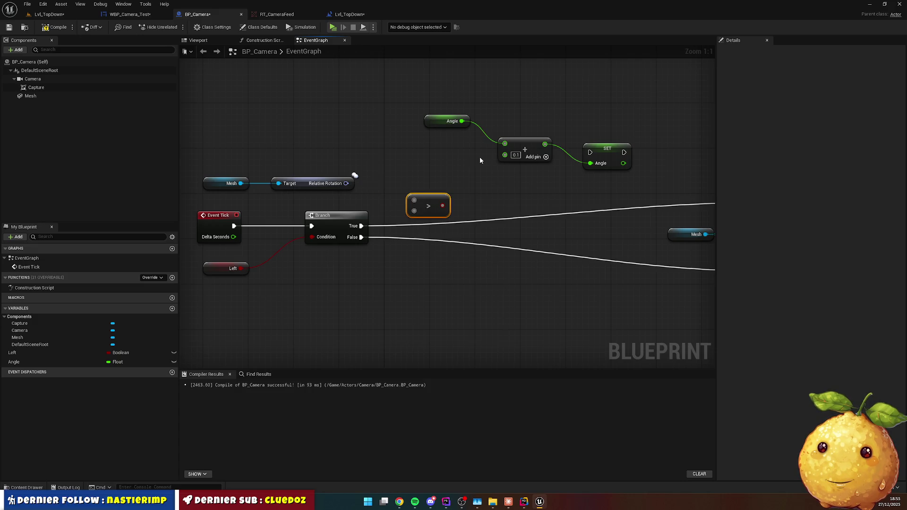
pyautogui.moveTo(347, 184); pyautogui.dragTo(415, 201)
pyautogui.click(439, 199)
pyautogui.press('Delete')
pyautogui.moveTo(346, 183); pyautogui.dragTo(378, 184)
pyautogui.write('bre')
pyautogui.press('Down')
pyautogui.press('Return')
pyautogui.moveTo(401, 187); pyautogui.dragTo(413, 175)
pyautogui.click(416, 127)
# Delete the old Angle, Add and SET nodes and move the rotation nodes up-left.
pyautogui.moveTo(415, 108); pyautogui.dragTo(629, 182)
pyautogui.press('Delete')
pyautogui.moveTo(415, 121); pyautogui.dragTo(189, 147)
pyautogui.moveTo(253, 138)
pyautogui.mouseDown()
pyautogui.moveTo(238, 122)
pyautogui.moveTo(355, 158)
pyautogui.moveTo(179, 157)
pyautogui.mouseUp()
pyautogui.moveTo(298, 142); pyautogui.dragTo(244, 92)
pyautogui.click(423, 118)
# Compare Z (Yaw) with a Greater node set to 45.0.
pyautogui.moveTo(267, 155); pyautogui.dragTo(309, 168)
pyautogui.write('>')
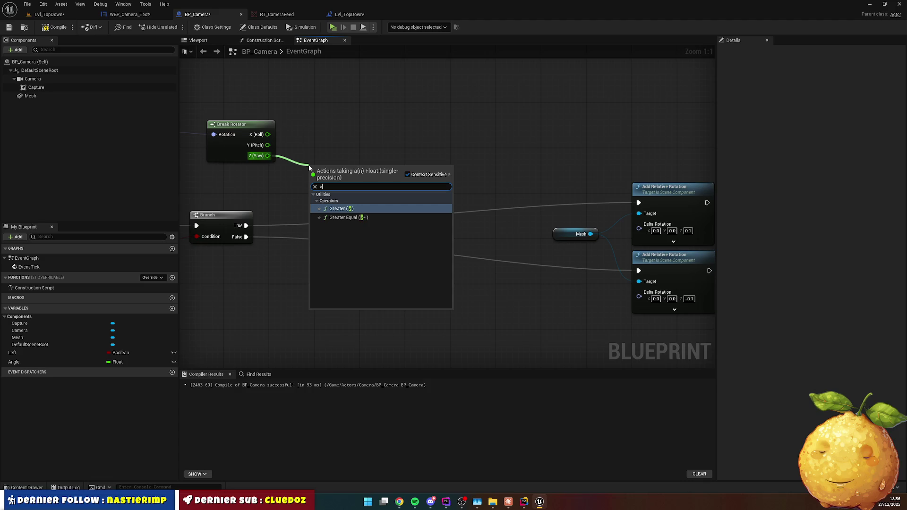
pyautogui.write('45')
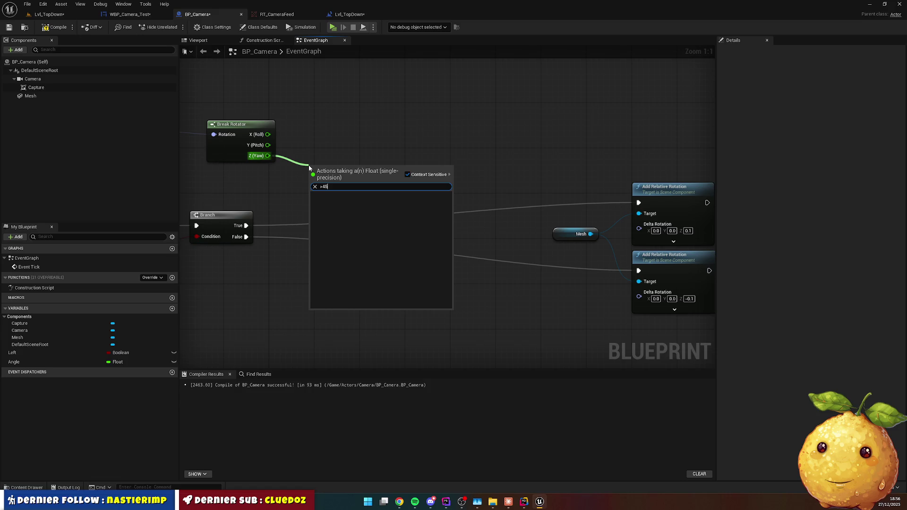
pyautogui.press('BackSpace')
pyautogui.press('BackSpace')
pyautogui.press('Return')
pyautogui.click(321, 183)
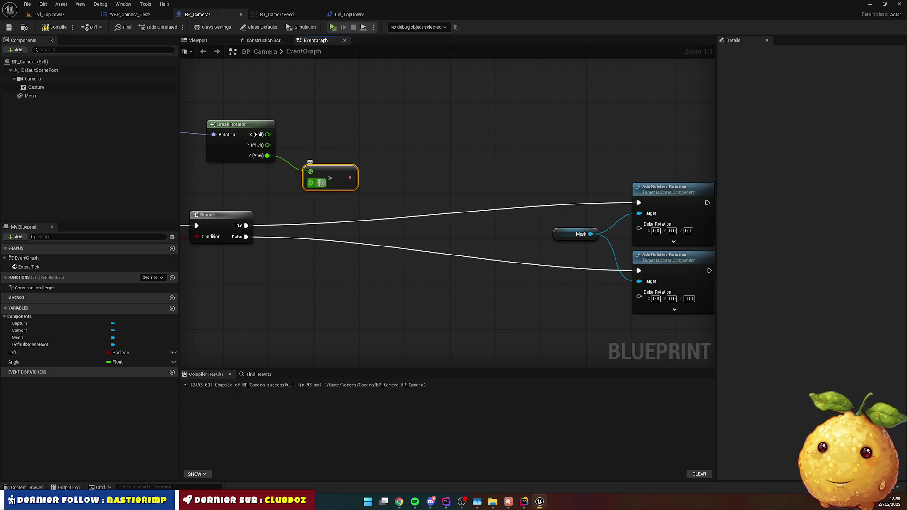
pyautogui.press('BackSpace')
pyautogui.write('45')
pyautogui.click(373, 117)
pyautogui.moveTo(373, 117)
pyautogui.mouseDown()
pyautogui.moveTo(387, 115)
pyautogui.moveTo(412, 146)
pyautogui.mouseUp()
pyautogui.moveTo(399, 179); pyautogui.dragTo(393, 159)
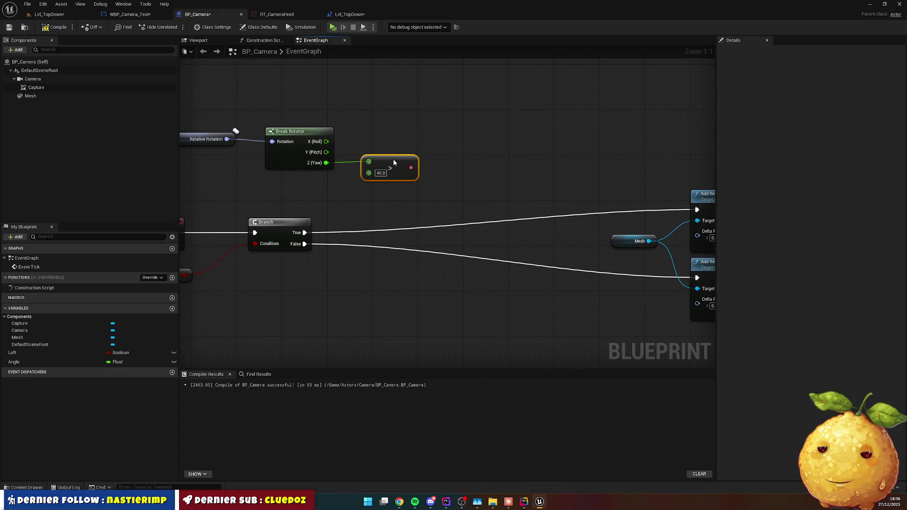
pyautogui.click(460, 179)
# Copy the Branch node and paste a second one beside the Greater node.
pyautogui.click(298, 220)
pyautogui.hotkey('ctrl', 'c')
pyautogui.hotkey('ctrl', 'v')
pyautogui.moveTo(443, 182); pyautogui.dragTo(467, 149)
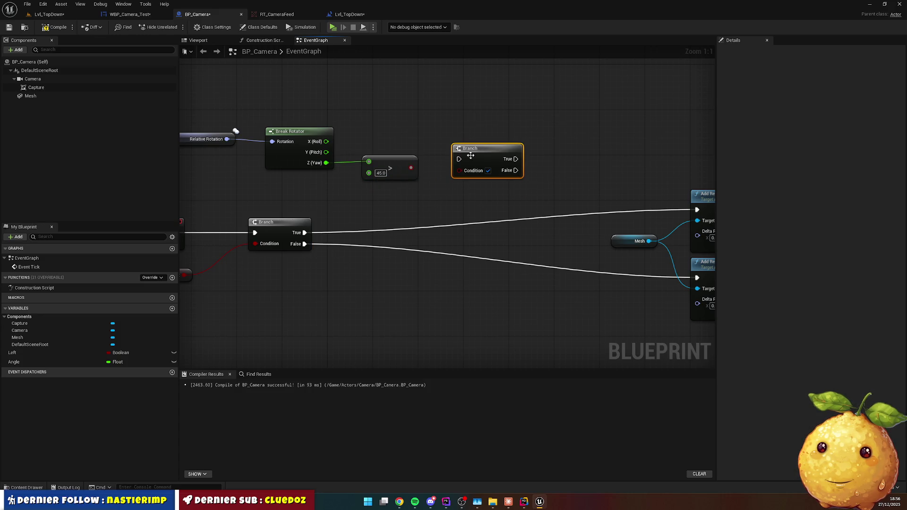
# Wire Greater into the new Branch, with SET Left false on True and true on False.
pyautogui.moveTo(411, 168); pyautogui.dragTo(458, 170)
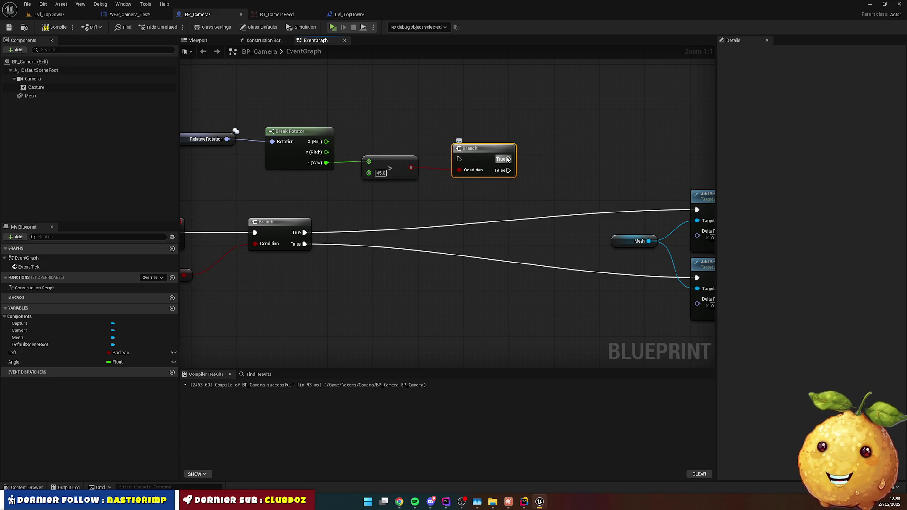
pyautogui.moveTo(276, 270); pyautogui.dragTo(311, 271)
pyautogui.click(222, 265)
pyautogui.moveTo(572, 166); pyautogui.dragTo(473, 227)
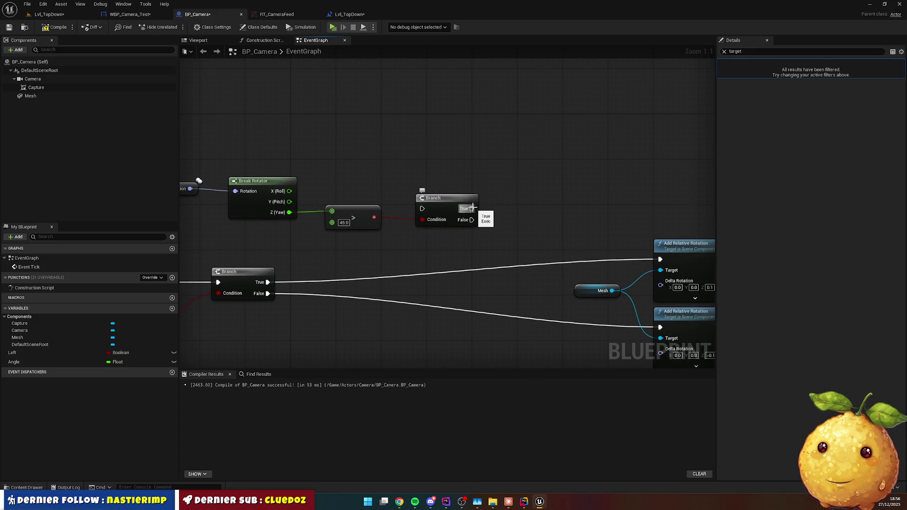
pyautogui.click(38, 353)
pyautogui.moveTo(473, 212)
pyautogui.mouseDown()
pyautogui.moveTo(506, 208)
pyautogui.moveTo(540, 171)
pyautogui.mouseUp()
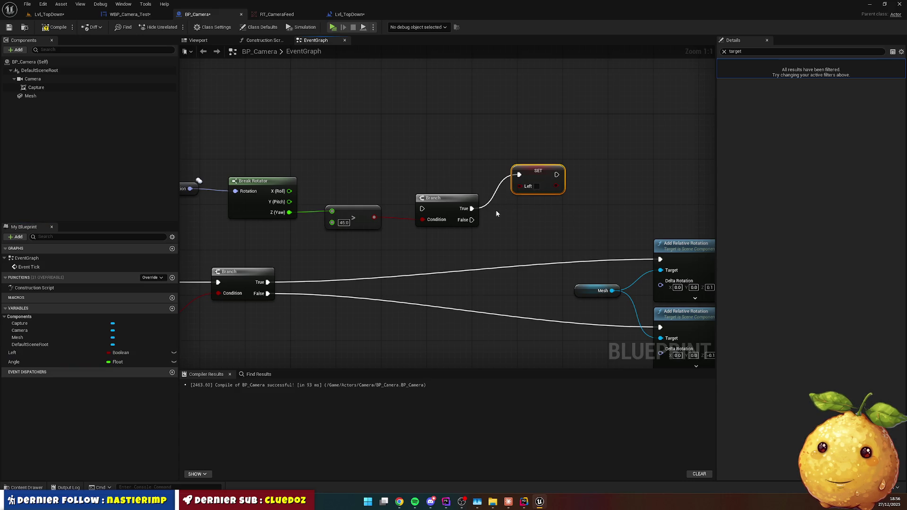
pyautogui.click(28, 353)
pyautogui.moveTo(472, 220)
pyautogui.mouseDown()
pyautogui.moveTo(497, 229)
pyautogui.moveTo(545, 212)
pyautogui.mouseUp()
pyautogui.click(403, 228)
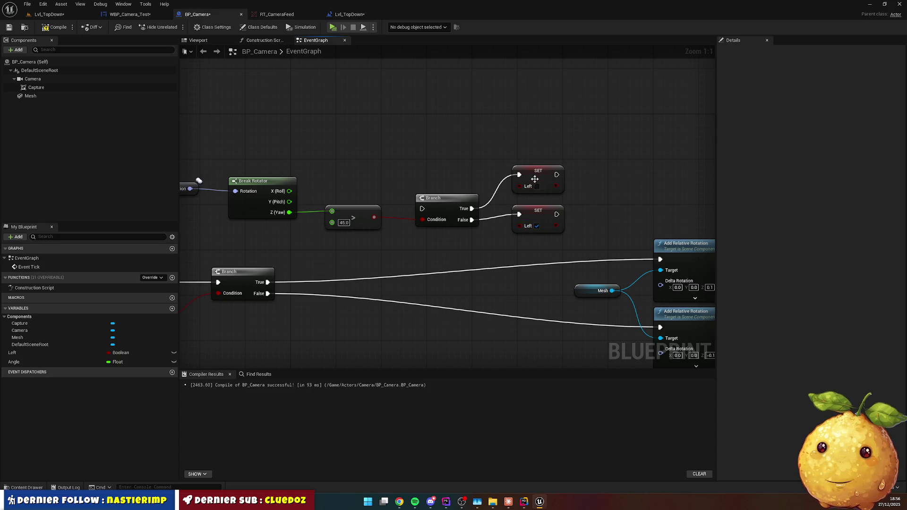
# Rewire the first Branch's True and False to the new Branch and Add Relative Rotation nodes.
pyautogui.moveTo(267, 282)
pyautogui.mouseDown()
pyautogui.moveTo(284, 289)
pyautogui.moveTo(424, 211)
pyautogui.moveTo(410, 266)
pyautogui.mouseUp()
pyautogui.moveTo(268, 294)
pyautogui.mouseDown()
pyautogui.moveTo(394, 278)
pyautogui.moveTo(425, 265)
pyautogui.moveTo(444, 235)
pyautogui.mouseUp()
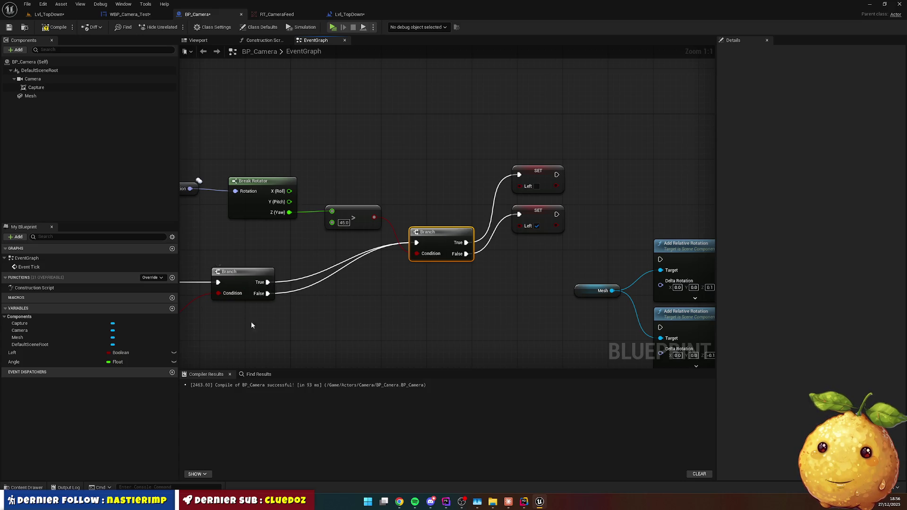
pyautogui.moveTo(250, 326); pyautogui.dragTo(348, 305)
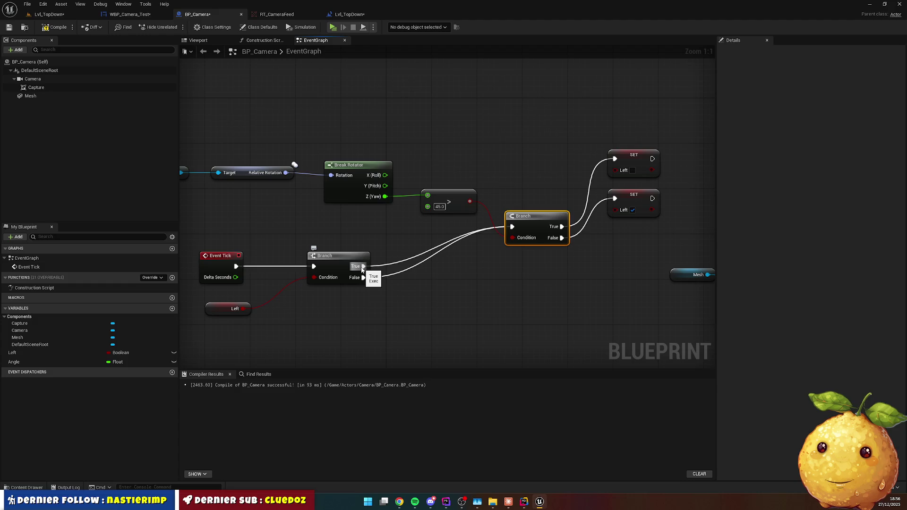
pyautogui.moveTo(362, 269)
pyautogui.mouseDown()
pyautogui.moveTo(574, 308)
pyautogui.moveTo(648, 297)
pyautogui.moveTo(570, 248)
pyautogui.moveTo(231, 299)
pyautogui.moveTo(572, 244)
pyautogui.mouseUp()
pyautogui.moveTo(181, 277)
pyautogui.mouseDown()
pyautogui.moveTo(532, 290)
pyautogui.moveTo(522, 284)
pyautogui.moveTo(600, 311)
pyautogui.mouseUp()
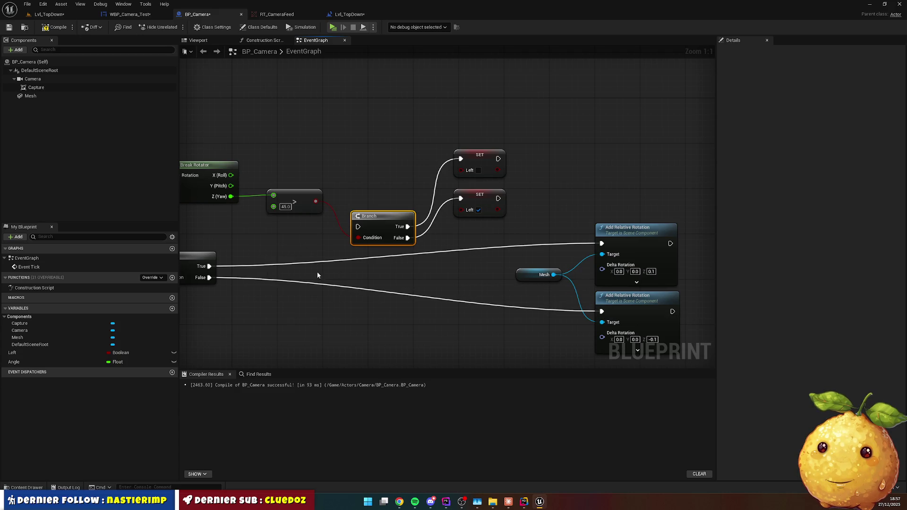
# Raise the new Branch slightly and move Event Tick and Left further left.
pyautogui.moveTo(386, 216); pyautogui.dragTo(386, 204)
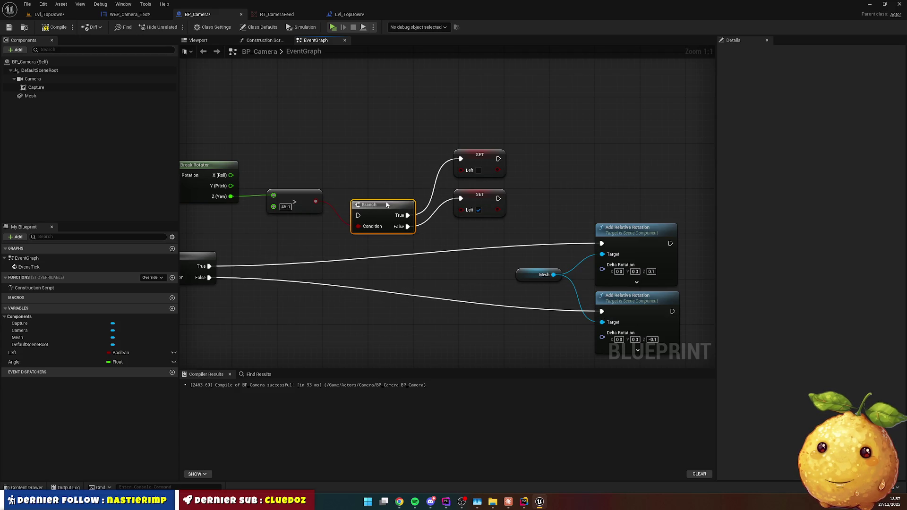
pyautogui.moveTo(253, 296); pyautogui.dragTo(463, 255)
pyautogui.moveTo(304, 203); pyautogui.dragTo(392, 281)
pyautogui.moveTo(350, 218)
pyautogui.mouseDown()
pyautogui.moveTo(209, 219)
pyautogui.moveTo(289, 204)
pyautogui.mouseUp()
# Insert a Sequence node after Event Tick.
pyautogui.write('deque')
pyautogui.press('BackSpace')
pyautogui.press('BackSpace')
pyautogui.press('BackSpace')
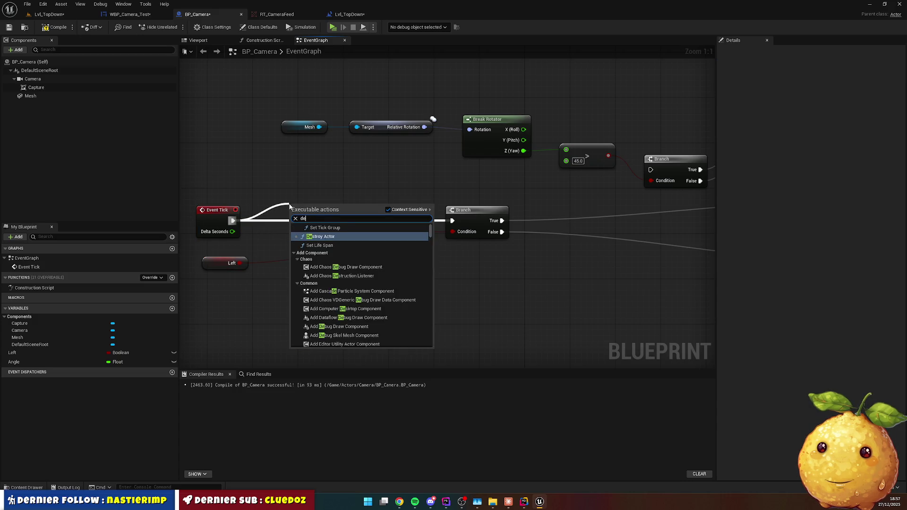
pyautogui.press('Escape')
pyautogui.write('seq')
pyautogui.moveTo(289, 207); pyautogui.dragTo(337, 177)
pyautogui.press('Return')
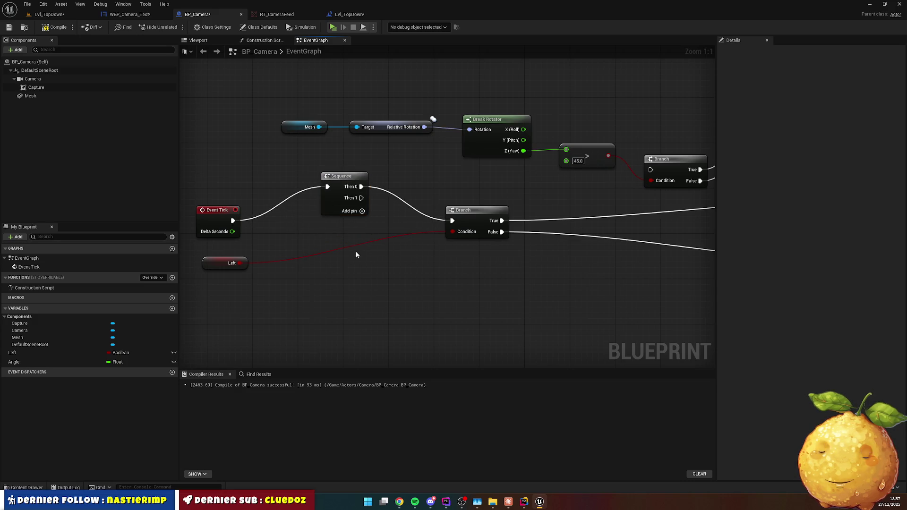
# Rewire Sequence Then 1 to the first Branch and Then 0 to the yaw-check Branch.
pyautogui.moveTo(477, 213)
pyautogui.mouseDown()
pyautogui.moveTo(419, 179)
pyautogui.moveTo(430, 228)
pyautogui.moveTo(447, 227)
pyautogui.mouseUp()
pyautogui.moveTo(361, 187)
pyautogui.mouseDown()
pyautogui.moveTo(402, 202)
pyautogui.moveTo(380, 193)
pyautogui.mouseUp()
pyautogui.moveTo(418, 231)
pyautogui.mouseDown()
pyautogui.moveTo(402, 212)
pyautogui.moveTo(420, 253)
pyautogui.moveTo(361, 198)
pyautogui.mouseUp()
pyautogui.moveTo(494, 215); pyautogui.dragTo(384, 213)
pyautogui.moveTo(253, 194); pyautogui.dragTo(544, 178)
# Tidy the layout by moving the rotation, compare and yaw-check Branch nodes up-left.
pyautogui.moveTo(442, 231); pyautogui.dragTo(471, 218)
pyautogui.moveTo(414, 186); pyautogui.dragTo(229, 206)
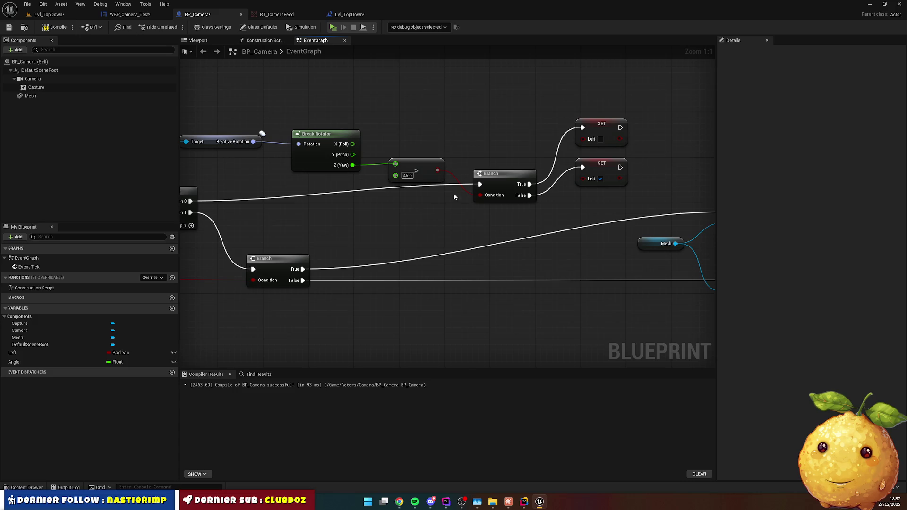
pyautogui.moveTo(413, 207); pyautogui.dragTo(494, 208)
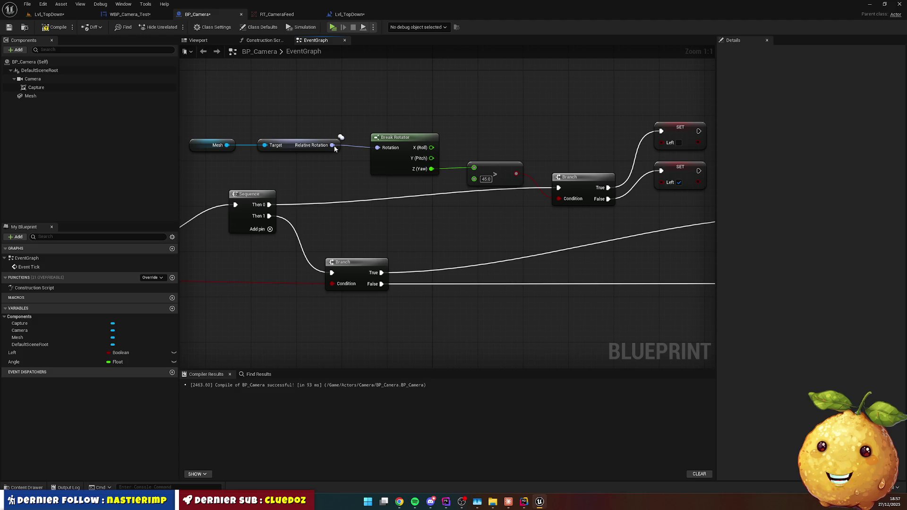
pyautogui.moveTo(238, 131)
pyautogui.mouseDown()
pyautogui.moveTo(529, 181)
pyautogui.moveTo(383, 109)
pyautogui.mouseUp()
pyautogui.moveTo(573, 180); pyautogui.dragTo(515, 145)
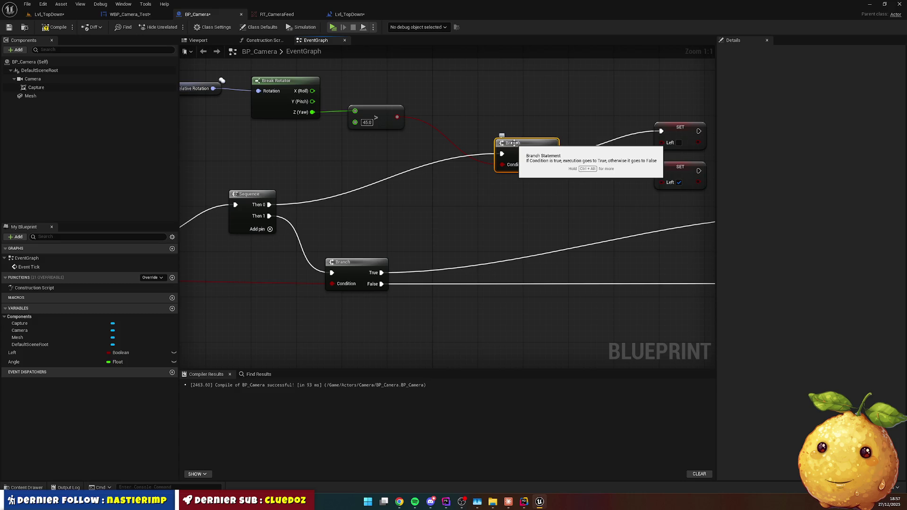
pyautogui.click(517, 192)
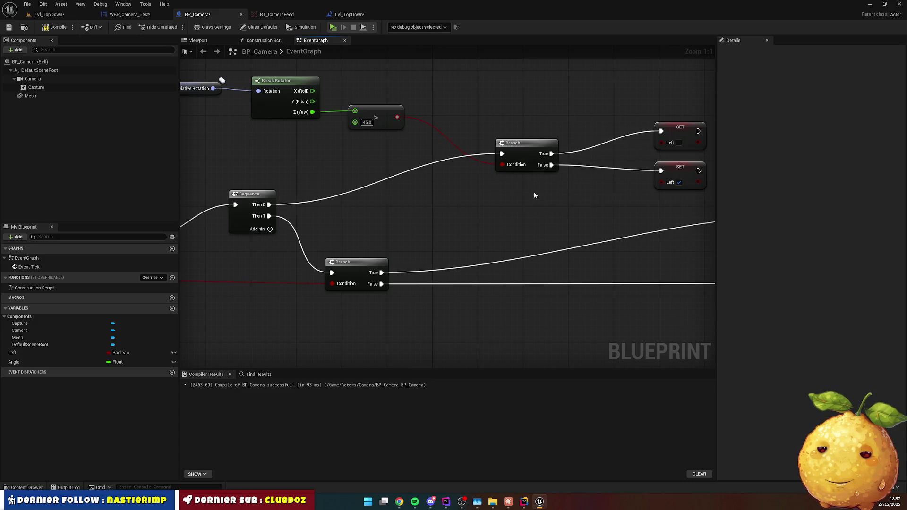
pyautogui.moveTo(516, 149); pyautogui.dragTo(481, 142)
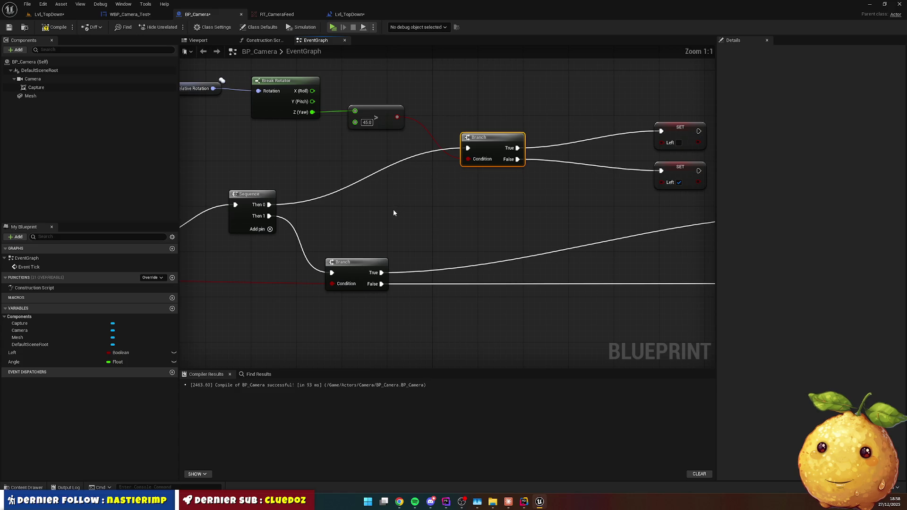
pyautogui.moveTo(395, 213); pyautogui.dragTo(487, 210)
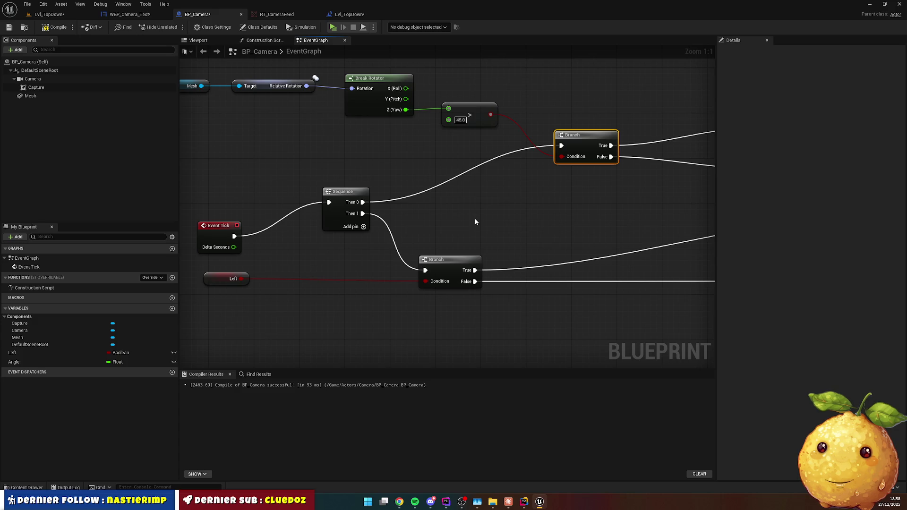
pyautogui.moveTo(547, 219)
pyautogui.mouseDown()
pyautogui.moveTo(388, 188)
pyautogui.moveTo(283, 184)
pyautogui.moveTo(348, 191)
pyautogui.moveTo(335, 266)
pyautogui.moveTo(418, 260)
pyautogui.mouseUp()
# Delete the Left variable and lower Branch, aligning the remaining Branch with Then 0.
pyautogui.click(206, 237)
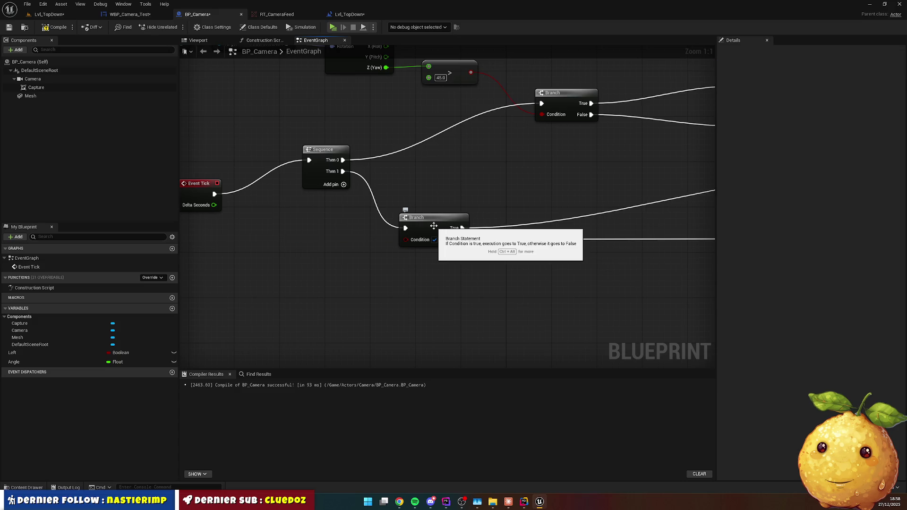
pyautogui.press('Delete')
pyautogui.click(431, 228)
pyautogui.press('Delete')
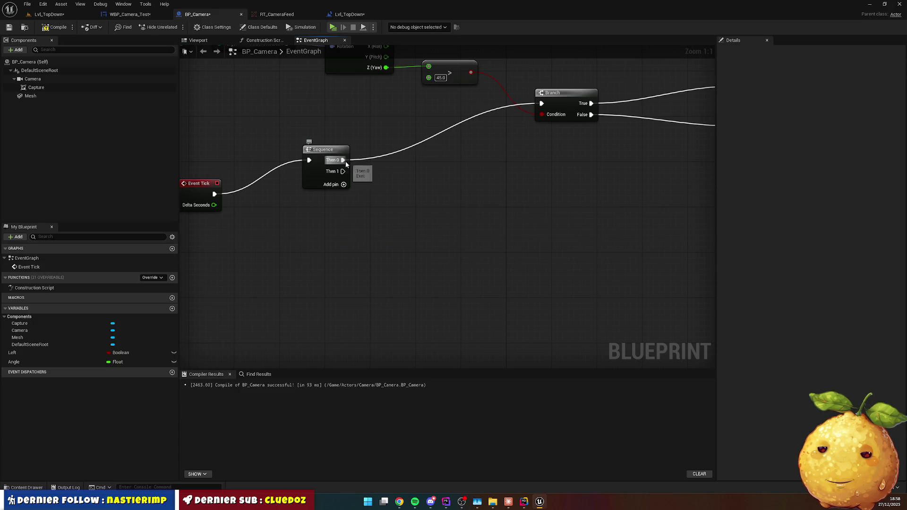
pyautogui.moveTo(562, 97); pyautogui.dragTo(538, 154)
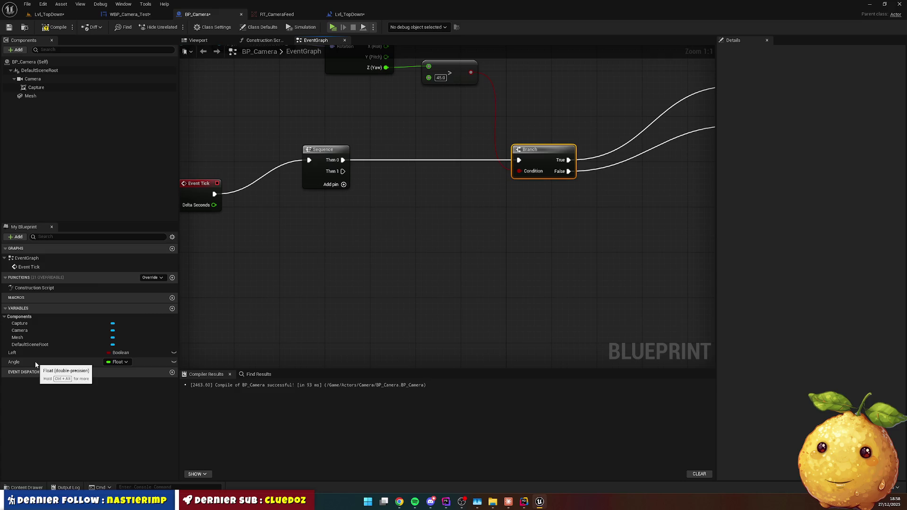
# Marquee-select and delete every node in BP_Camera, then return to Lvl_TopDown.
pyautogui.scroll(-5, 342, 303)
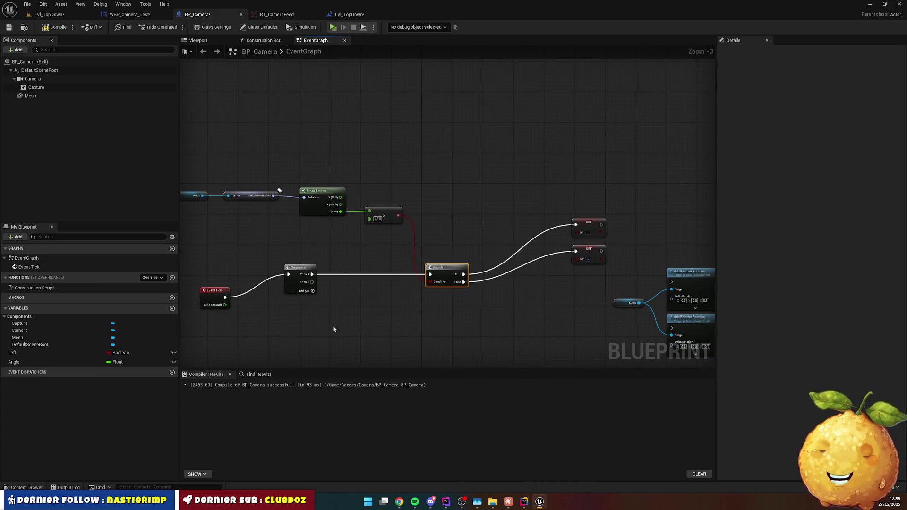
pyautogui.scroll(2, 331, 265)
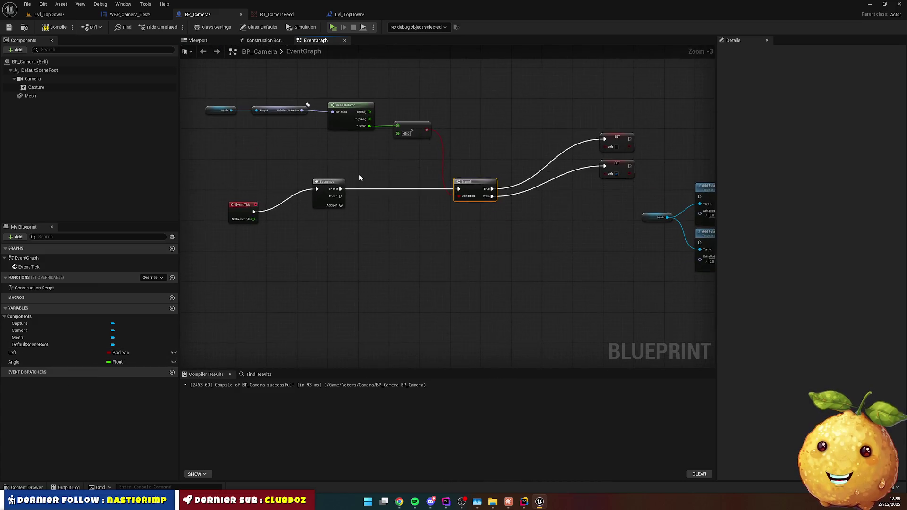
pyautogui.scroll(-1, 359, 160)
pyautogui.moveTo(260, 98)
pyautogui.mouseDown()
pyautogui.moveTo(581, 245)
pyautogui.moveTo(586, 257)
pyautogui.mouseUp()
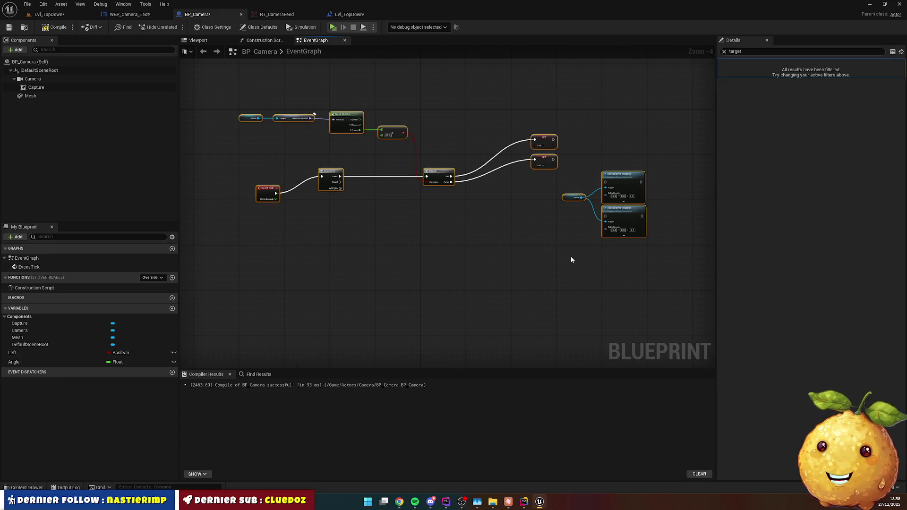
pyautogui.press('Delete')
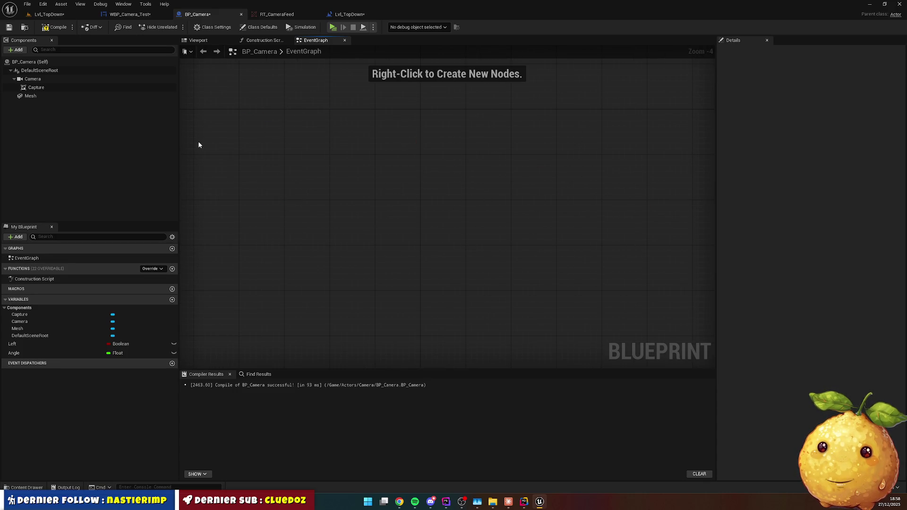
pyautogui.click(350, 14)
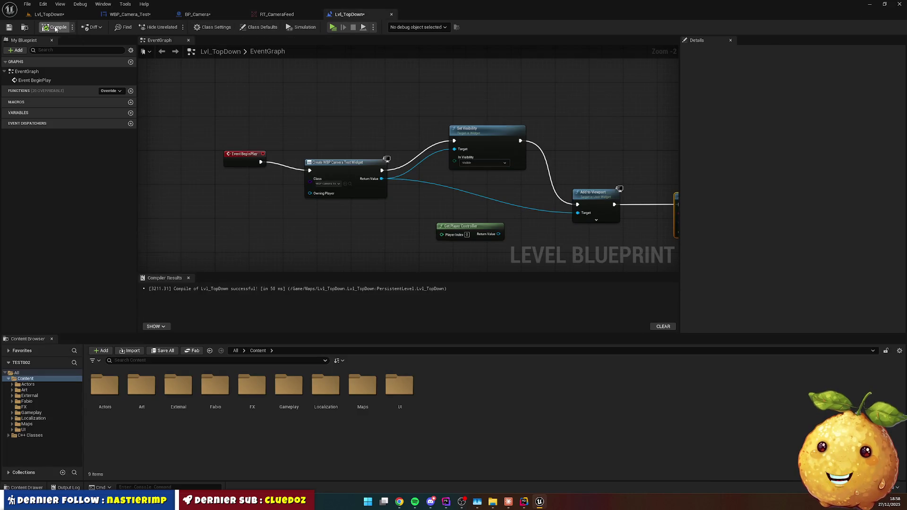
# Compile the level blueprint and run a brief Play test.
pyautogui.click(9, 26)
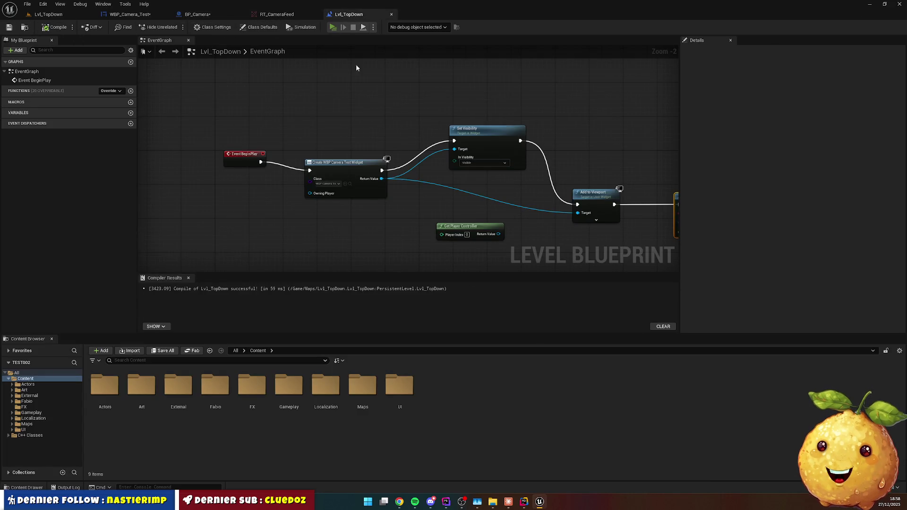
pyautogui.hotkey('alt', 'p')
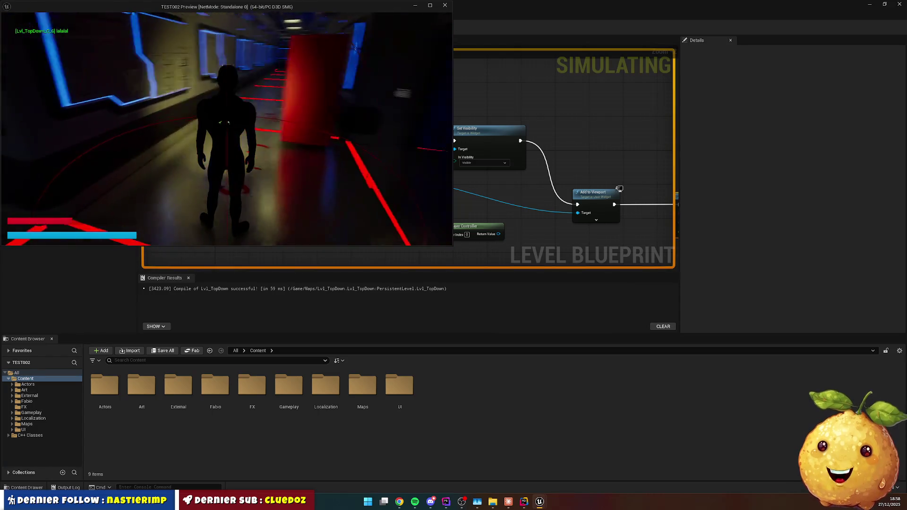
pyautogui.press('Escape')
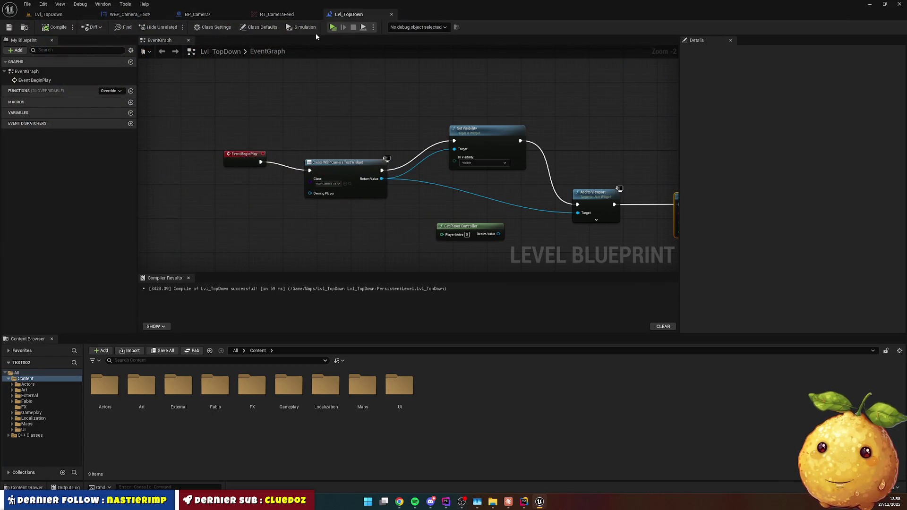
pyautogui.moveTo(316, 131); pyautogui.dragTo(220, 100)
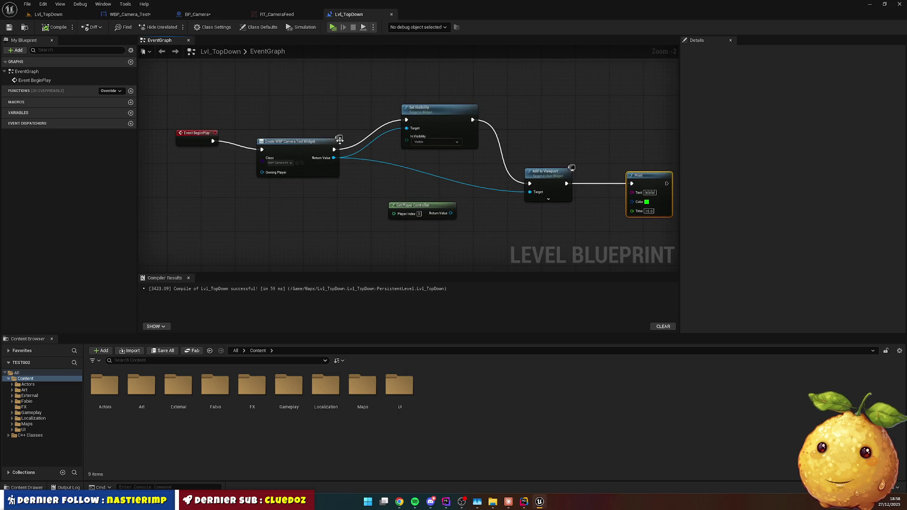
# Compare the RT_CameraFeed preview with the level, then go to WBP_Camera_Test's graph.
pyautogui.click(279, 14)
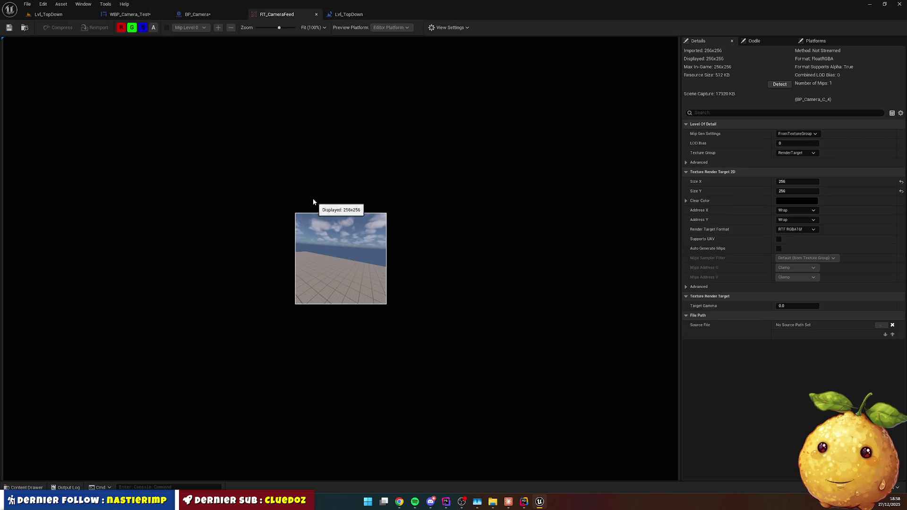
pyautogui.click(48, 14)
pyautogui.click(278, 14)
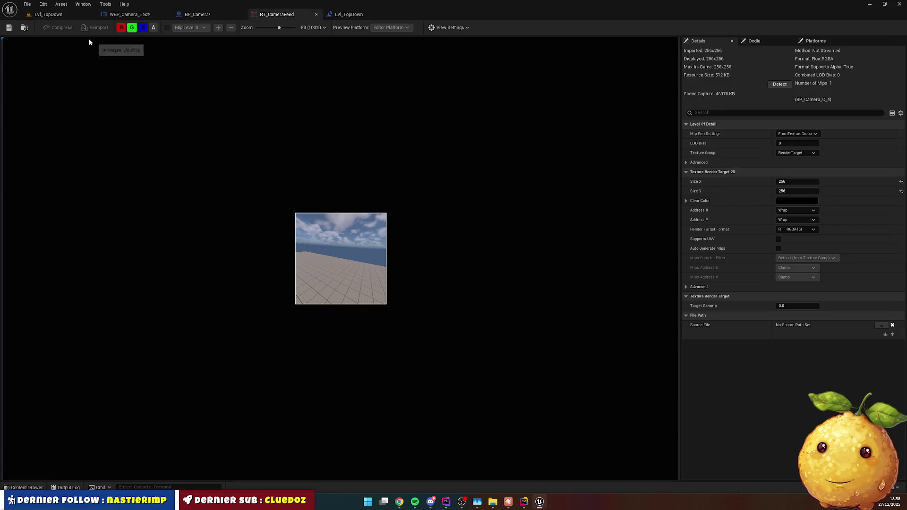
pyautogui.click(48, 14)
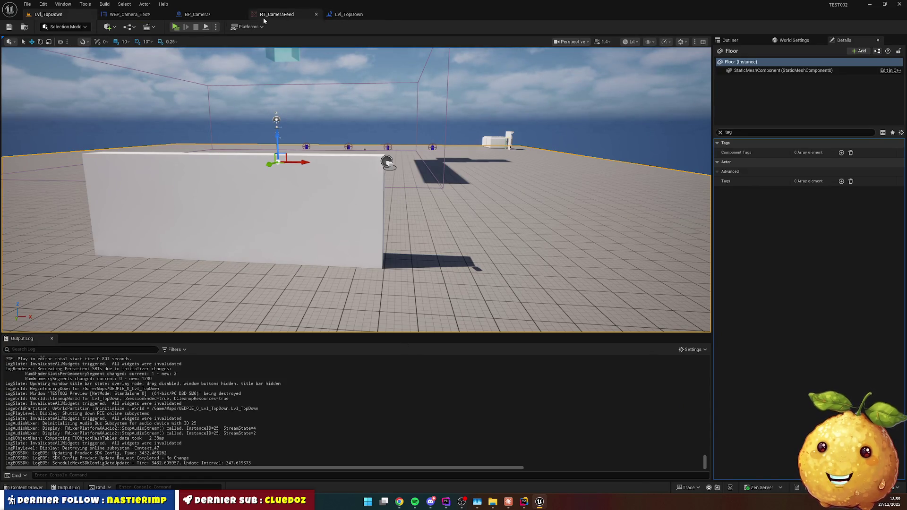
pyautogui.click(138, 17)
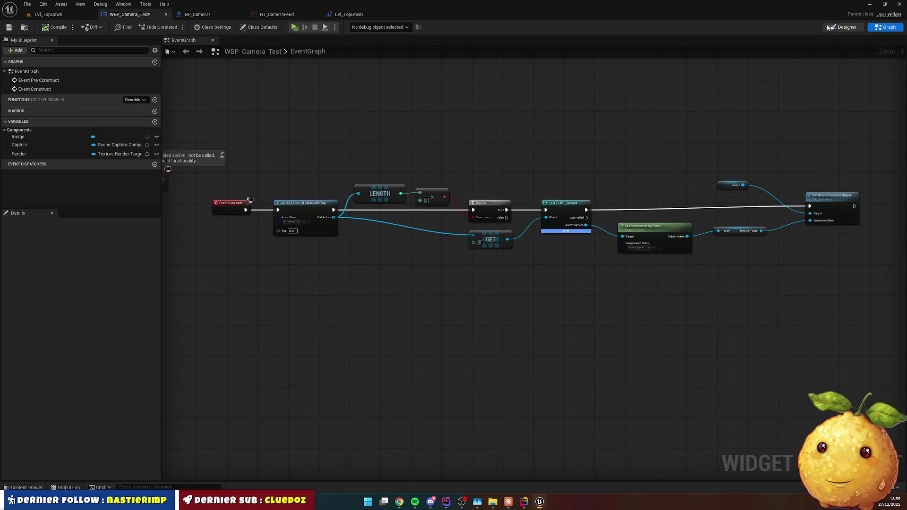
# In the Designer, replace the Image widget with a Canvas Panel (CanvasPanel_1).
pyautogui.hotkey('shift', 'F12')
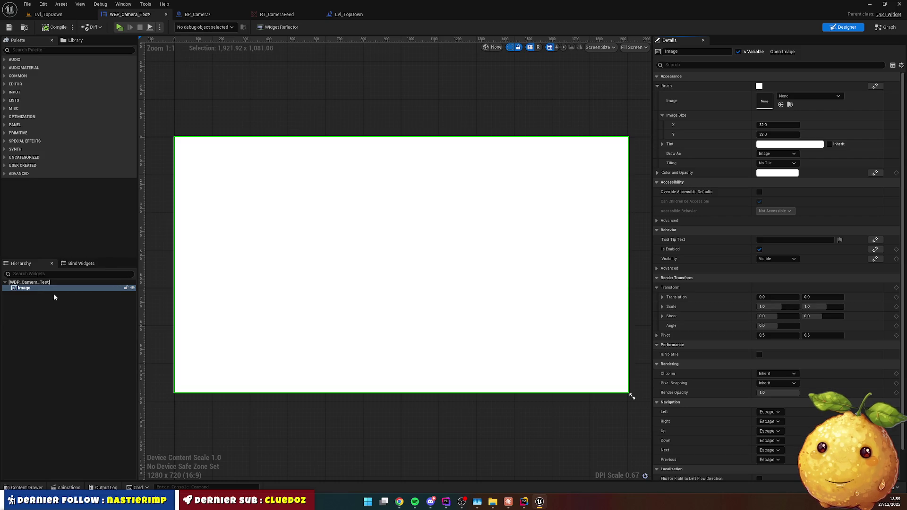
pyautogui.click(27, 50)
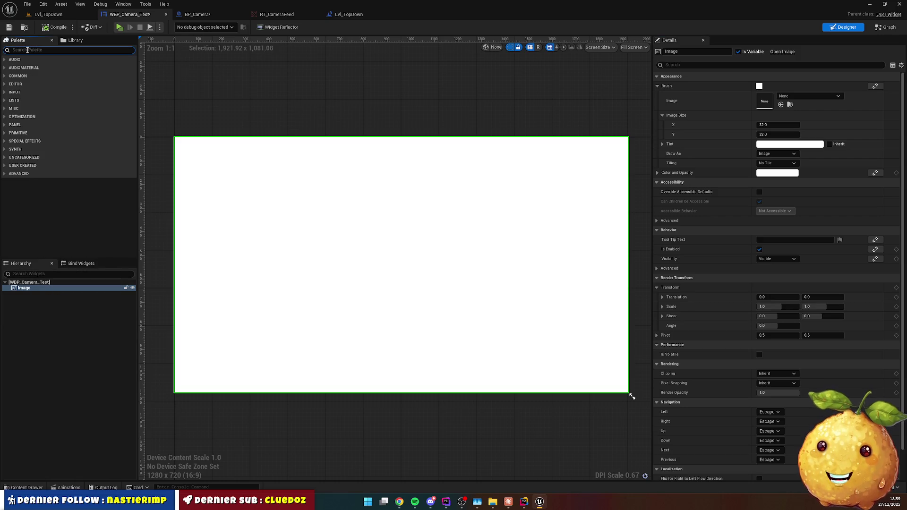
pyautogui.write('can')
pyautogui.moveTo(35, 67)
pyautogui.mouseDown()
pyautogui.moveTo(271, 105)
pyautogui.moveTo(161, 188)
pyautogui.moveTo(44, 296)
pyautogui.mouseUp()
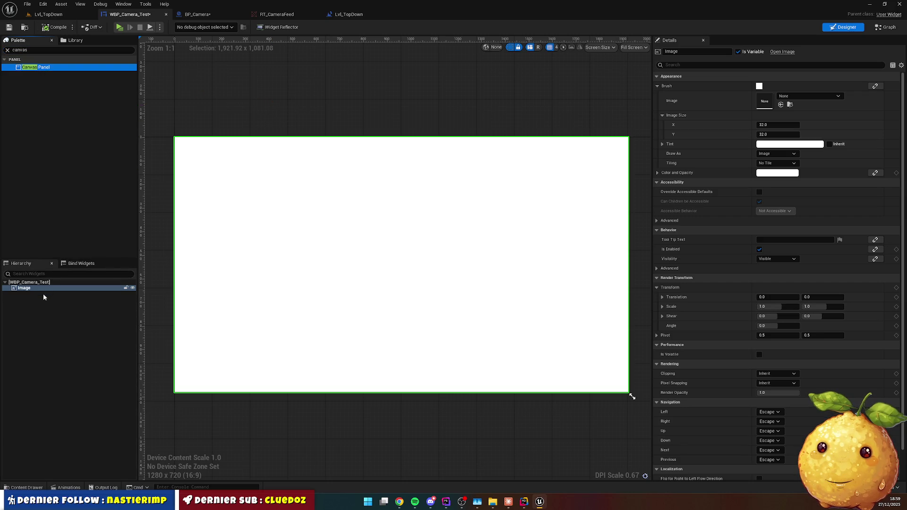
pyautogui.rightClick(38, 289)
pyautogui.moveTo(71, 370)
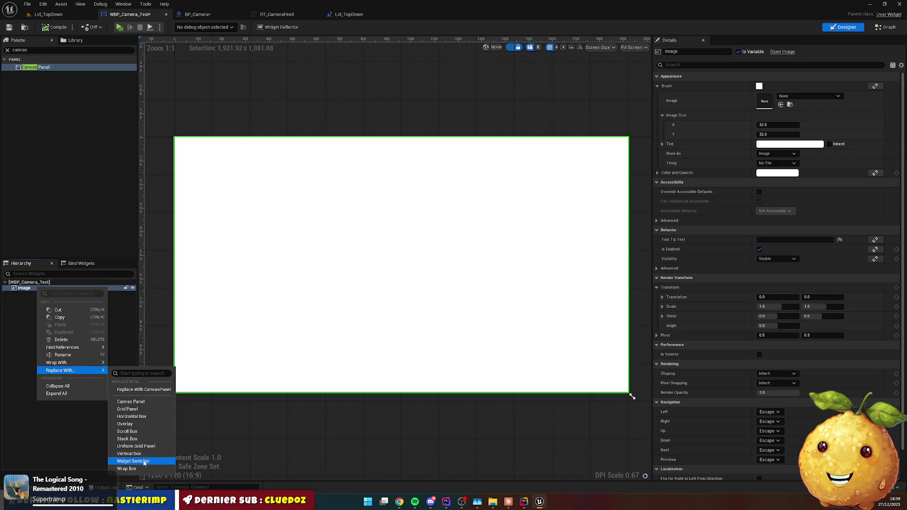
pyautogui.click(142, 402)
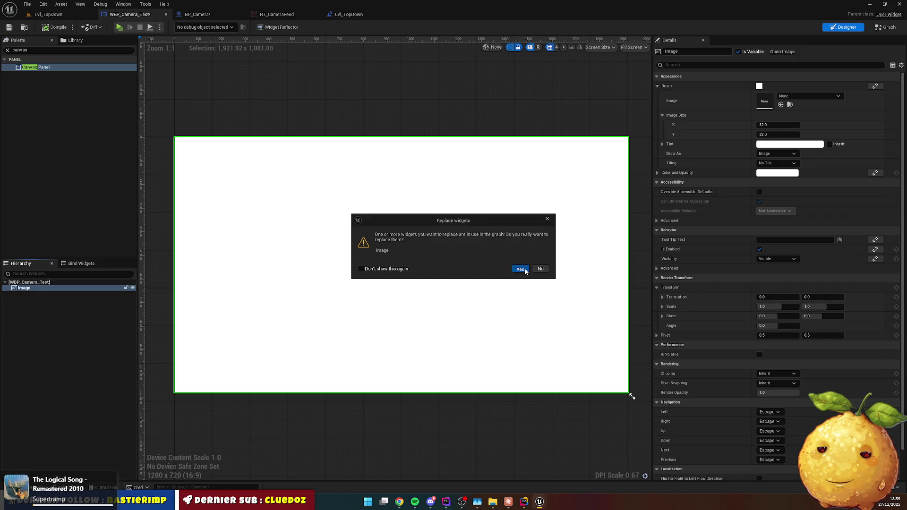
pyautogui.click(520, 268)
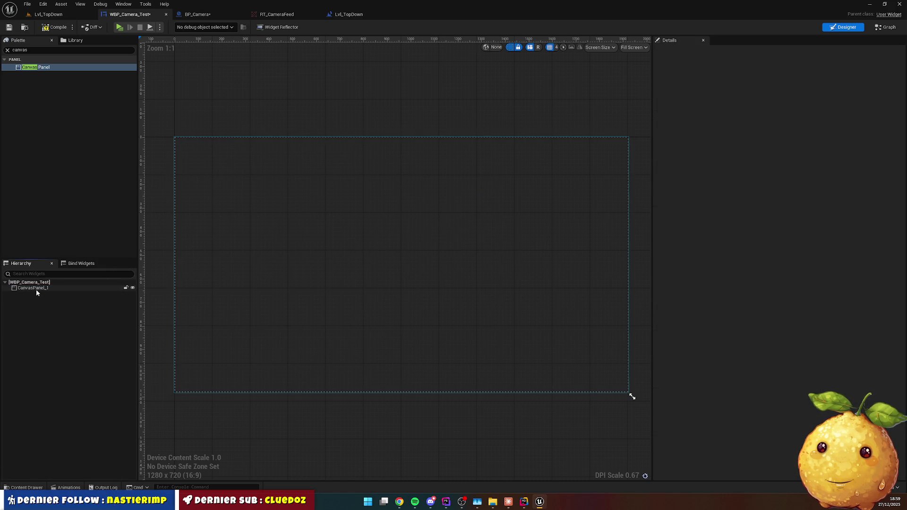
pyautogui.click(36, 289)
pyautogui.rightClick(48, 288)
# Add a large Image near the centre of the canvas panel.
pyautogui.click(40, 49)
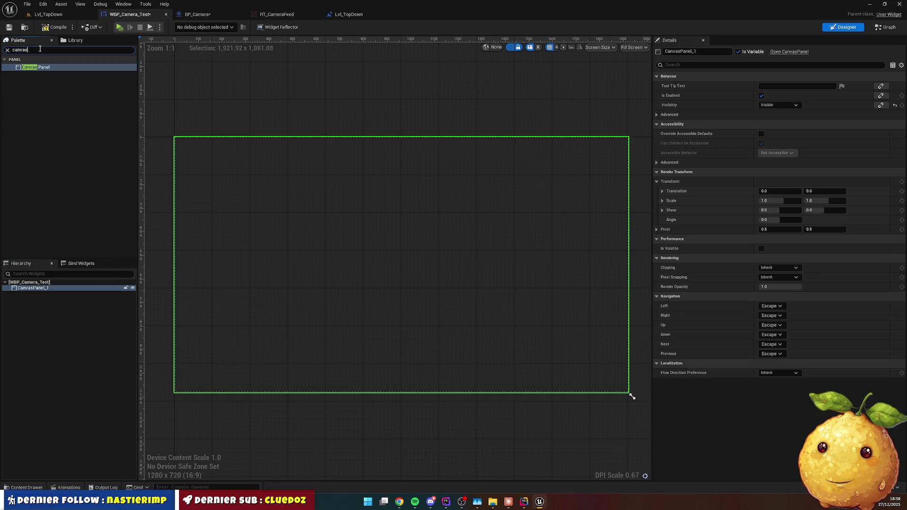
pyautogui.write('imaghe')
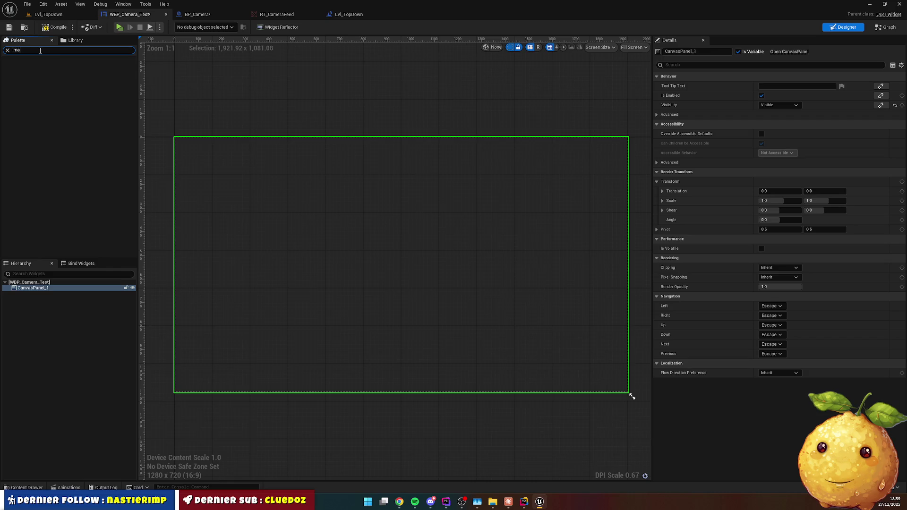
pyautogui.moveTo(28, 67)
pyautogui.mouseDown()
pyautogui.moveTo(318, 232)
pyautogui.moveTo(354, 314)
pyautogui.moveTo(449, 345)
pyautogui.mouseUp()
pyautogui.moveTo(375, 281)
pyautogui.mouseDown()
pyautogui.moveTo(385, 255)
pyautogui.moveTo(391, 270)
pyautogui.mouseUp()
# Add a Text Block with font size 50 above the image and compile.
pyautogui.click(30, 49)
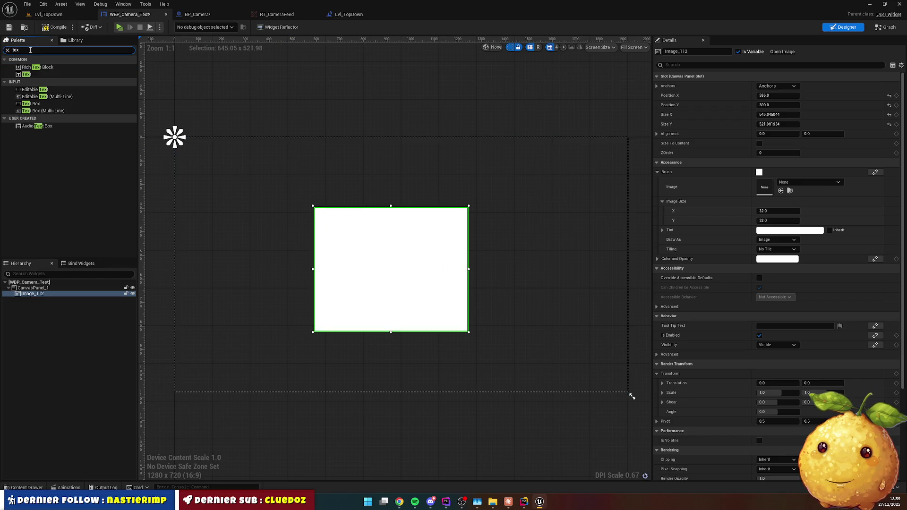
pyautogui.moveTo(27, 75)
pyautogui.mouseDown()
pyautogui.moveTo(442, 193)
pyautogui.moveTo(387, 176)
pyautogui.moveTo(416, 185)
pyautogui.mouseUp()
pyautogui.click(774, 240)
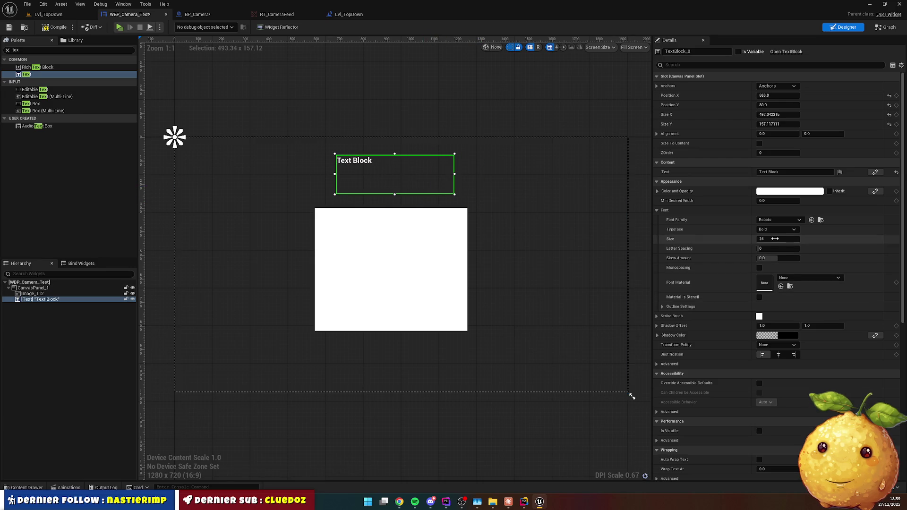
pyautogui.write('50')
pyautogui.press('Return')
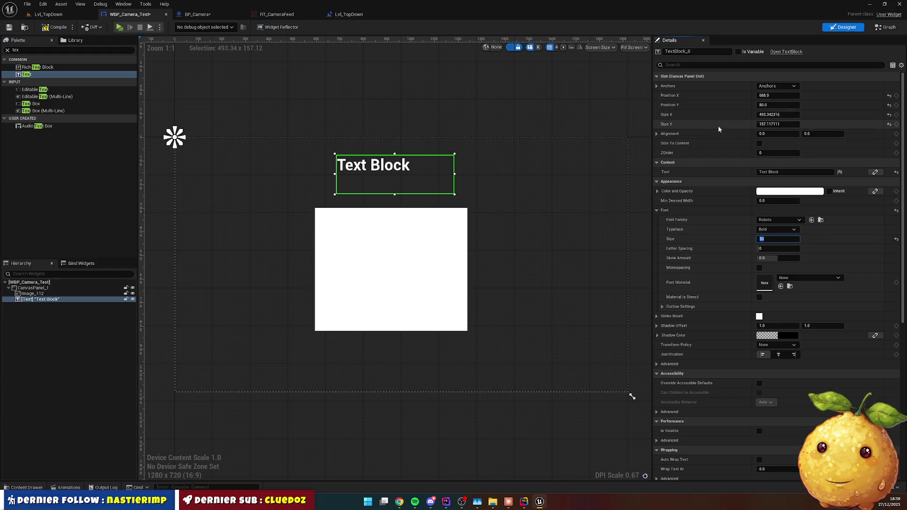
pyautogui.click(385, 175)
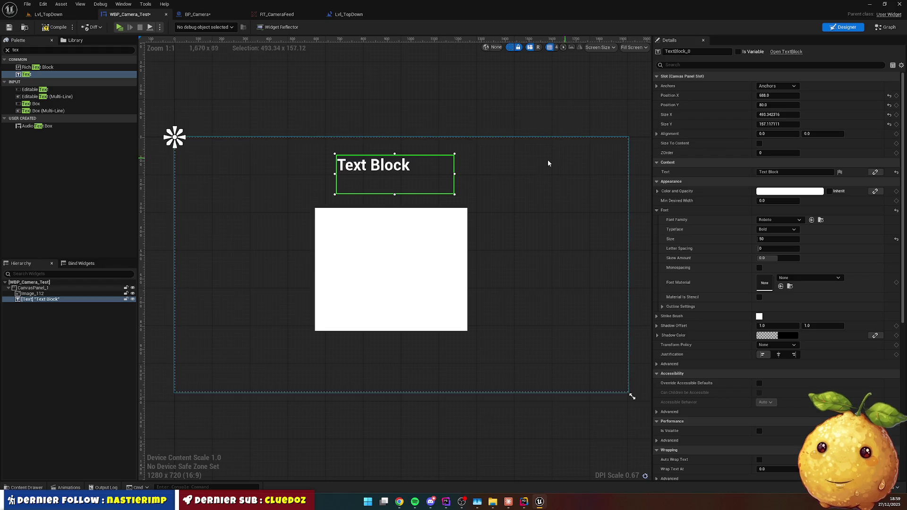
pyautogui.moveTo(406, 166)
pyautogui.mouseDown()
pyautogui.moveTo(401, 175)
pyautogui.moveTo(475, 166)
pyautogui.mouseUp()
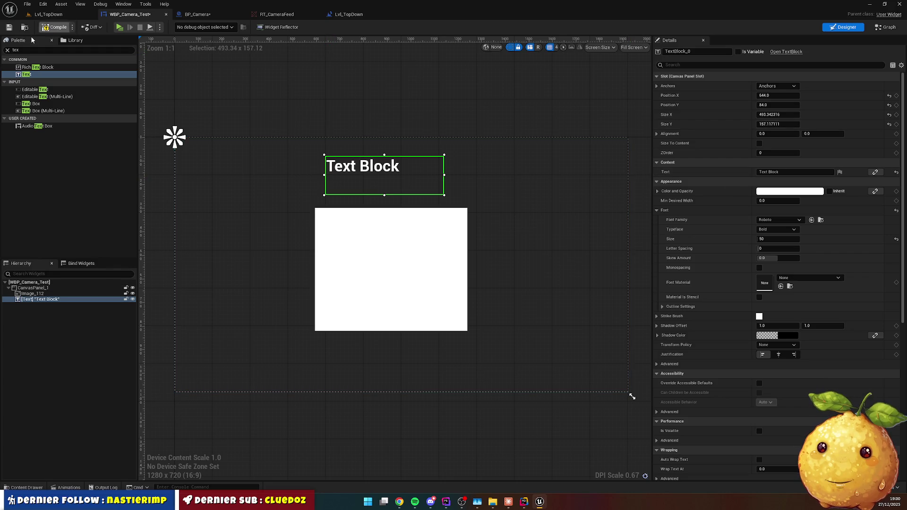
pyautogui.click(55, 27)
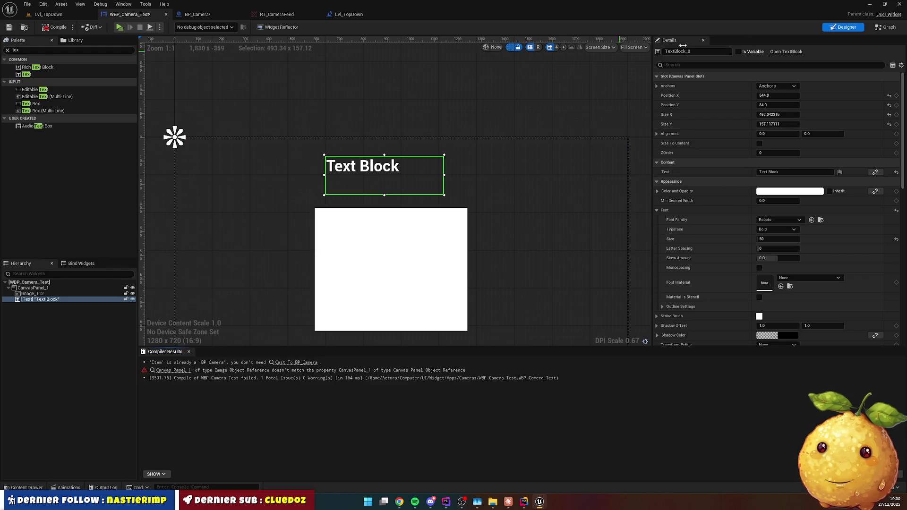
# Inspect the erroring Canvas Panel 1 node, recompile, and delete it.
pyautogui.click(886, 27)
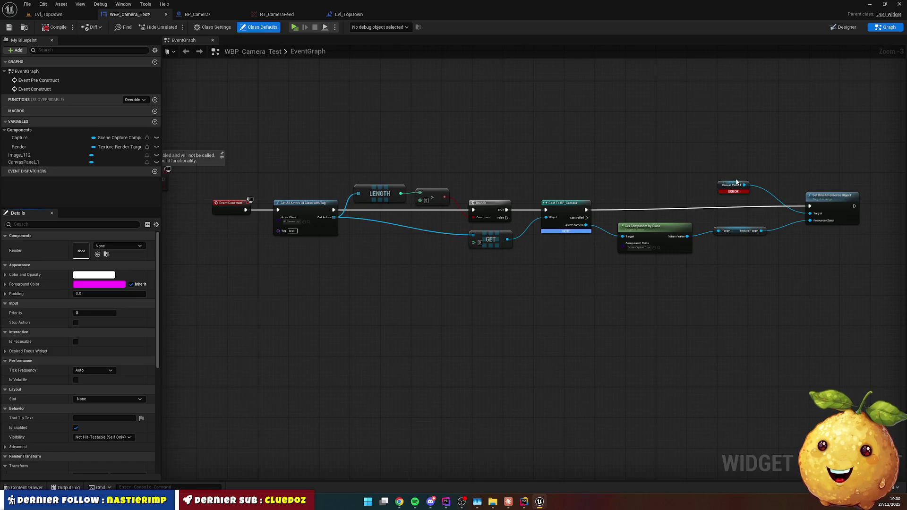
pyautogui.scroll(3, 731, 188)
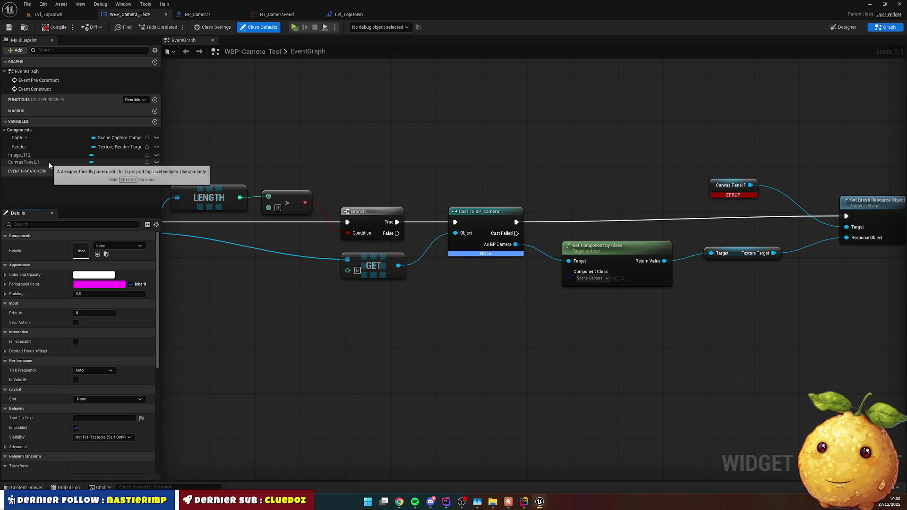
pyautogui.click(727, 180)
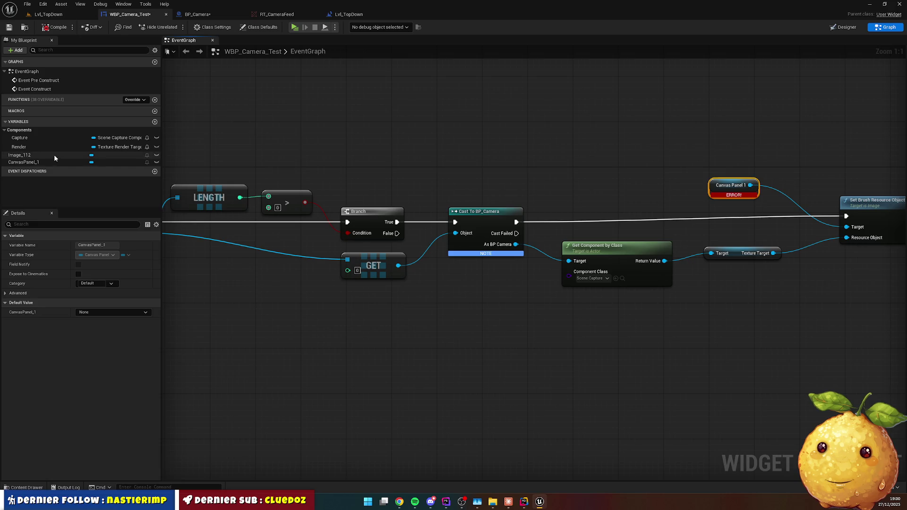
pyautogui.click(33, 161)
pyautogui.scroll(-3, 405, 257)
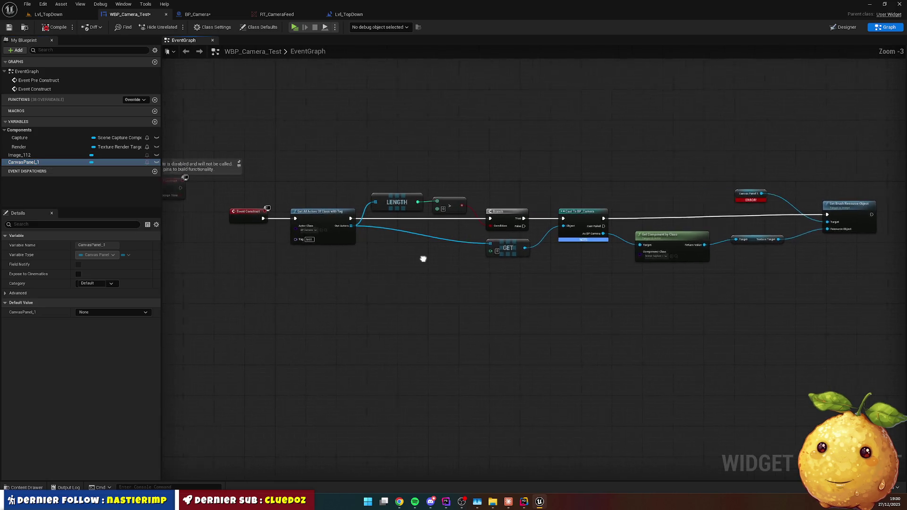
pyautogui.click(57, 27)
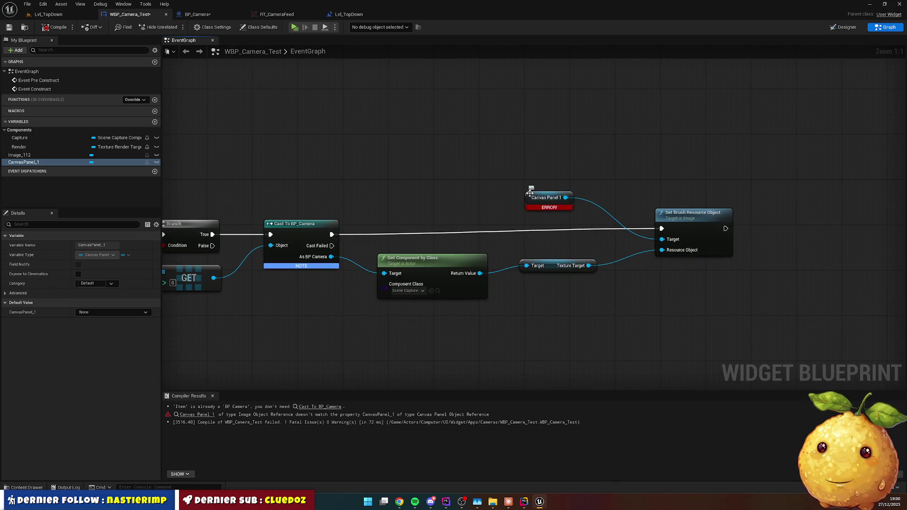
pyautogui.click(534, 197)
pyautogui.press('Delete')
# Try wiring a CanvasPanel_1 getter into Set Brush Resource Object.
pyautogui.moveTo(24, 162)
pyautogui.mouseDown()
pyautogui.moveTo(491, 156)
pyautogui.moveTo(573, 182)
pyautogui.moveTo(662, 240)
pyautogui.mouseUp()
pyautogui.click(520, 168)
pyautogui.click(553, 195)
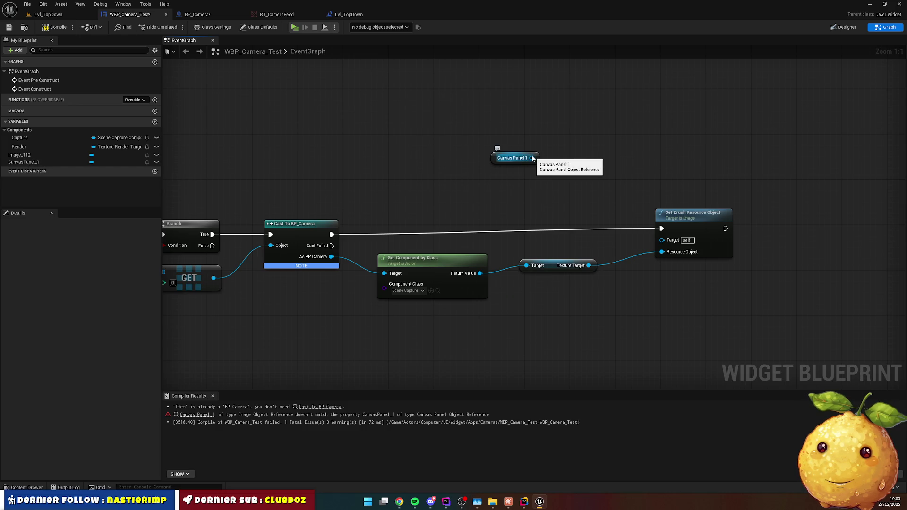
pyautogui.moveTo(532, 158); pyautogui.dragTo(613, 140)
pyautogui.write('set bru')
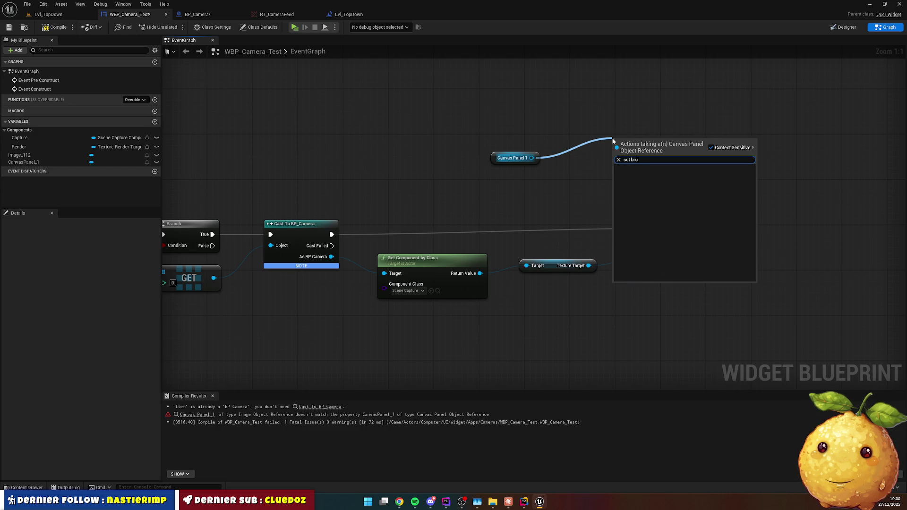
pyautogui.press('Escape')
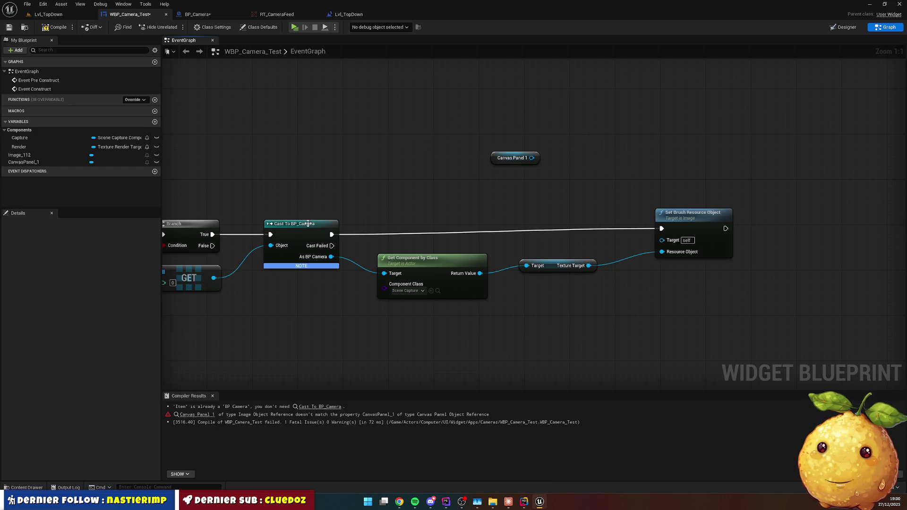
# Remove the Canvas Panel 1 node and inspect the Image_112 variable before returning to Designer.
pyautogui.click(22, 162)
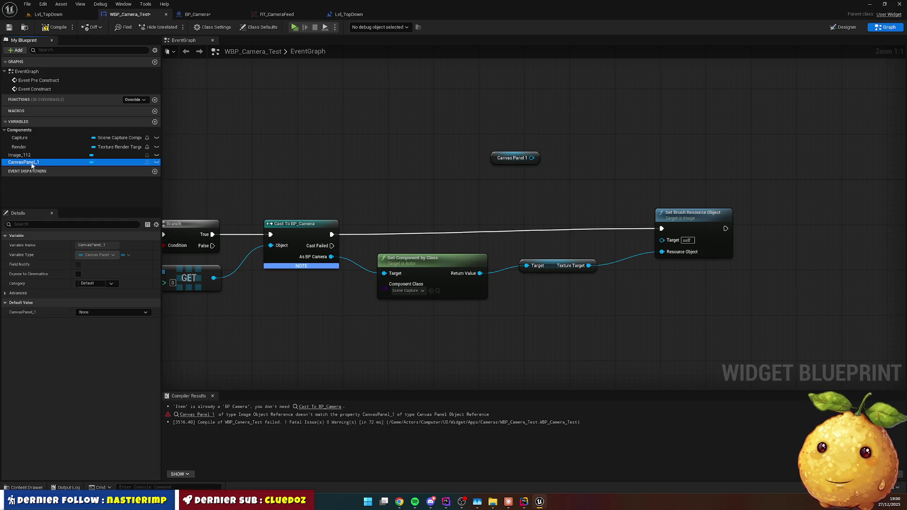
pyautogui.click(513, 157)
pyautogui.press('Delete')
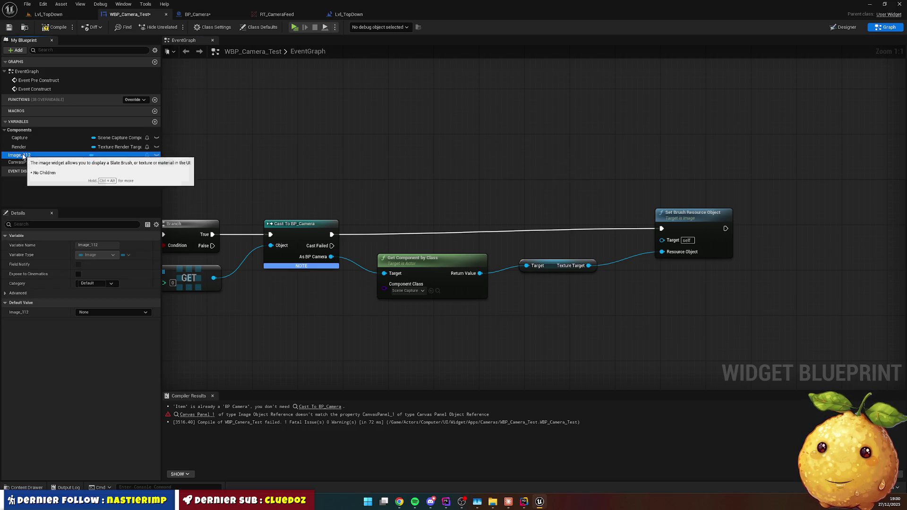
pyautogui.click(23, 156)
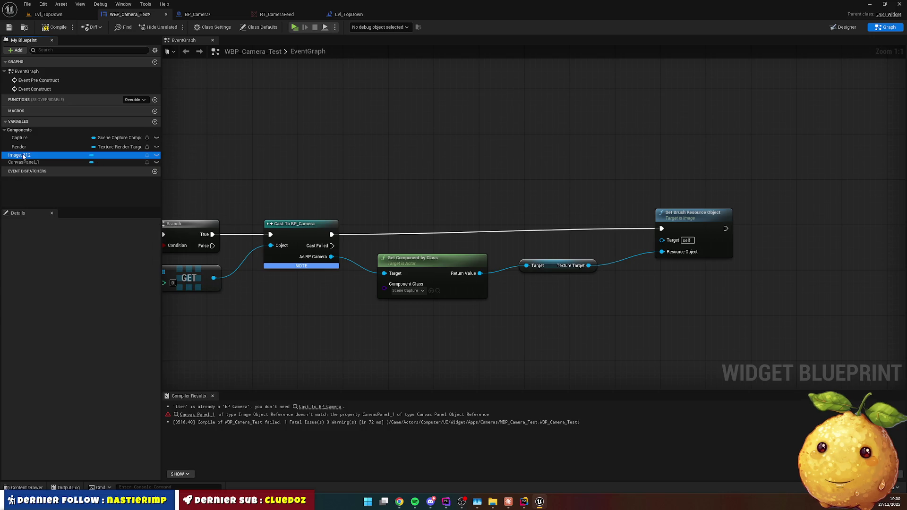
pyautogui.click(839, 27)
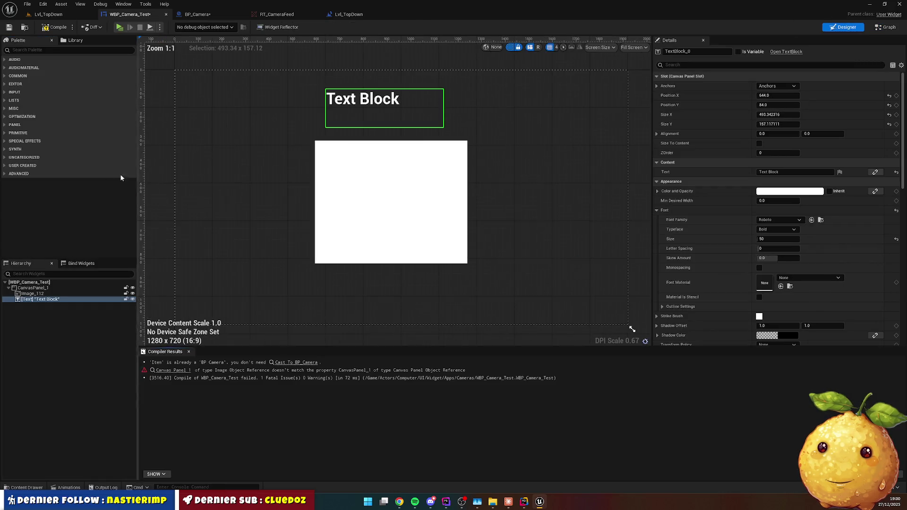
# Rename the Image_112 widget to Image in the Hierarchy.
pyautogui.click(33, 294)
pyautogui.click(59, 294)
pyautogui.press('BackSpace')
pyautogui.press('BackSpace')
pyautogui.press('Return')
# Wire an Image getter into Set Brush Resource Object's Target and compile cleanly.
pyautogui.click(883, 27)
pyautogui.moveTo(45, 157)
pyautogui.mouseDown()
pyautogui.moveTo(552, 179)
pyautogui.moveTo(574, 189)
pyautogui.moveTo(583, 179)
pyautogui.moveTo(631, 203)
pyautogui.moveTo(663, 239)
pyautogui.mouseUp()
pyautogui.click(720, 197)
pyautogui.click(55, 27)
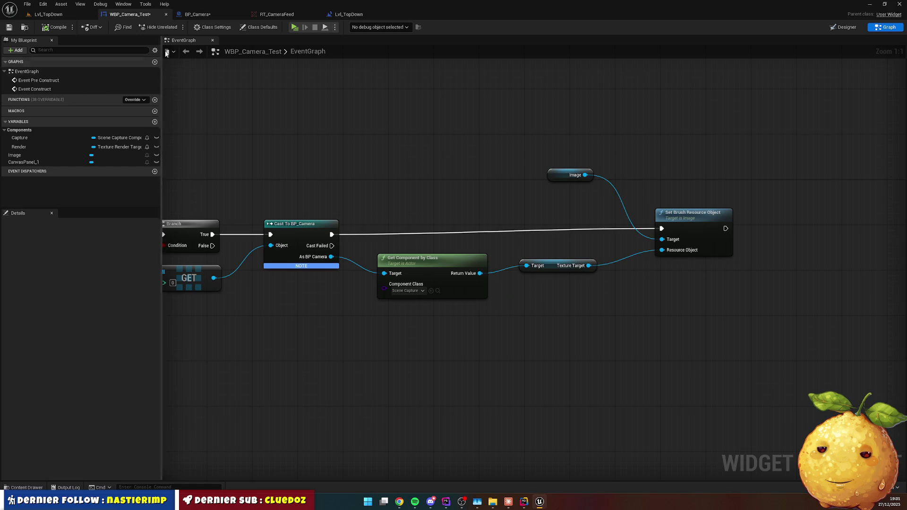
# Review the RT_CameraFeed and Lvl_TopDown tabs, then save WBP_Camera_Test.
pyautogui.click(274, 14)
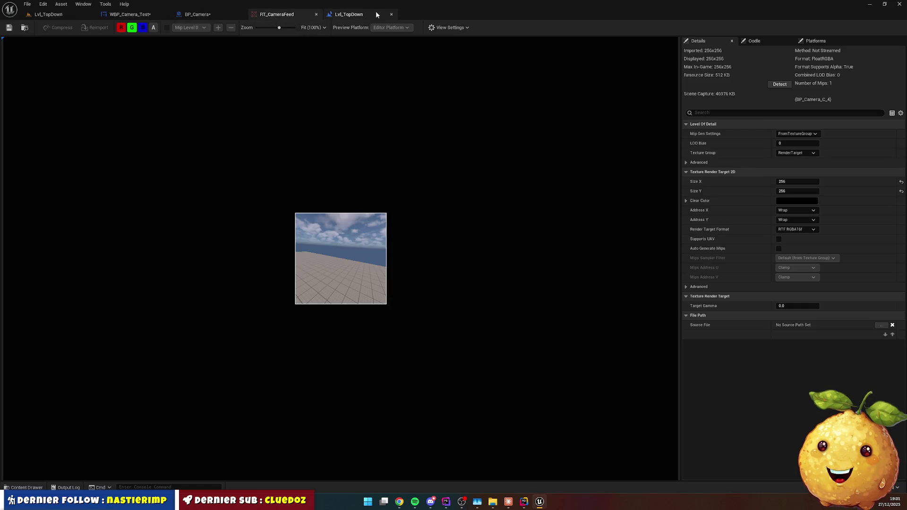
pyautogui.click(348, 14)
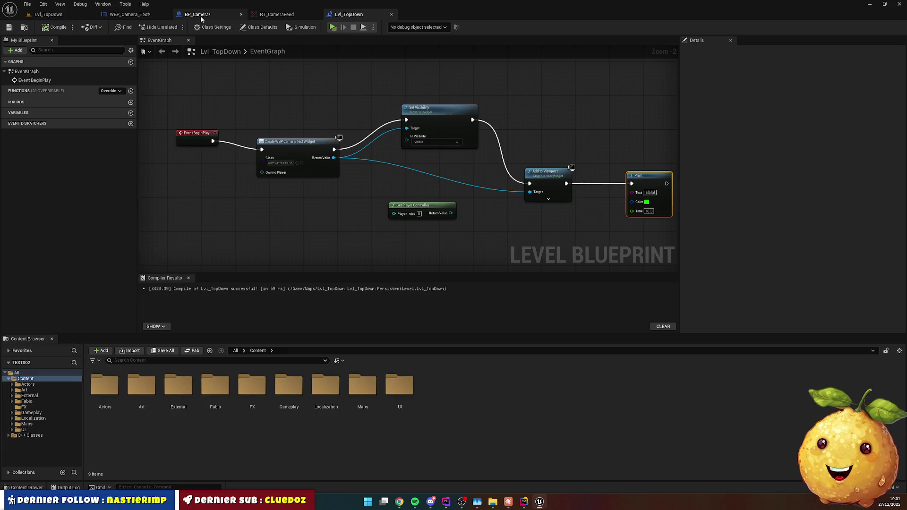
pyautogui.click(129, 15)
pyautogui.click(844, 27)
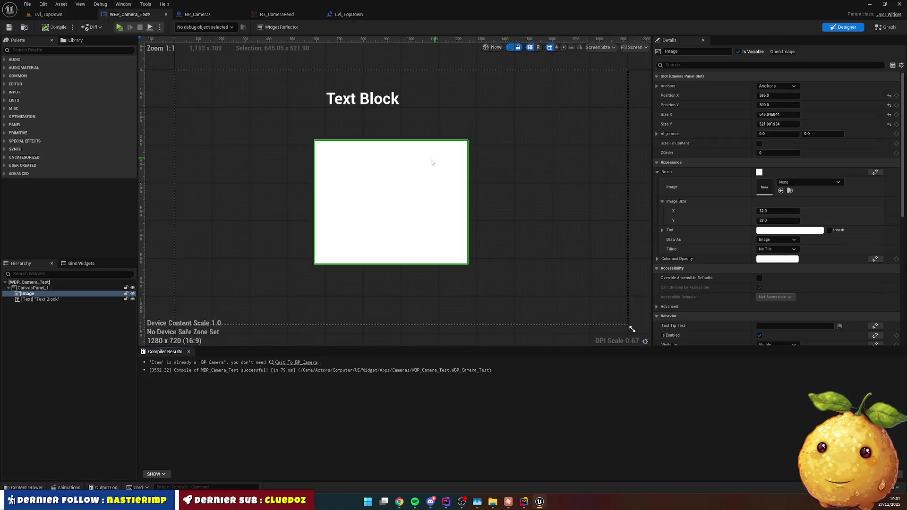
pyautogui.click(9, 27)
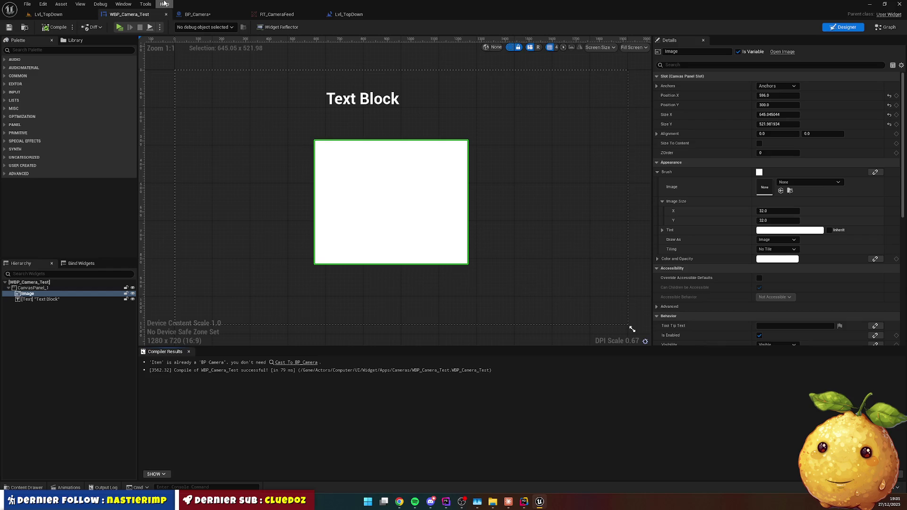
pyautogui.click(53, 14)
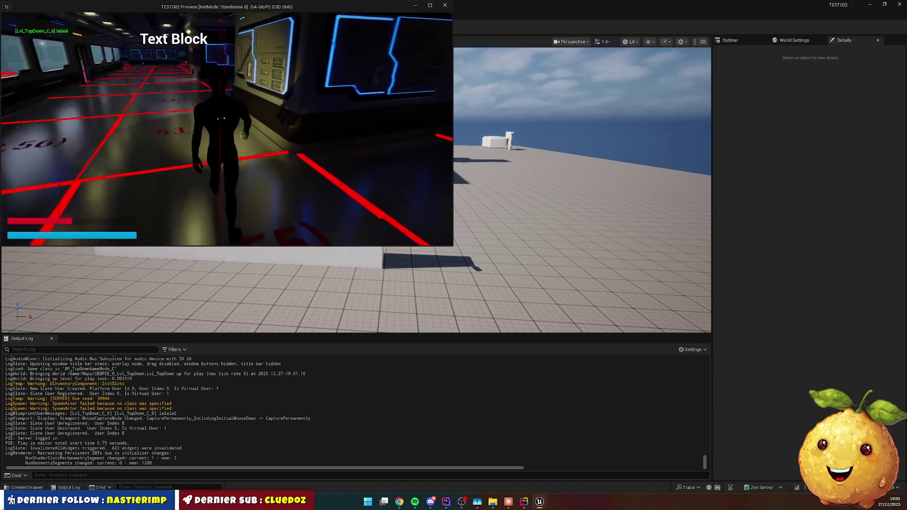
# Stop the preview showing only the Text Block and open the Lvl_TopDown level blueprint.
pyautogui.press('Escape')
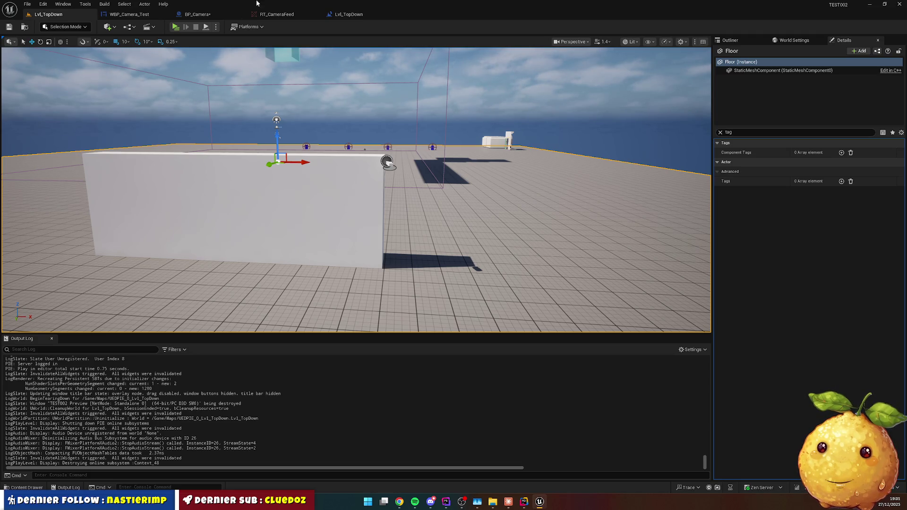
pyautogui.click(349, 14)
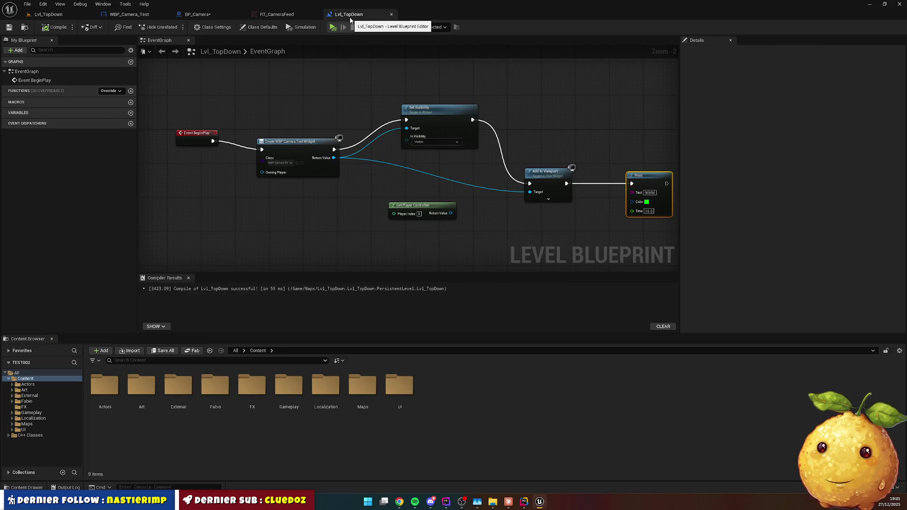
# Delete Get Player Controller and Print from Lvl_TopDown, recompile, and return to WBP_Camera_Test.
pyautogui.click(436, 218)
pyautogui.press('Delete')
pyautogui.moveTo(201, 138); pyautogui.dragTo(226, 142)
pyautogui.click(372, 185)
pyautogui.moveTo(464, 206); pyautogui.dragTo(381, 186)
pyautogui.moveTo(518, 125); pyautogui.dragTo(600, 216)
pyautogui.press('Delete')
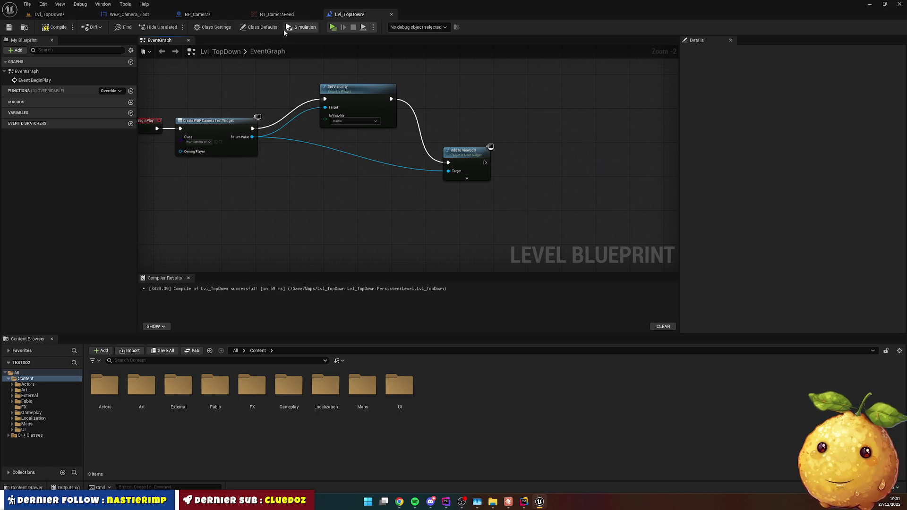
pyautogui.click(44, 29)
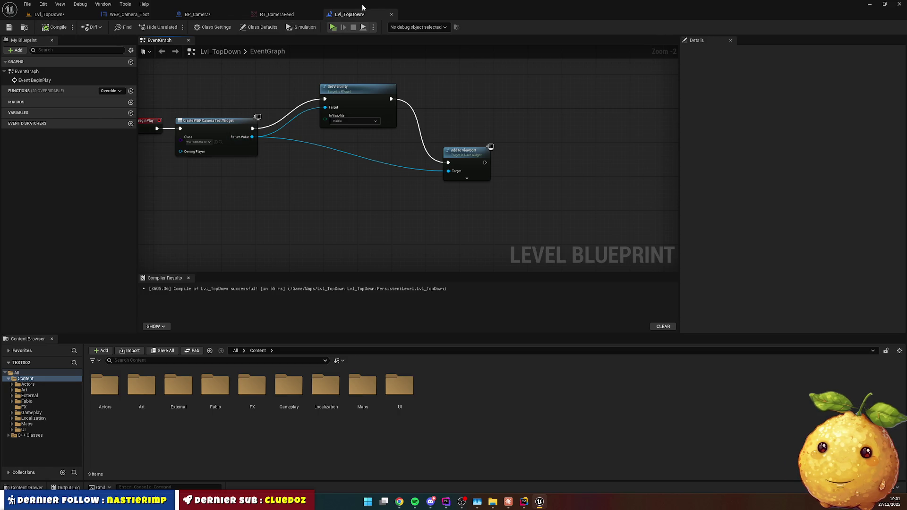
pyautogui.click(132, 15)
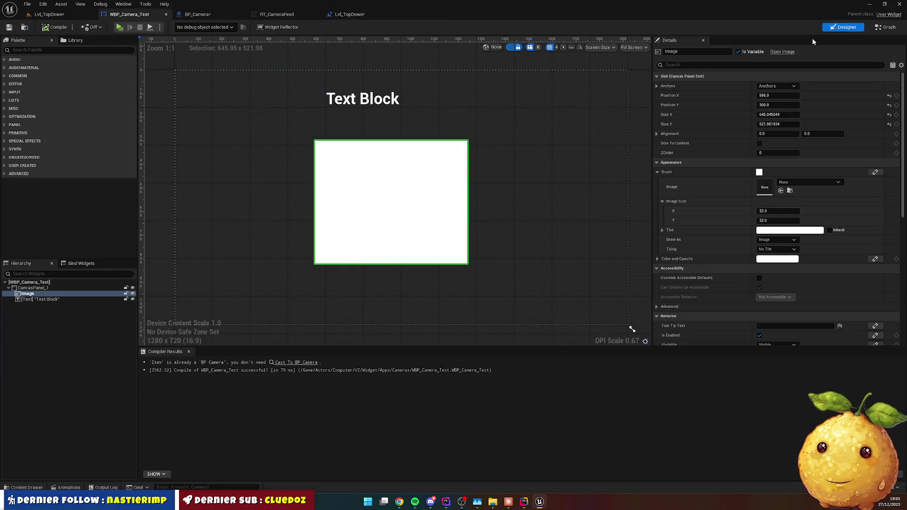
# Drive Get All Actors Of Class With Tag from a new Event Tick and delete Event Construct.
pyautogui.click(886, 27)
pyautogui.moveTo(273, 271); pyautogui.dragTo(816, 248)
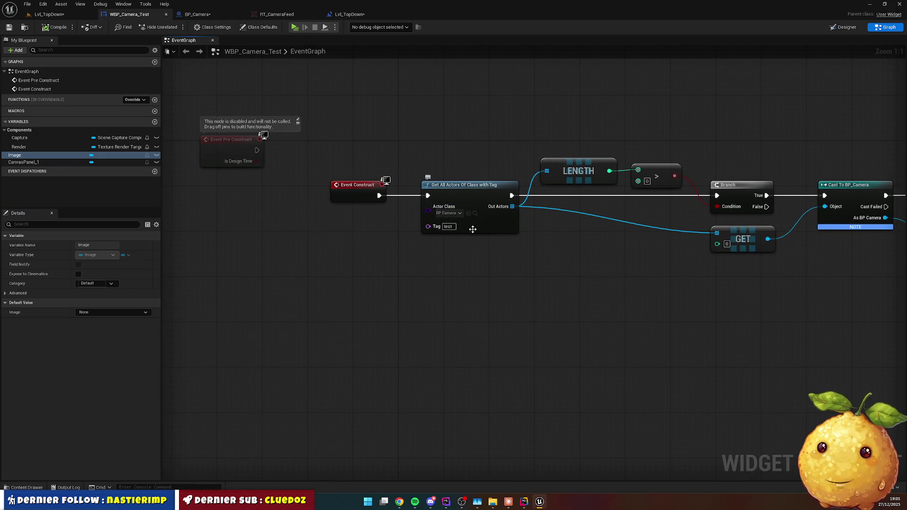
pyautogui.moveTo(490, 246); pyautogui.dragTo(437, 219)
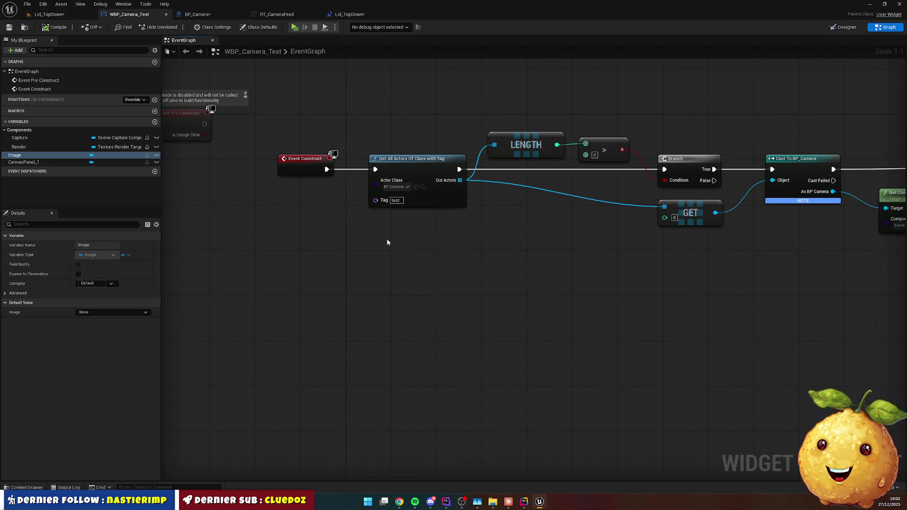
pyautogui.scroll(-2, 390, 242)
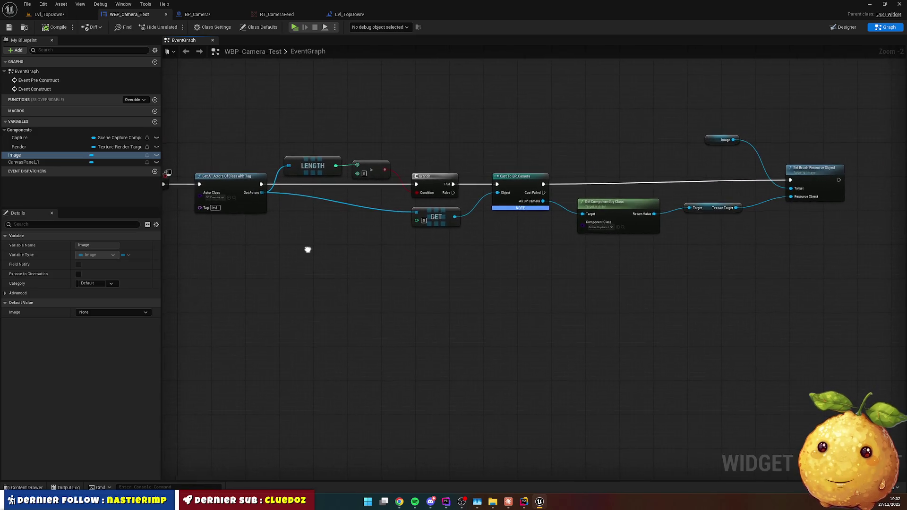
pyautogui.rightClick(334, 233)
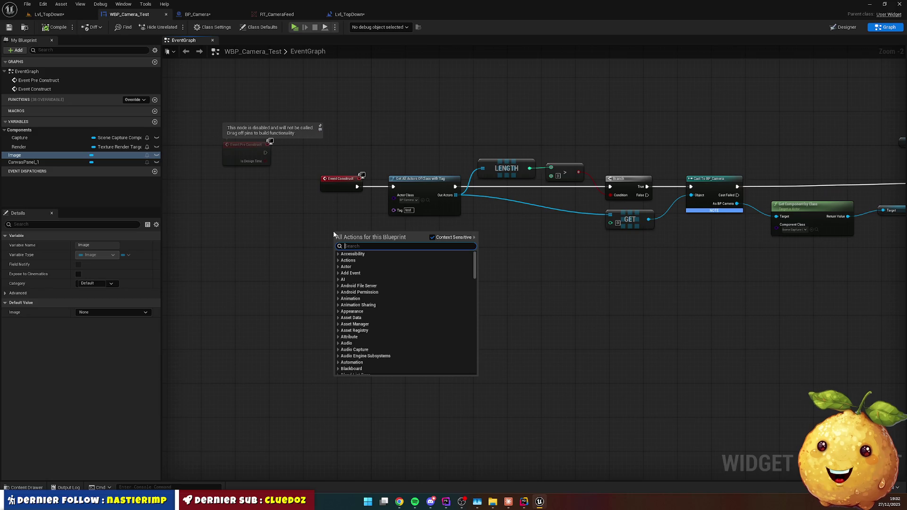
pyautogui.write('tick')
pyautogui.click(390, 263)
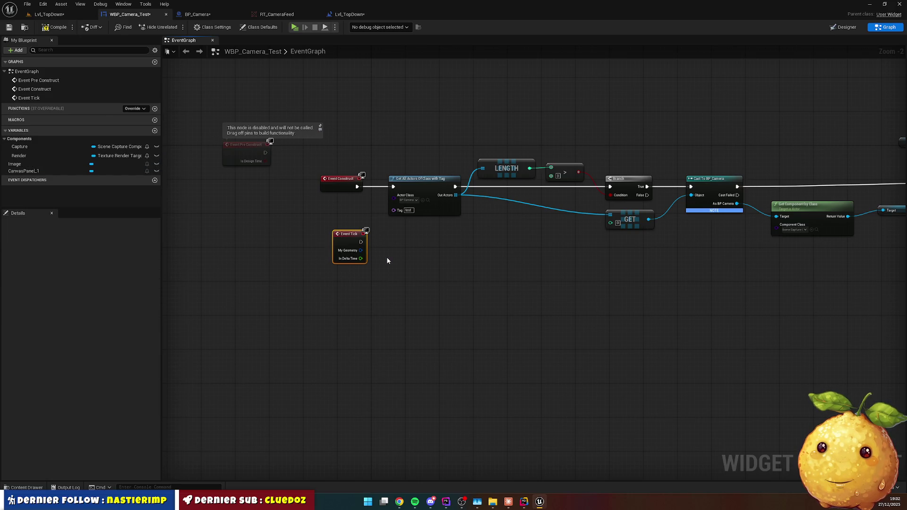
pyautogui.moveTo(361, 242); pyautogui.dragTo(383, 191)
pyautogui.click(340, 180)
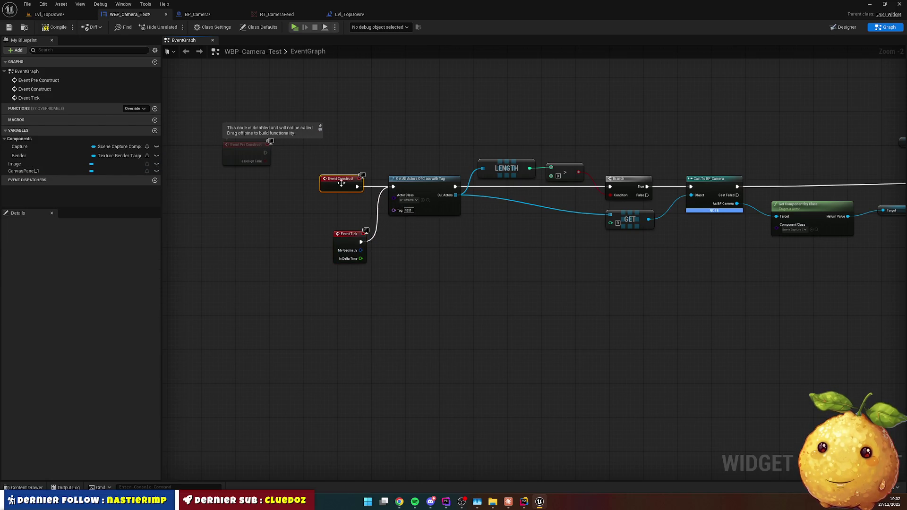
pyautogui.press('Delete')
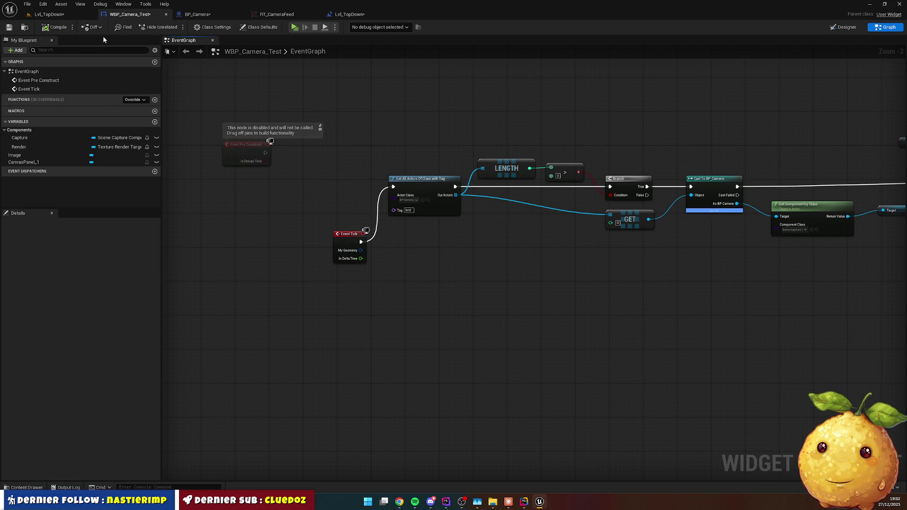
# Test-play, then add a 'tick' Print after Set Brush Resource Object.
pyautogui.hotkey('alt', 'p')
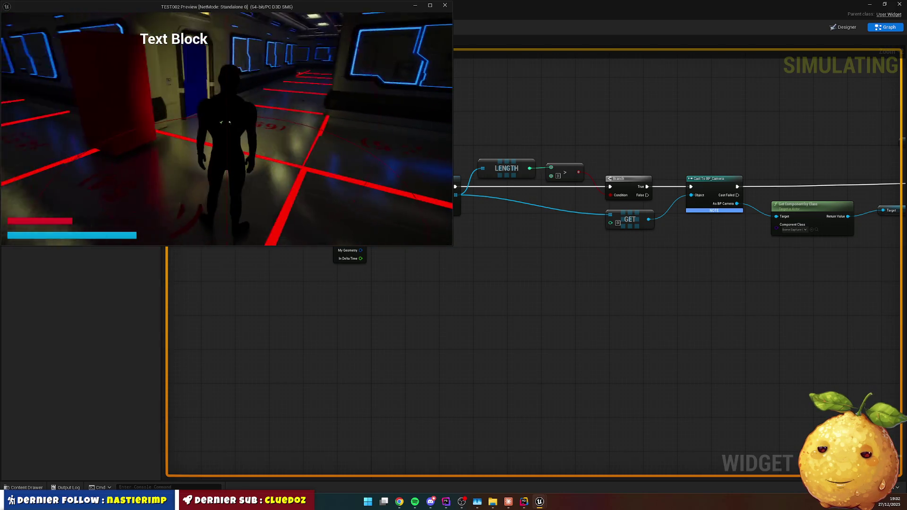
pyautogui.press('Escape')
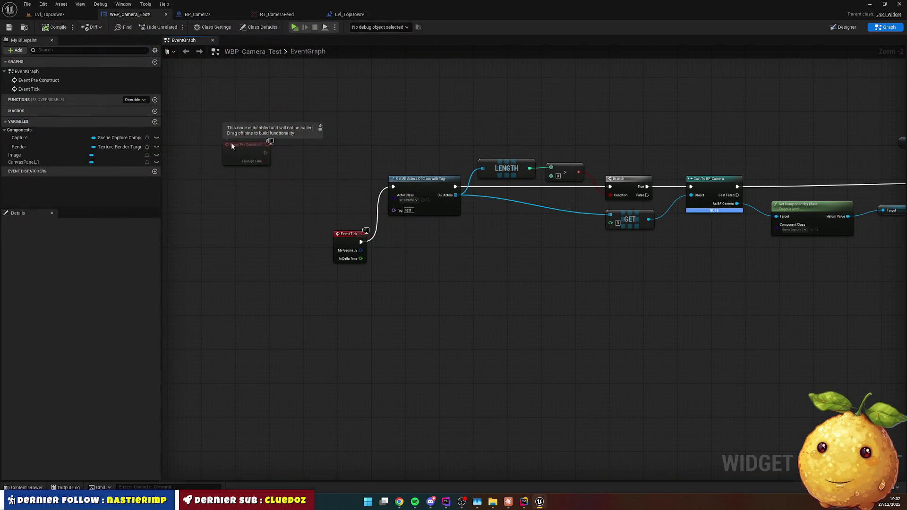
pyautogui.moveTo(381, 233); pyautogui.dragTo(418, 244)
pyautogui.moveTo(614, 173); pyautogui.dragTo(673, 182)
pyautogui.write('print')
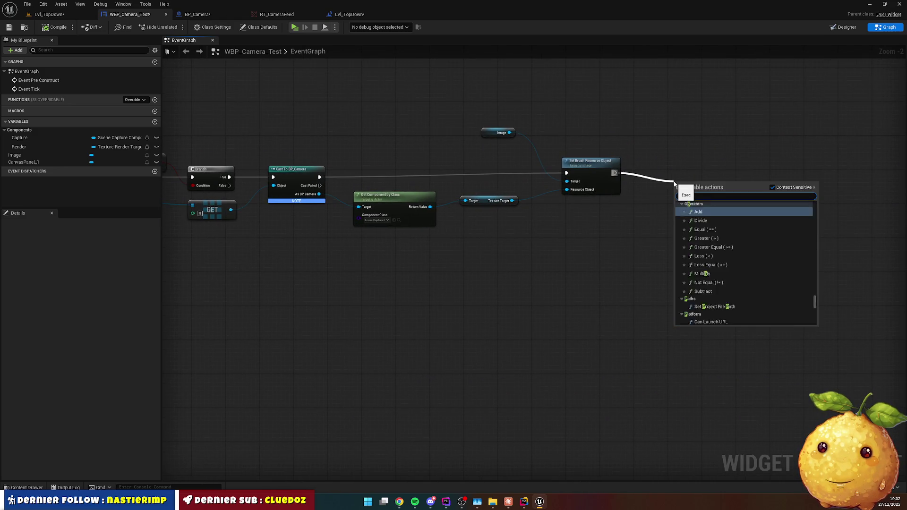
pyautogui.press('Return')
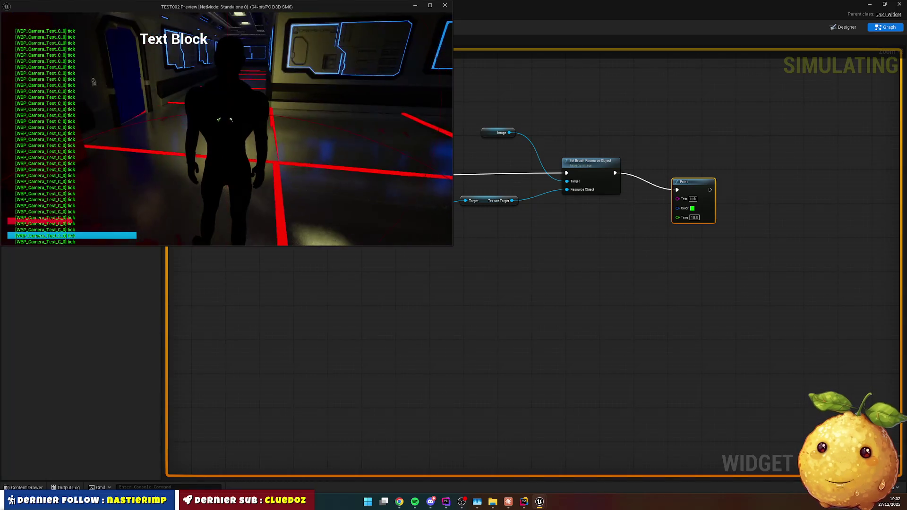
pyautogui.press('Escape')
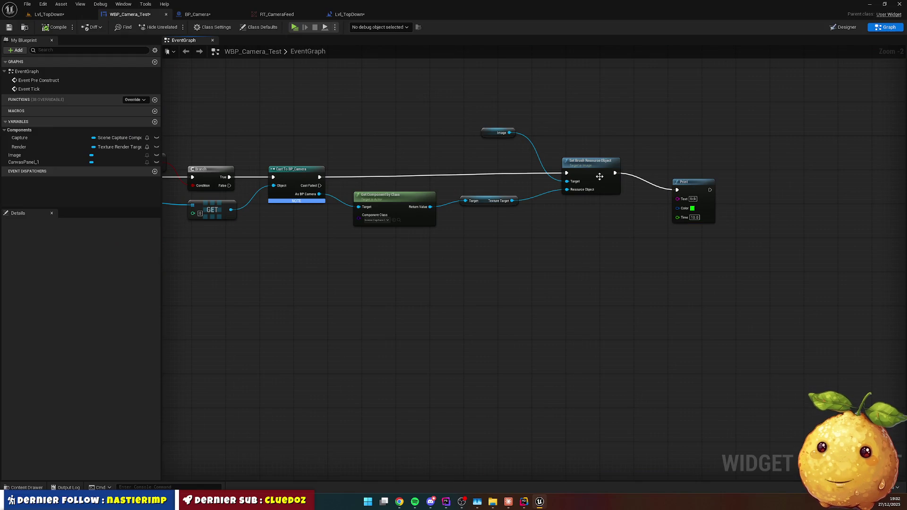
pyautogui.hotkey('alt', 'Tab')
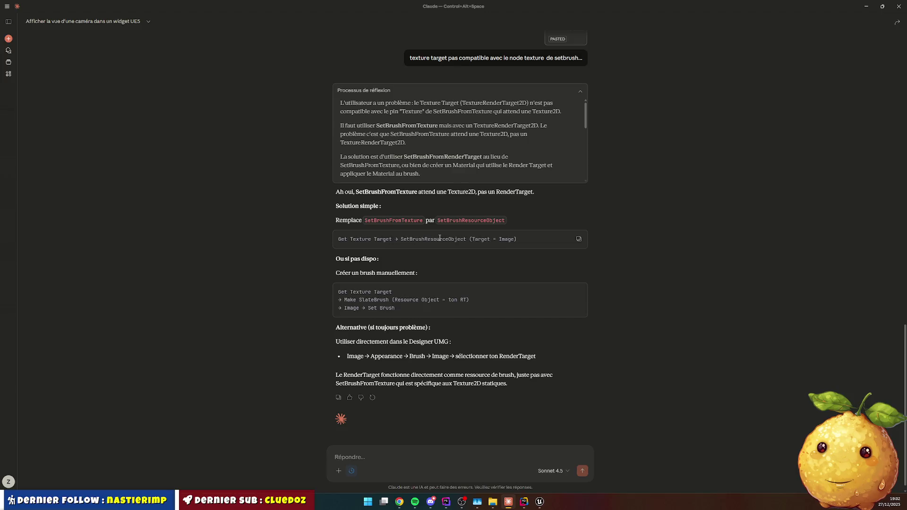
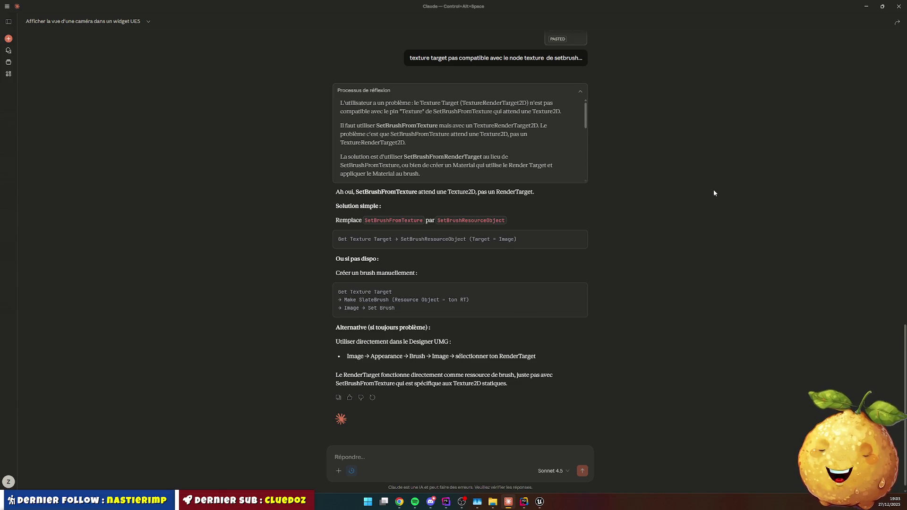
# Minimize the Claude chat to get back to the WBP_Camera_Test graph in Unreal.
pyautogui.click(866, 6)
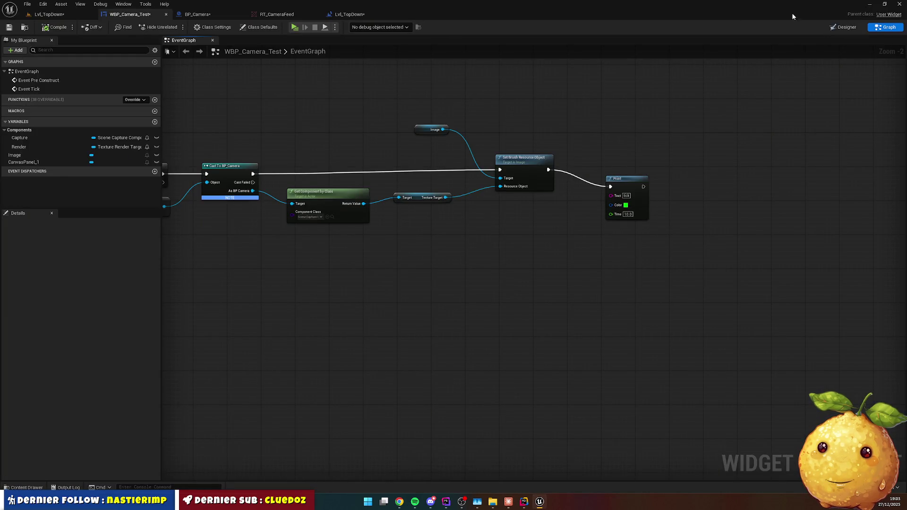
# Set the Image widget's brush to RT_CameraFeed in Designer and compile WBP_Camera_Test.
pyautogui.click(844, 27)
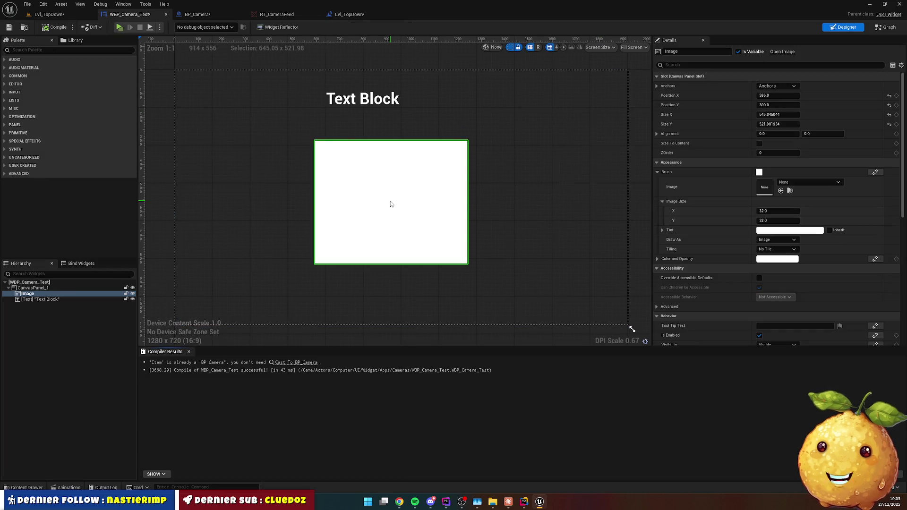
pyautogui.click(703, 66)
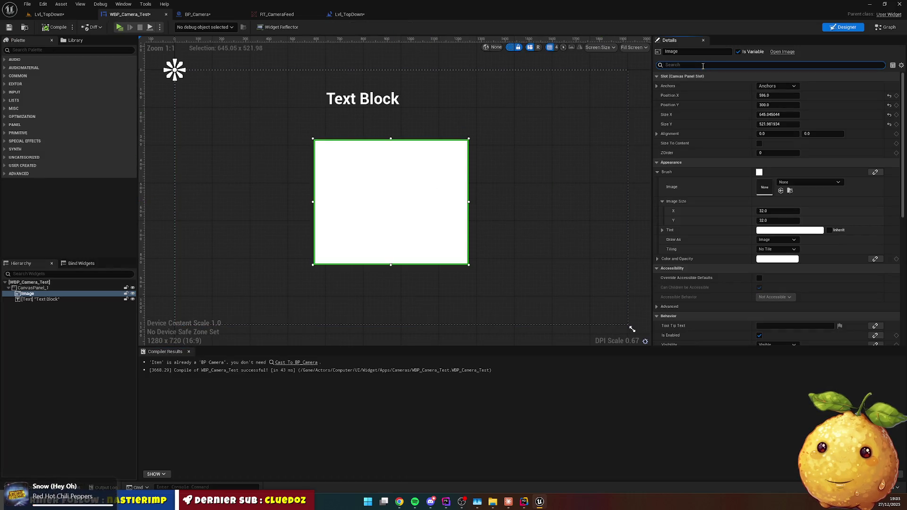
pyautogui.write('brush')
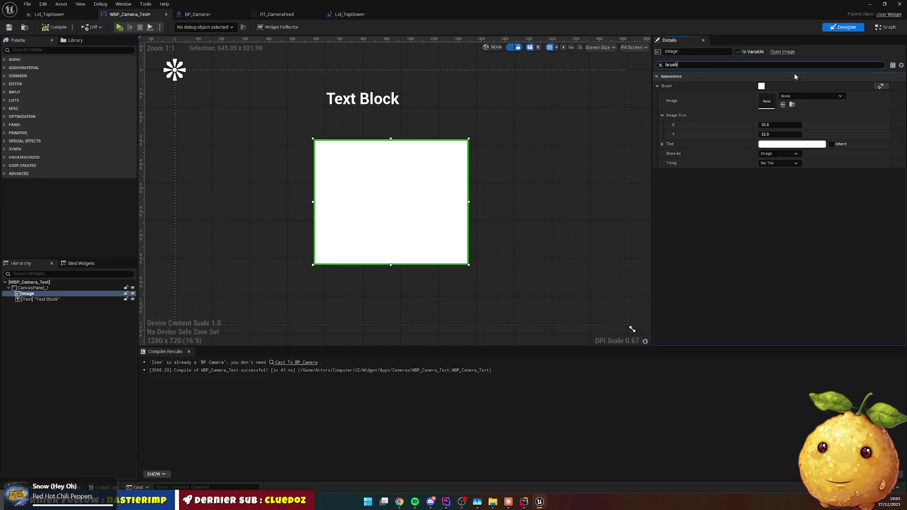
pyautogui.click(793, 97)
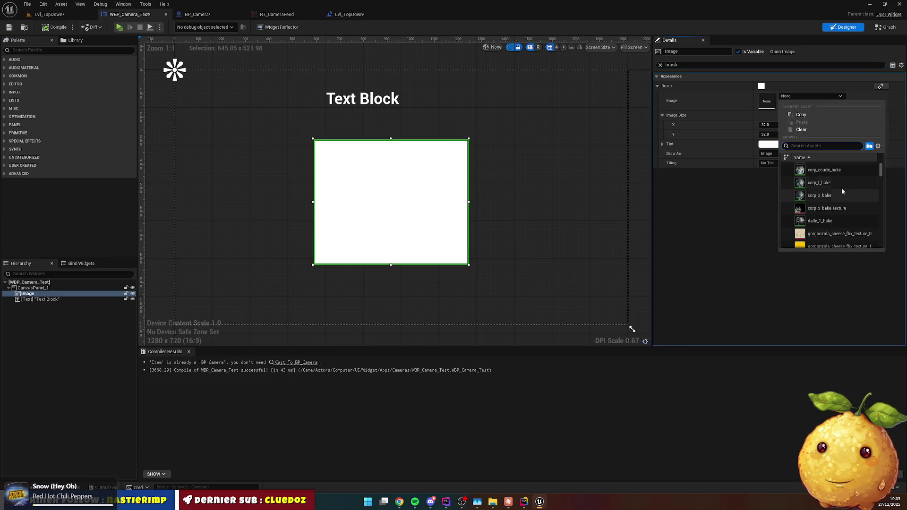
pyautogui.scroll(1, 843, 191)
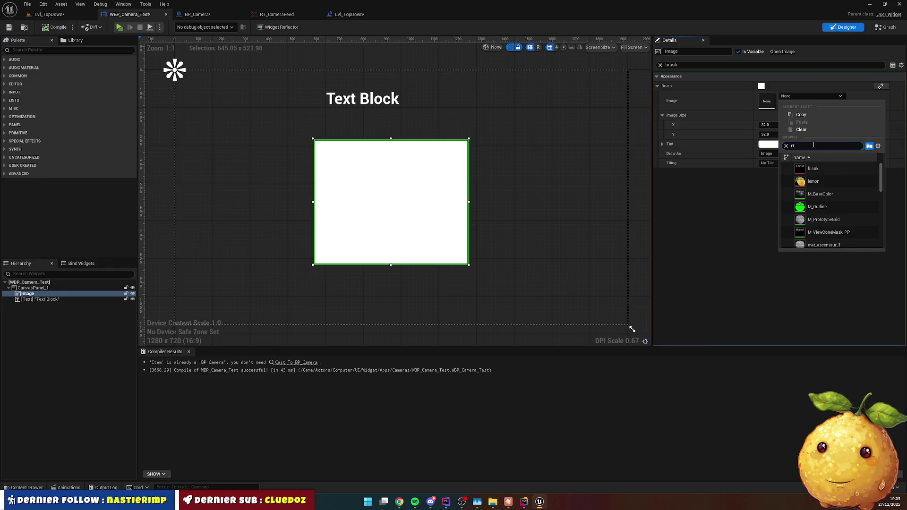
pyautogui.scroll(-5, 851, 186)
pyautogui.scroll(-5, 852, 186)
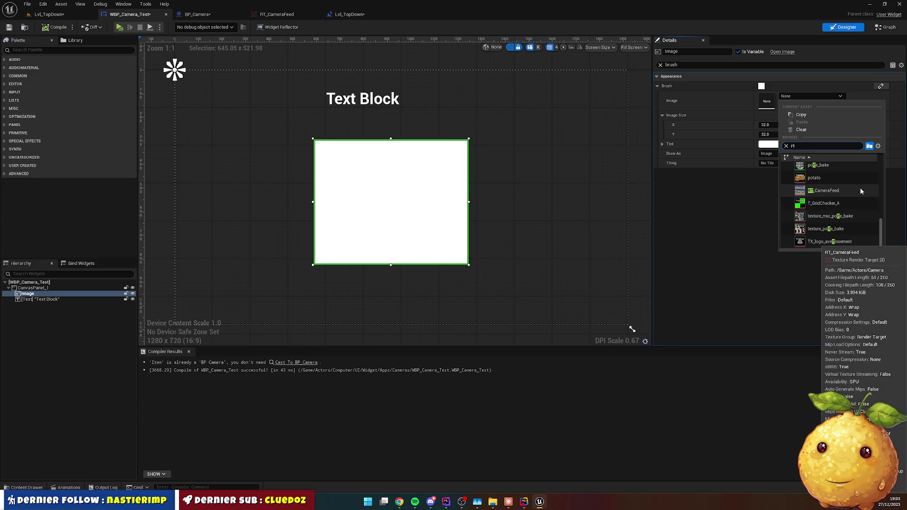
pyautogui.click(836, 192)
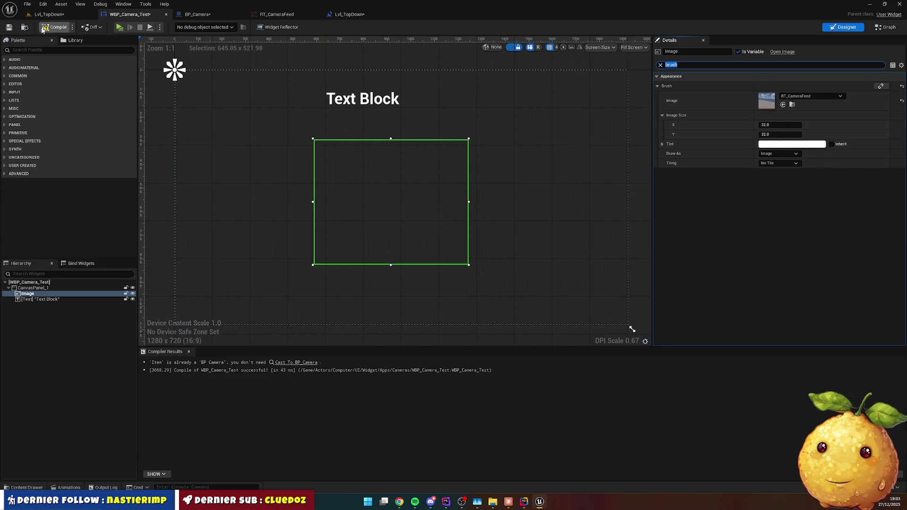
pyautogui.click(54, 26)
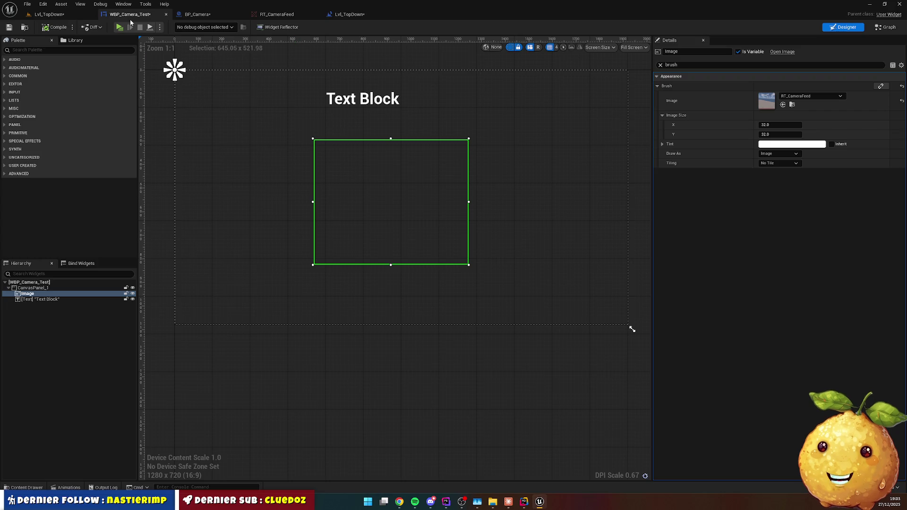
pyautogui.click(886, 27)
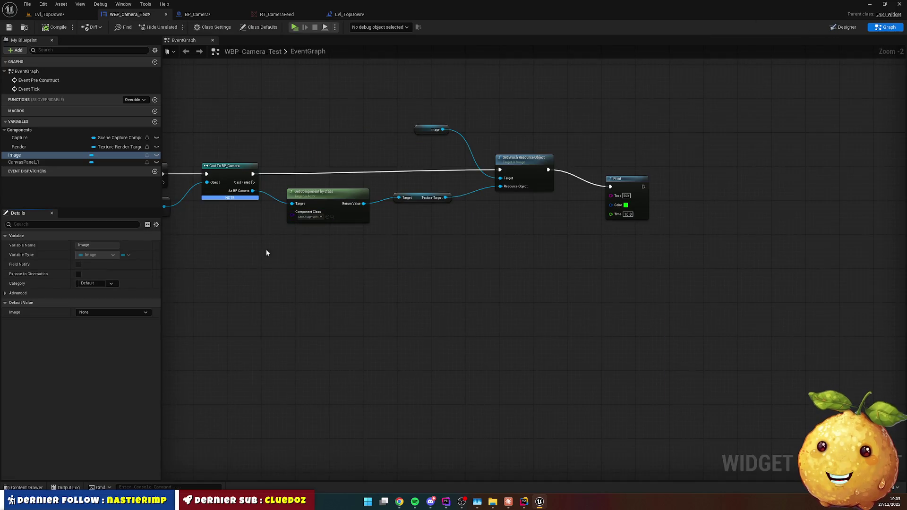
# Break the Event Tick connection to Get All Actors Of Class in the widget graph.
pyautogui.moveTo(266, 249); pyautogui.dragTo(551, 248)
pyautogui.moveTo(332, 220); pyautogui.dragTo(508, 219)
pyautogui.keyDown('alt'); pyautogui.click(351, 178); pyautogui.keyUp('alt')
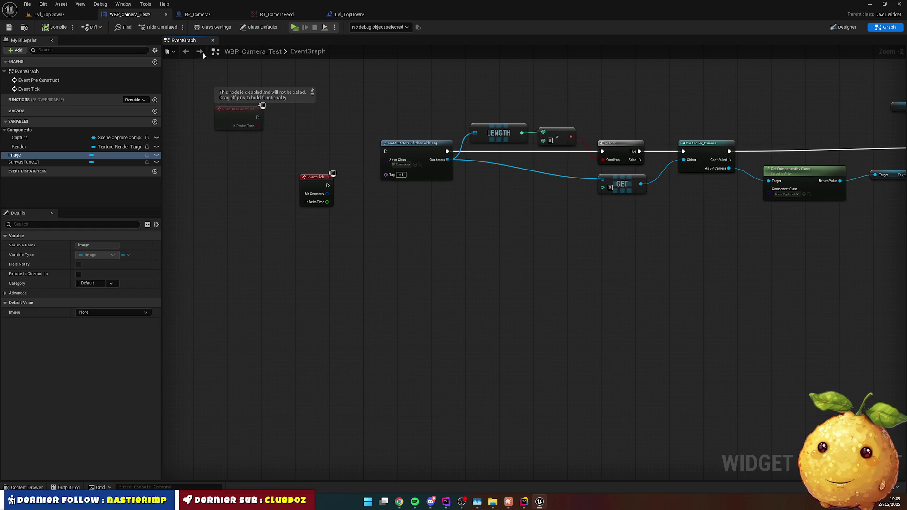
# Check RT_CameraFeed, play-test from the WBP_Camera_Test Designer, then open the Lvl_TopDown level blueprint.
pyautogui.click(276, 14)
pyautogui.click(130, 14)
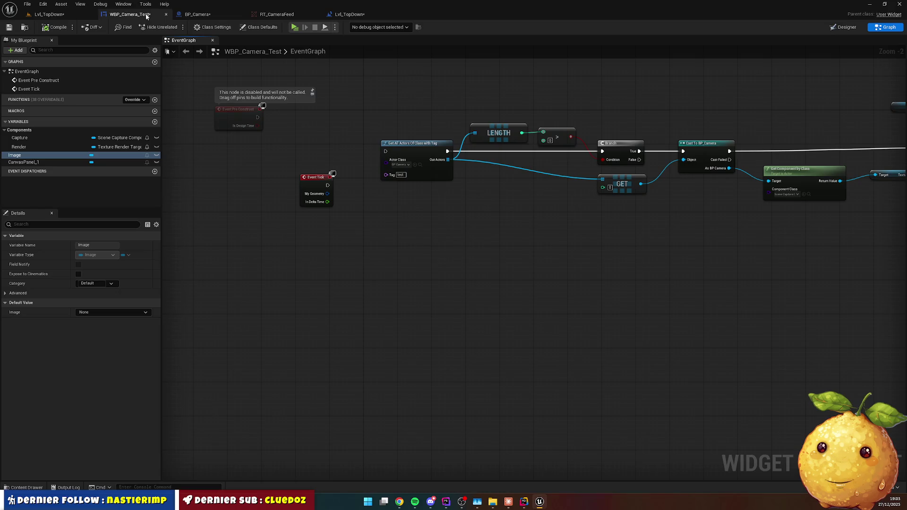
pyautogui.click(844, 27)
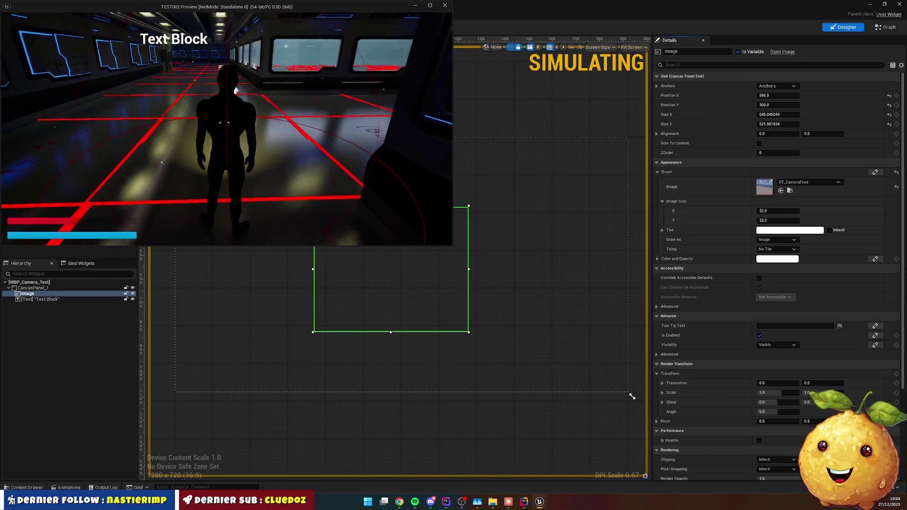
pyautogui.press('Escape')
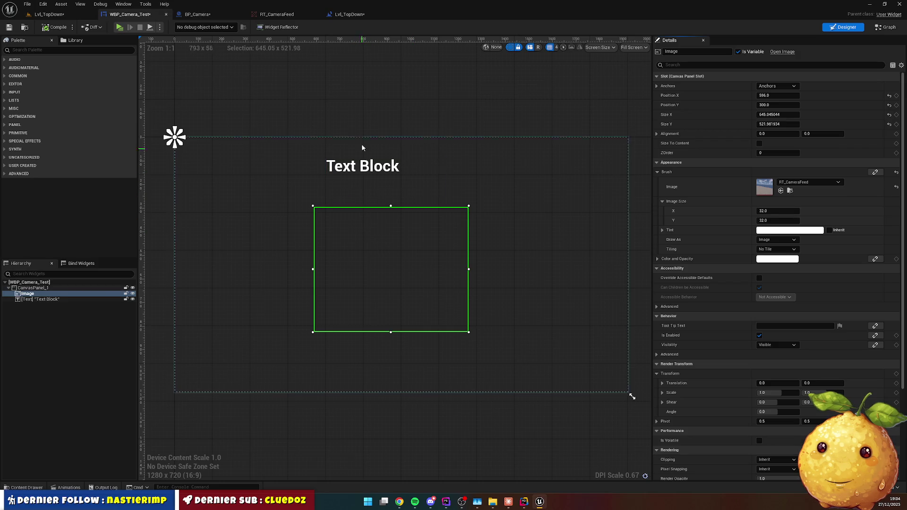
pyautogui.click(349, 15)
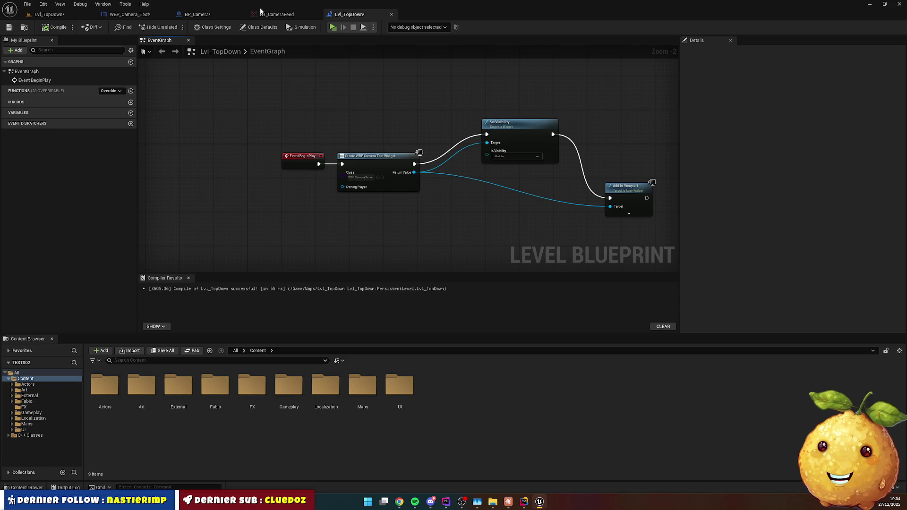
# Review the RT_CameraFeed preview and BP_Camera, then go back to the WBP_Camera_Test Designer.
pyautogui.click(274, 14)
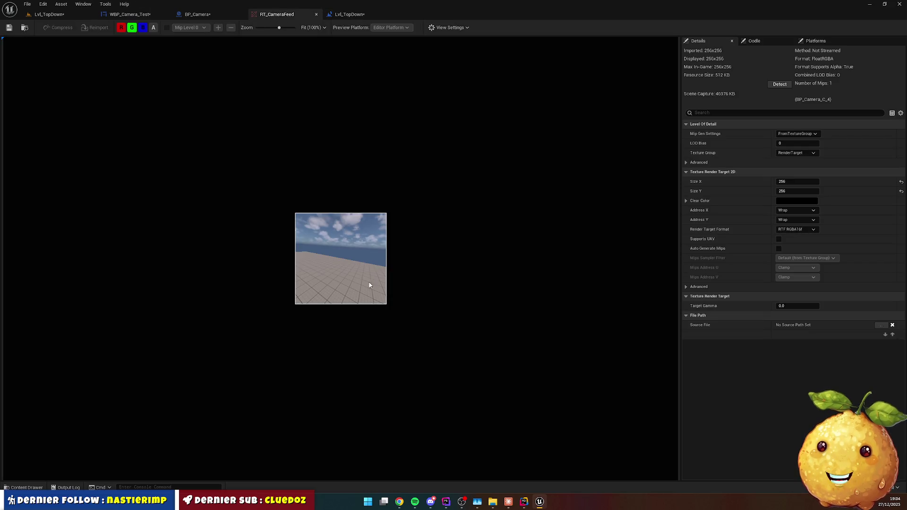
pyautogui.click(198, 14)
pyautogui.click(130, 14)
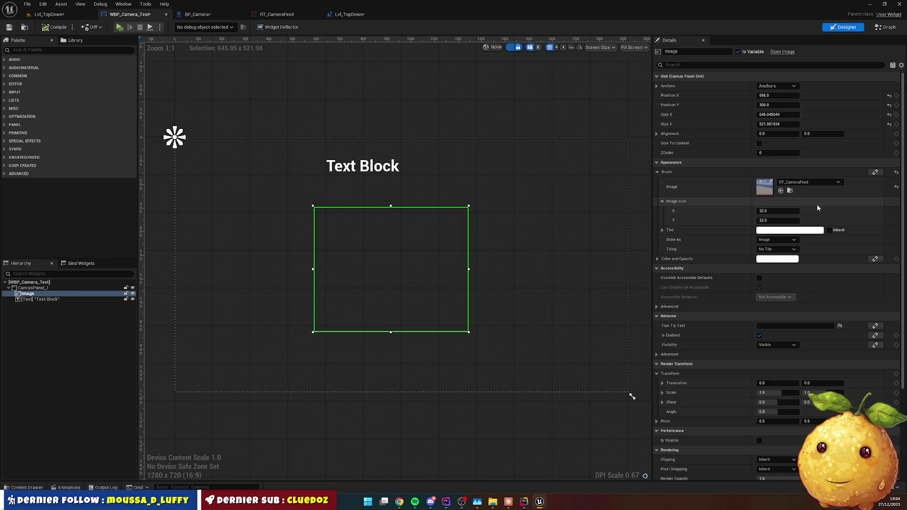
# Set the Image brush Image Size to 512 by 512.
pyautogui.click(785, 211)
pyautogui.write('12')
pyautogui.press('Tab')
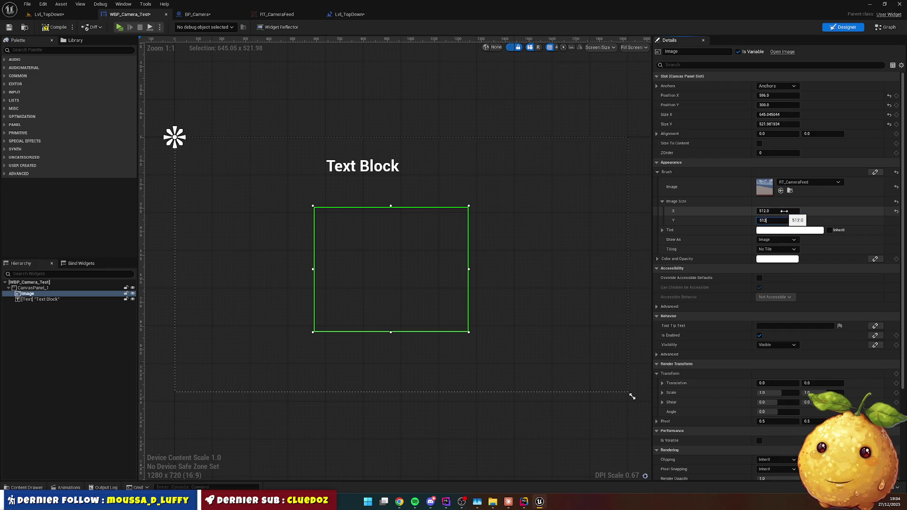
pyautogui.press('Return')
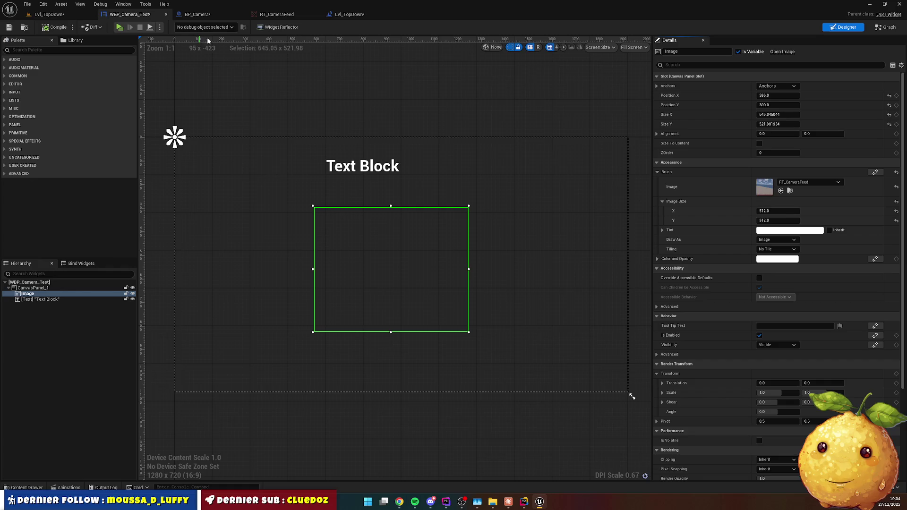
# Play-test the Lvl_TopDown level to check the camera feed, then return to WBP_Camera_Test.
pyautogui.click(48, 14)
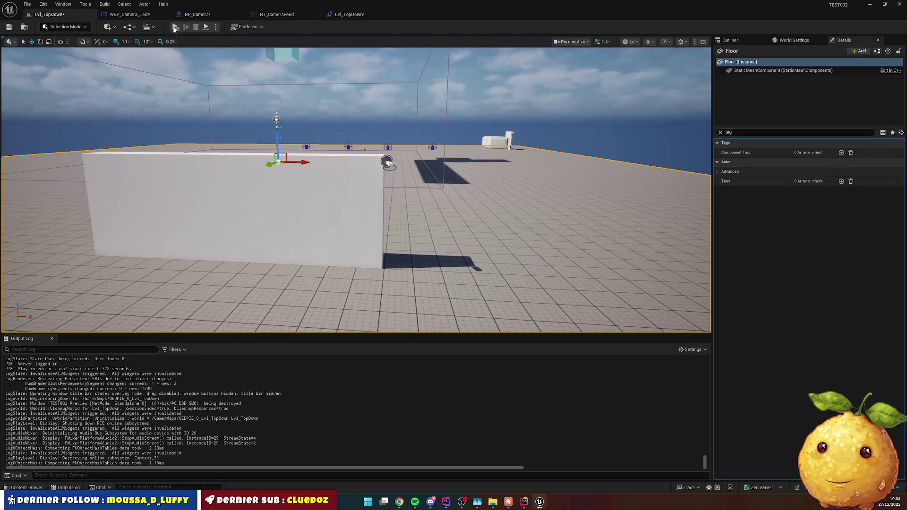
pyautogui.hotkey('alt', 'p')
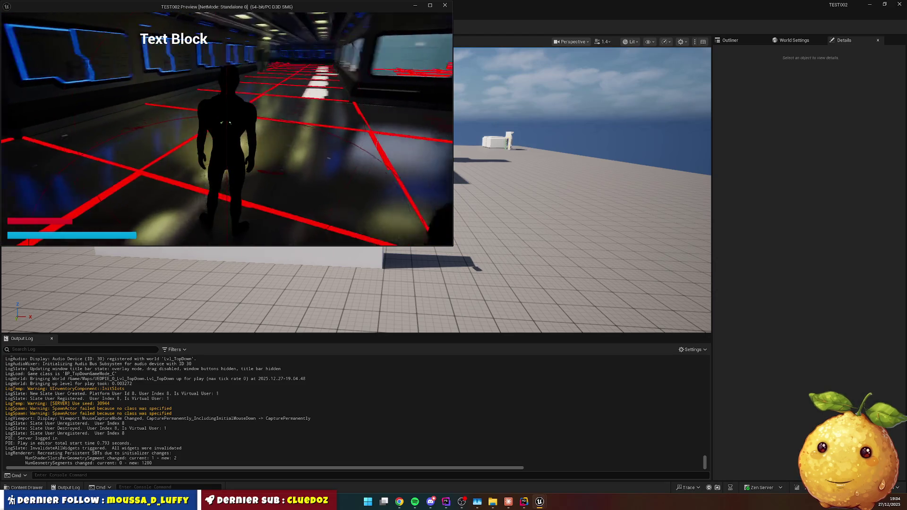
pyautogui.press('Escape')
pyautogui.click(309, 301)
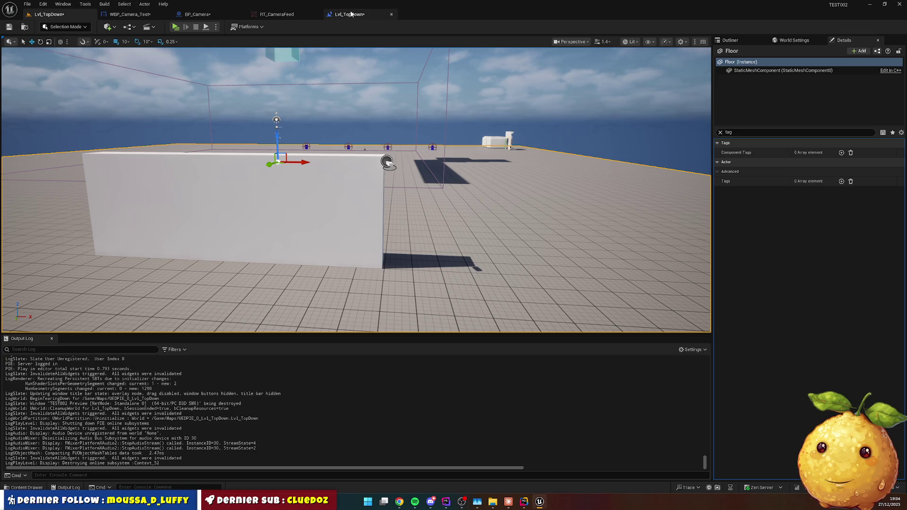
pyautogui.click(196, 15)
pyautogui.click(129, 14)
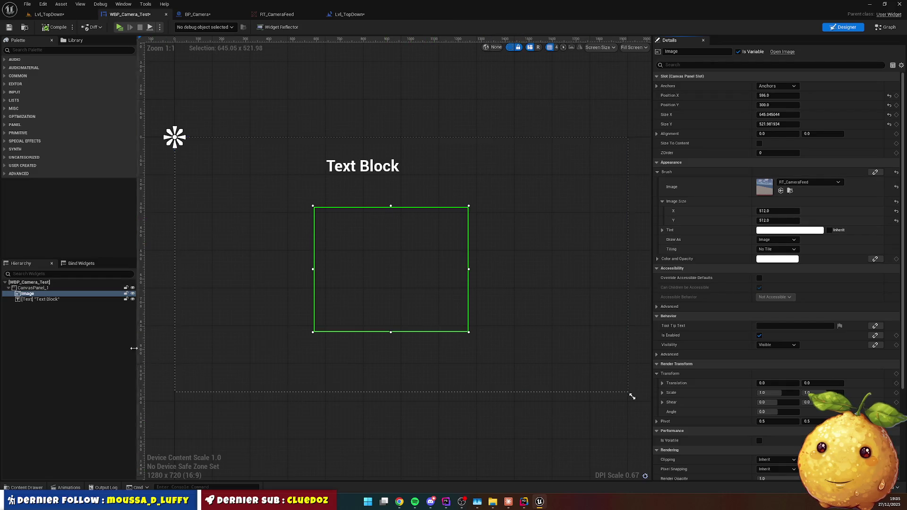
# Send the CanvasPanel_1 layout to Claude, read its render-target advice, and return to the widget graph.
pyautogui.click(37, 288)
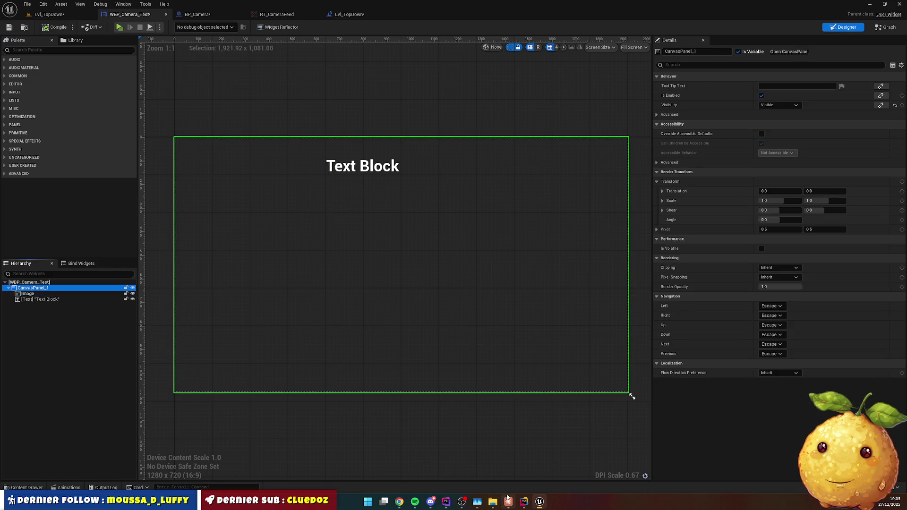
pyautogui.click(509, 502)
pyautogui.hotkey('ctrl', 'v')
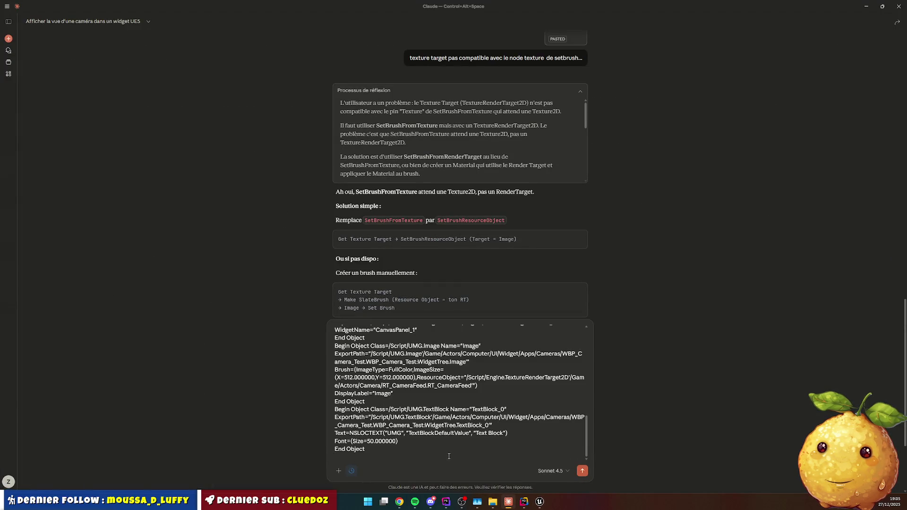
pyautogui.press('Return')
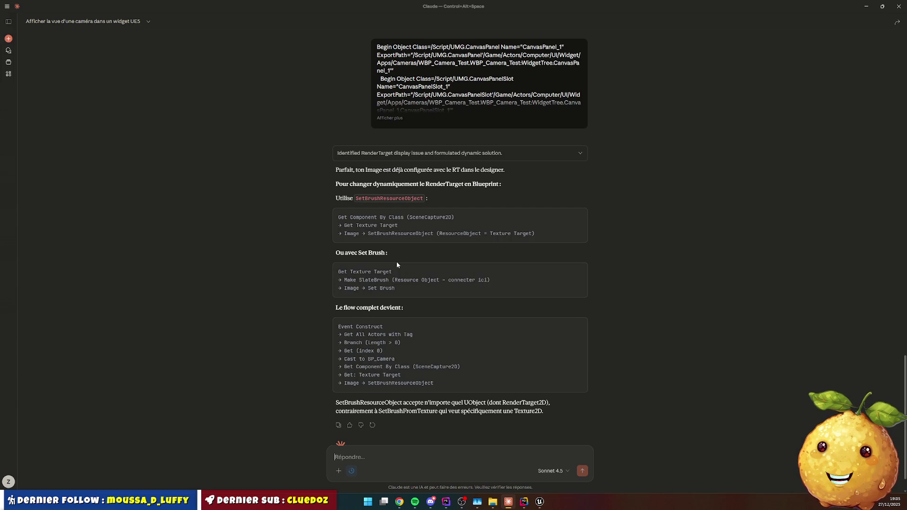
pyautogui.scroll(-1, 397, 269)
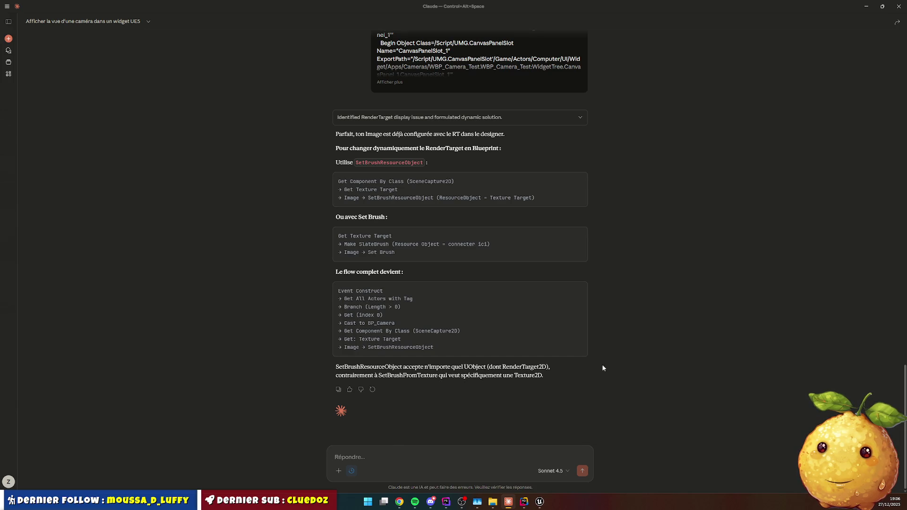
pyautogui.click(539, 502)
pyautogui.click(886, 27)
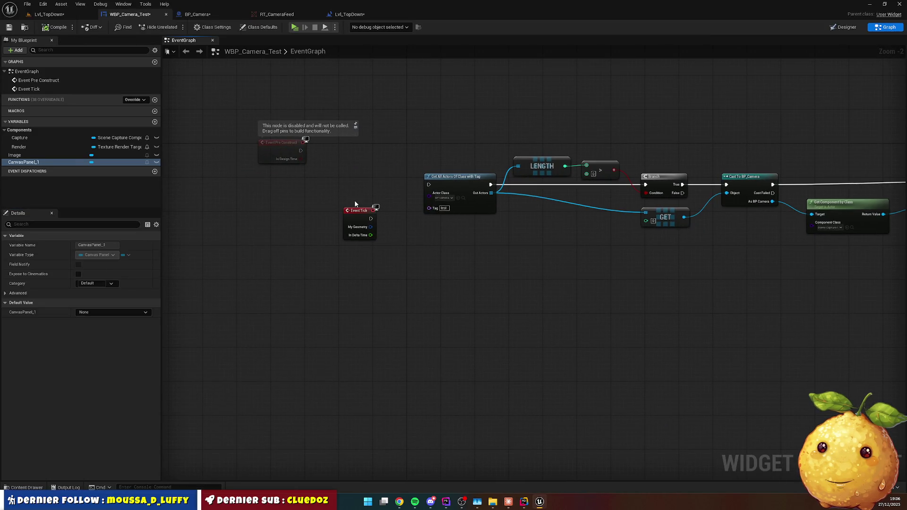
# Wire Event Pre Construct into Get All Actors Of Class in the widget graph.
pyautogui.moveTo(300, 150)
pyautogui.mouseDown()
pyautogui.moveTo(414, 189)
pyautogui.moveTo(428, 185)
pyautogui.mouseUp()
pyautogui.scroll(3, 344, 255)
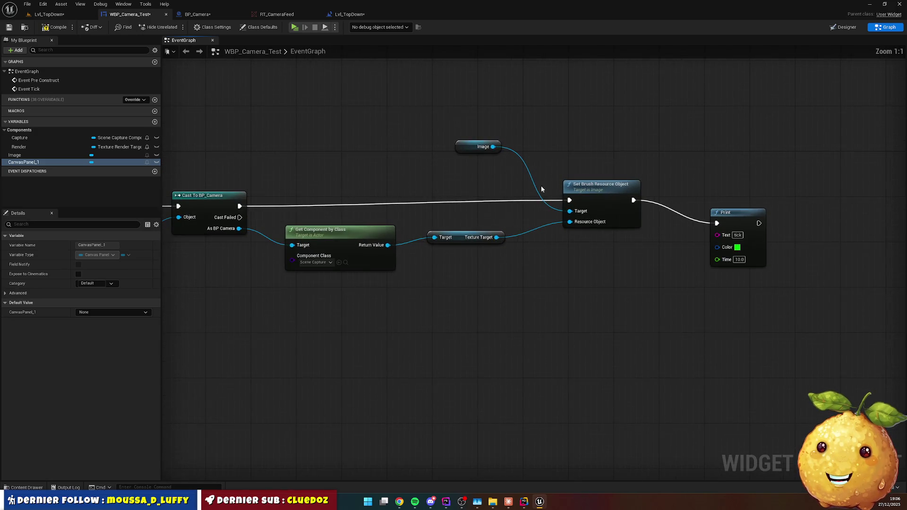
pyautogui.moveTo(514, 203); pyautogui.dragTo(422, 195)
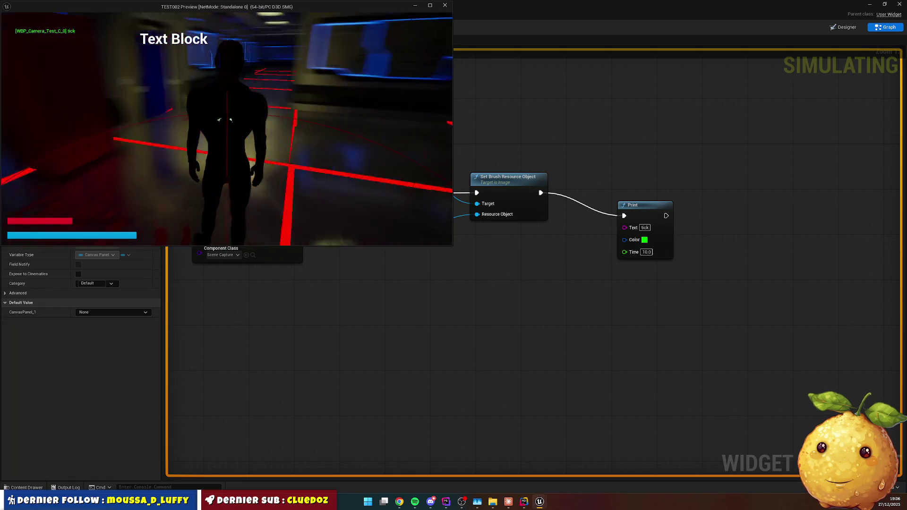
# Stop the play preview and select the Image in the WBP_Camera_Test Designer.
pyautogui.press('Escape')
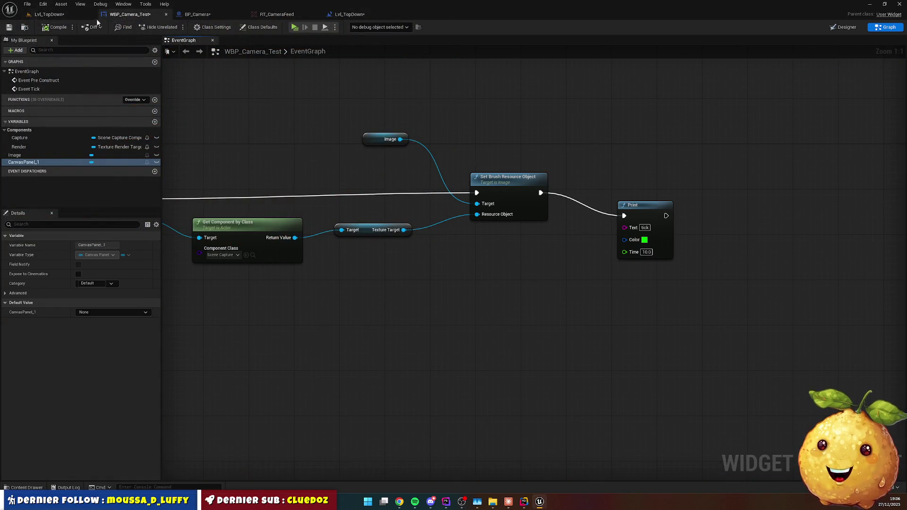
pyautogui.click(198, 15)
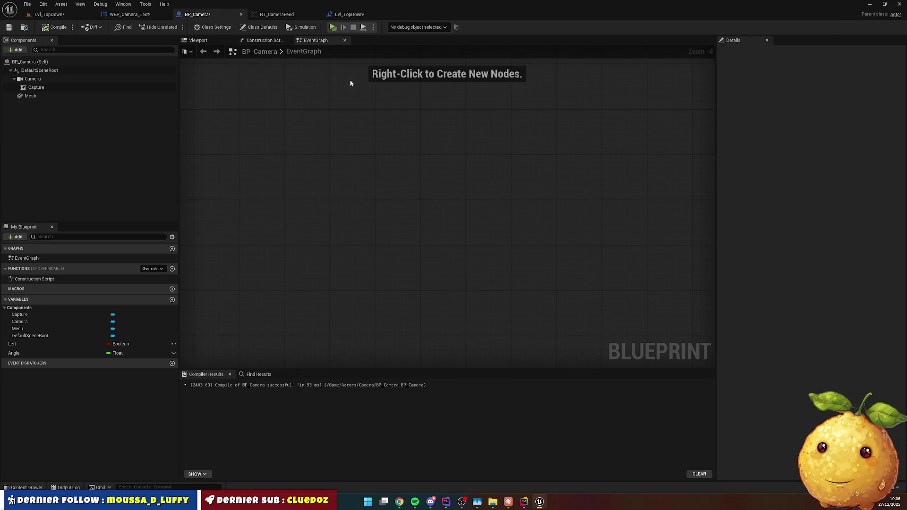
pyautogui.hotkey('ctrl', 'Tab')
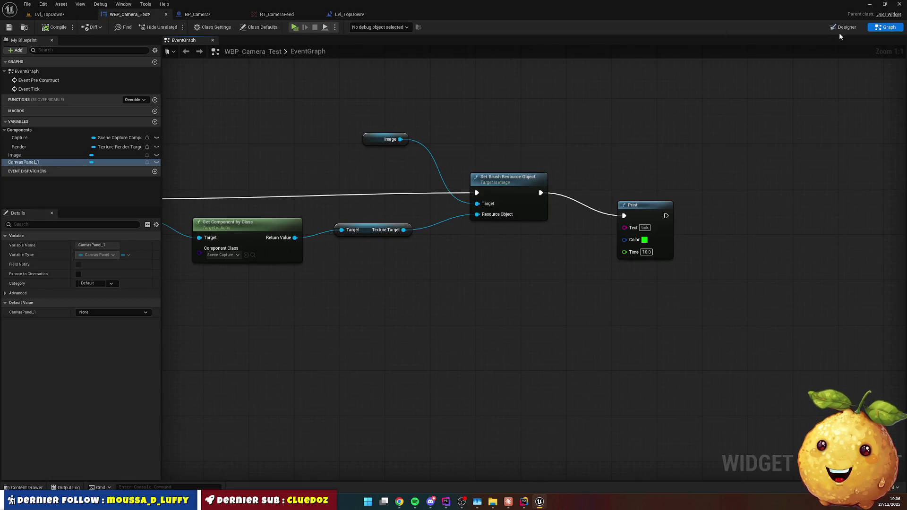
pyautogui.hotkey('ctrl', 'Tab')
pyautogui.click(381, 239)
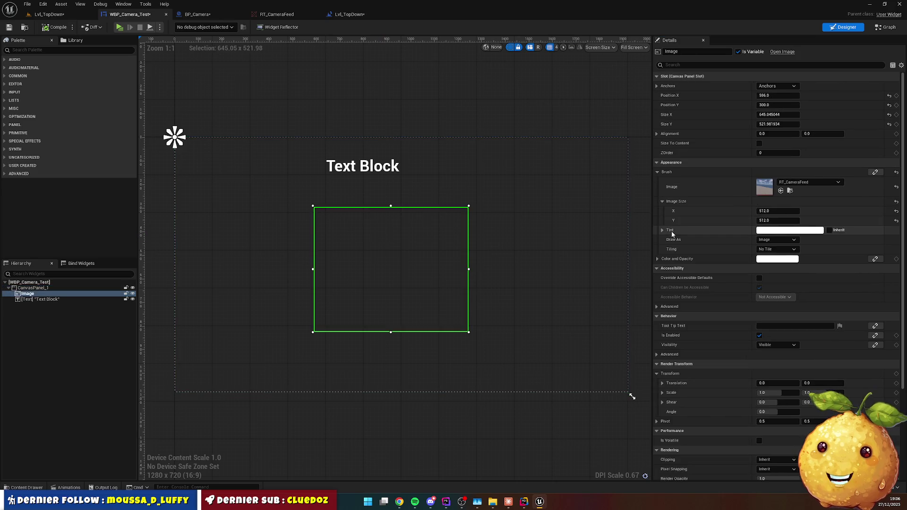
# Switch the Image brush to T_Computer_Background_1 and play-test the Lvl_TopDown level.
pyautogui.click(816, 182)
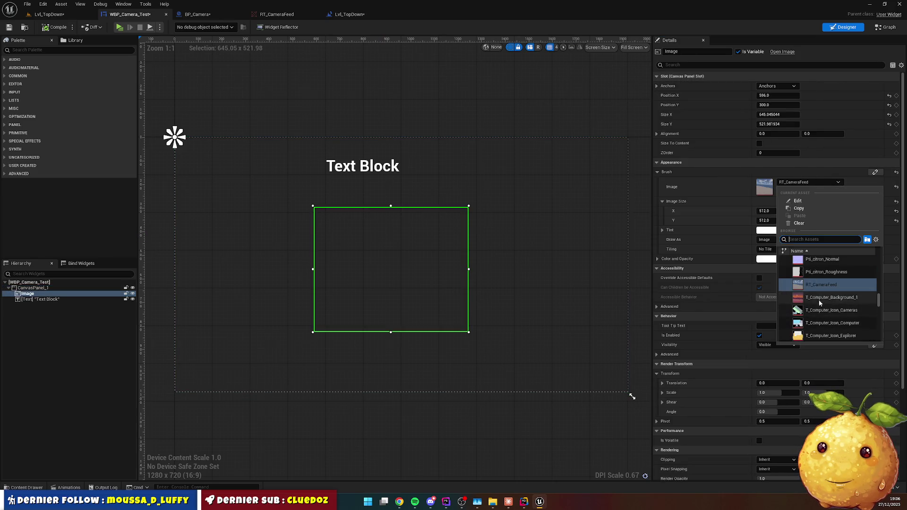
pyautogui.click(819, 299)
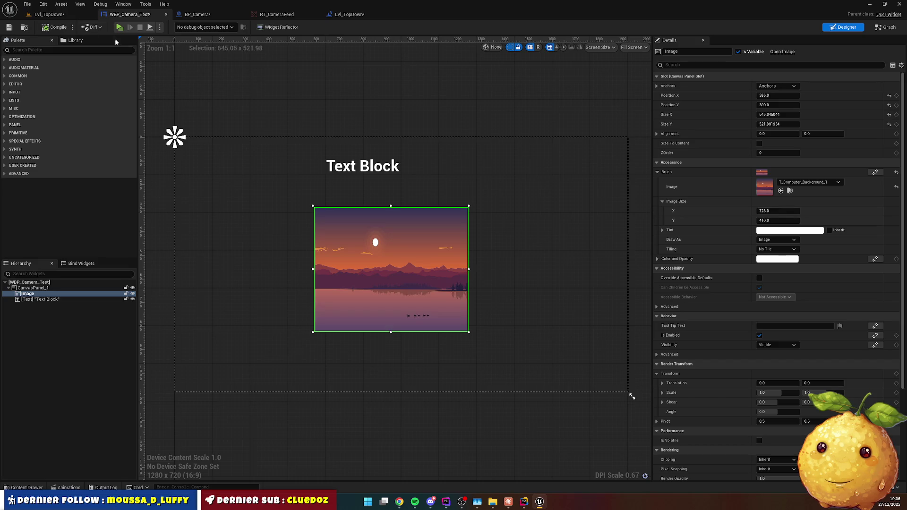
pyautogui.click(48, 14)
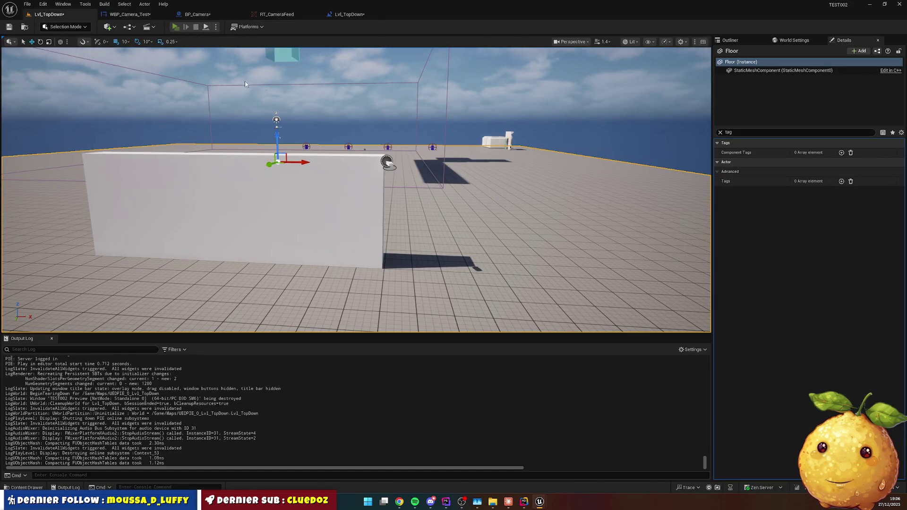
pyautogui.hotkey('alt', 'p')
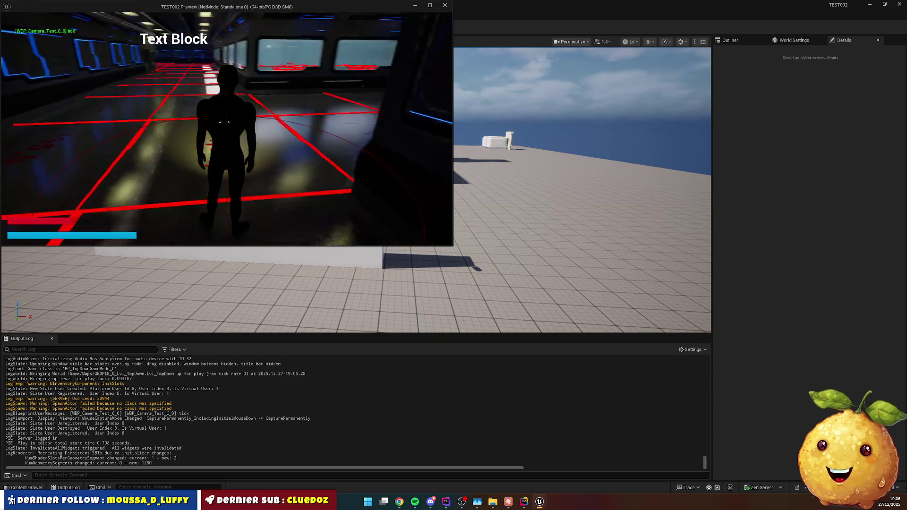
pyautogui.press('Escape')
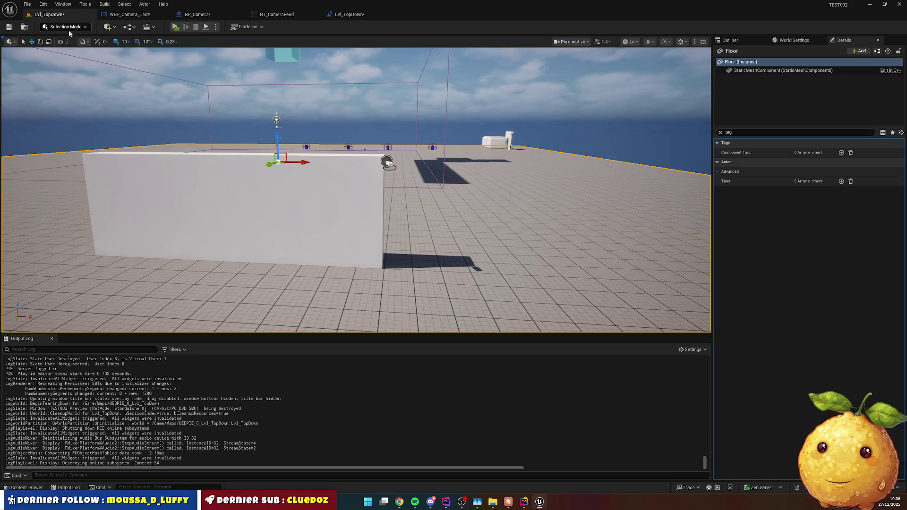
# Back in WBP_Camera_Test, add a Border widget from the Palette to the canvas.
pyautogui.click(128, 14)
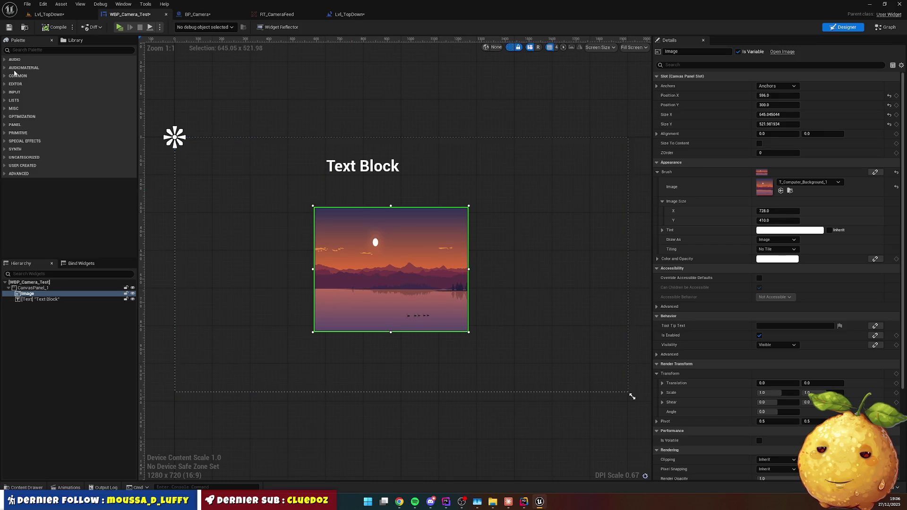
pyautogui.write('border')
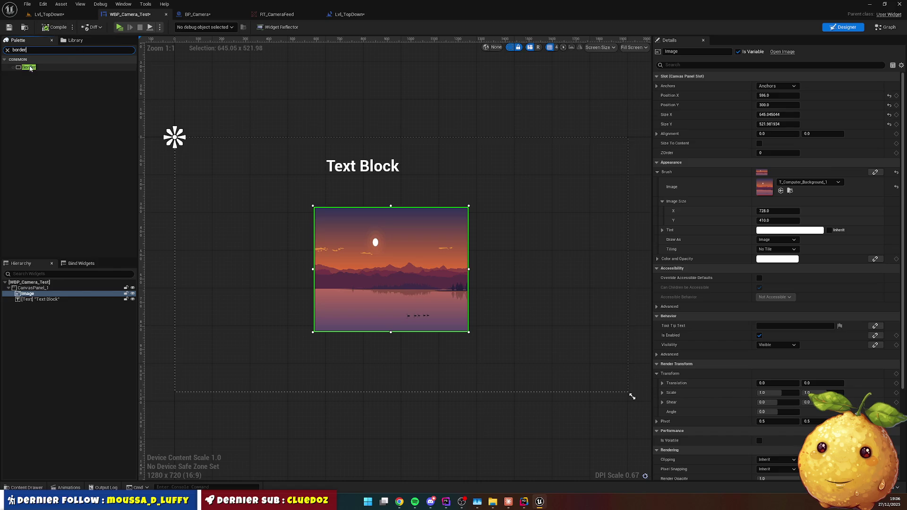
pyautogui.moveTo(28, 67)
pyautogui.mouseDown()
pyautogui.moveTo(291, 251)
pyautogui.moveTo(532, 382)
pyautogui.mouseUp()
# Rearrange the Hierarchy so the Image sits inside the enlarged Border.
pyautogui.click(423, 217)
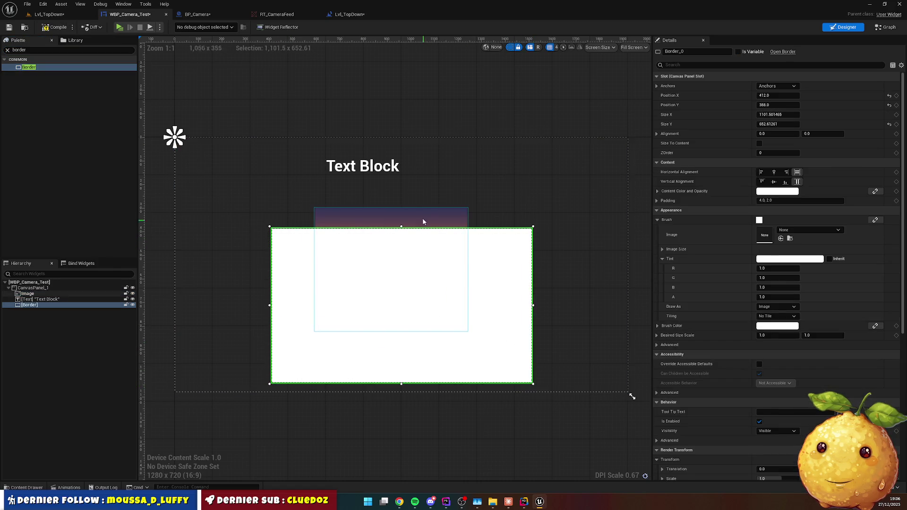
pyautogui.click(37, 299)
pyautogui.moveTo(30, 293); pyautogui.dragTo(38, 304)
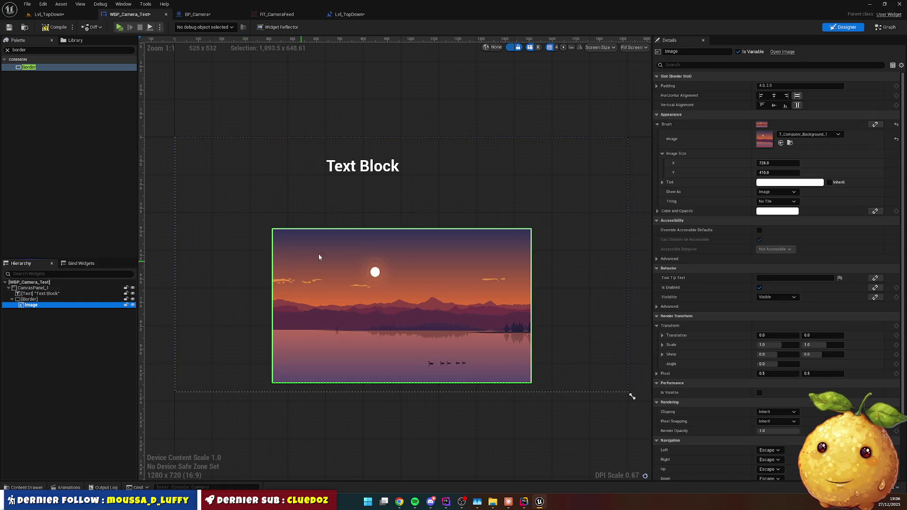
pyautogui.moveTo(330, 252)
pyautogui.mouseDown()
pyautogui.moveTo(286, 226)
pyautogui.moveTo(315, 267)
pyautogui.mouseUp()
pyautogui.moveTo(28, 304); pyautogui.dragTo(43, 306)
pyautogui.click(29, 299)
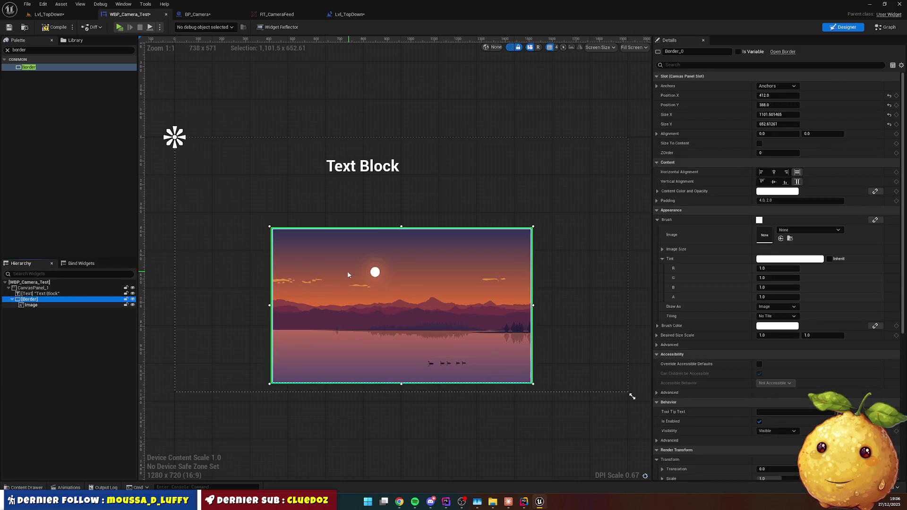
pyautogui.click(270, 226)
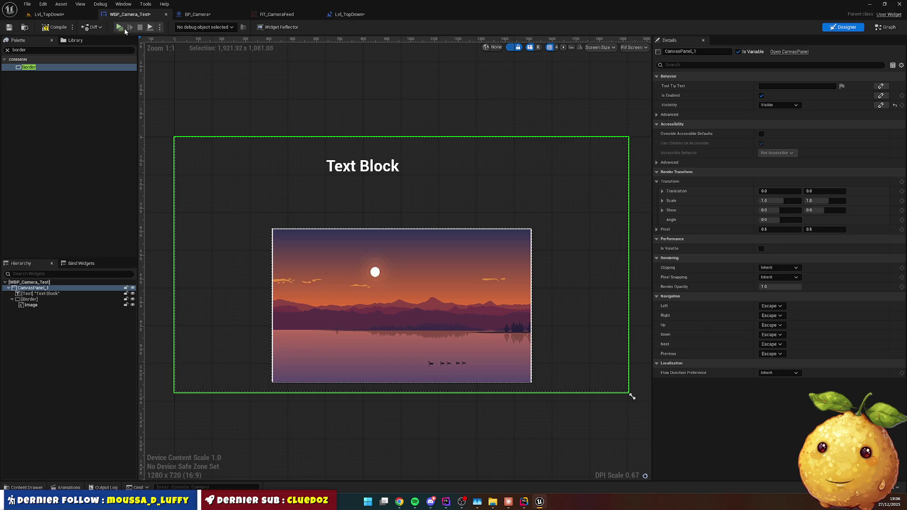
# Compile WBP_Camera_Test and play-test it in the level.
pyautogui.click(54, 27)
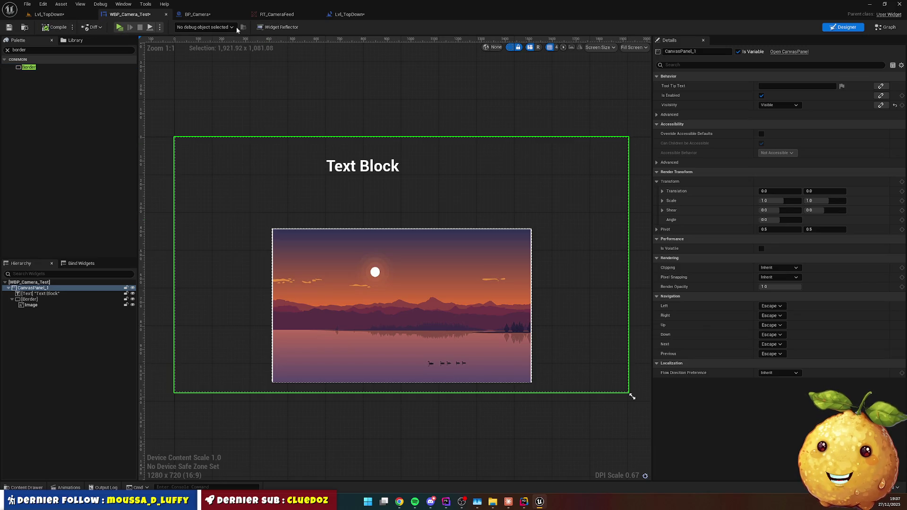
pyautogui.hotkey('alt', 'p')
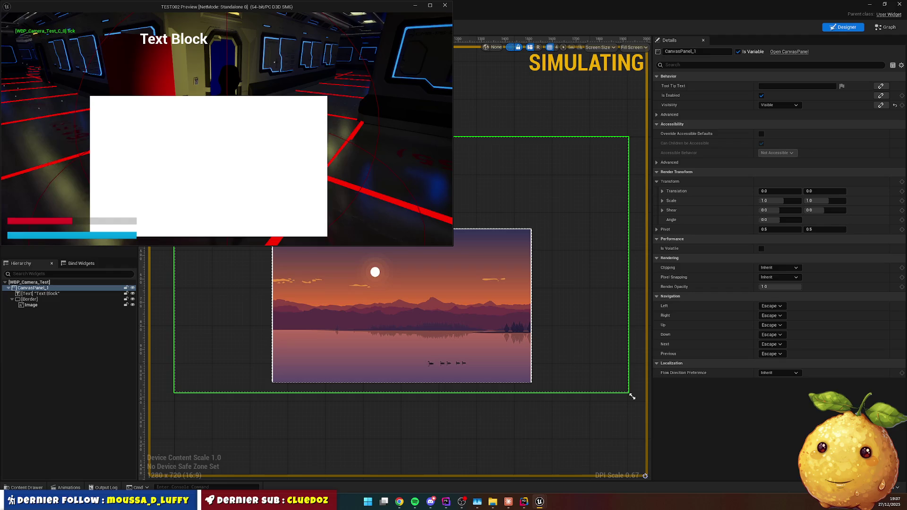
pyautogui.press('Escape')
pyautogui.click(886, 27)
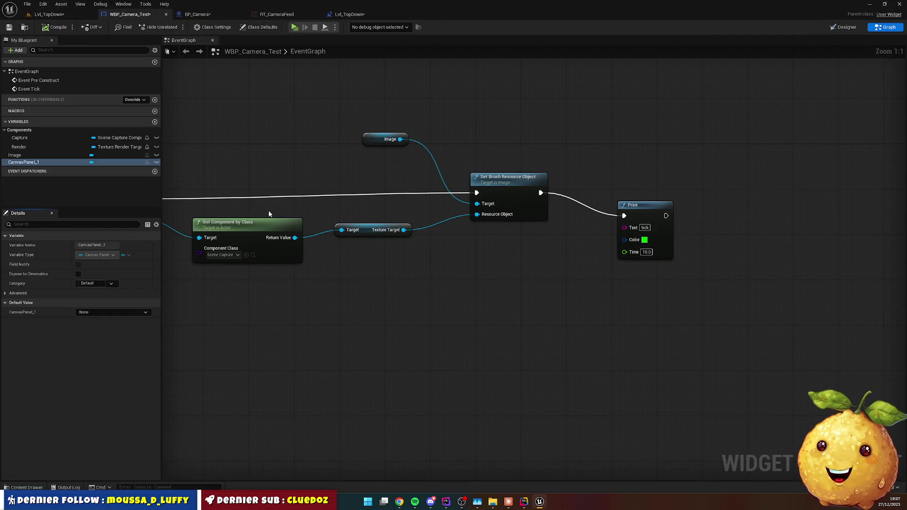
# Disconnect Event Pre Construct from Get All Actors and play-test the level without it.
pyautogui.moveTo(268, 214); pyautogui.dragTo(582, 170)
pyautogui.moveTo(142, 151); pyautogui.dragTo(416, 171)
pyautogui.moveTo(254, 161); pyautogui.dragTo(410, 164)
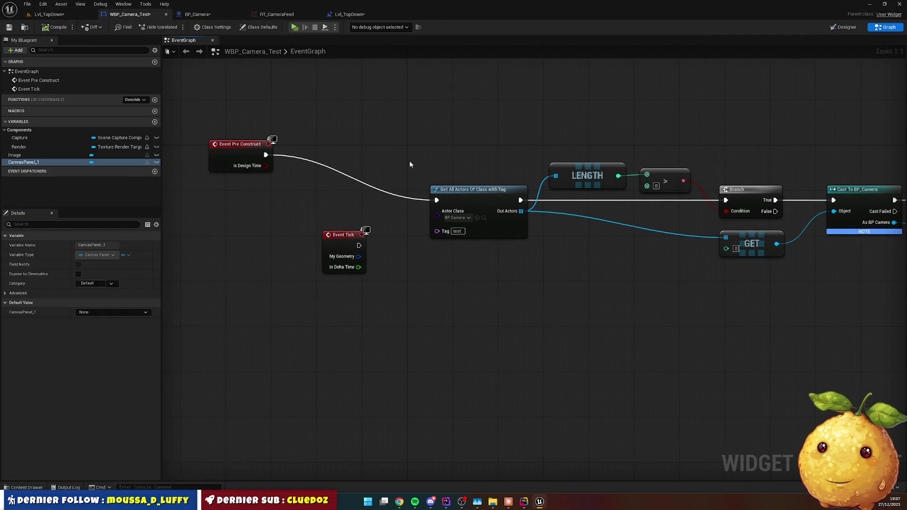
pyautogui.keyDown('alt'); pyautogui.click(357, 183); pyautogui.keyUp('alt')
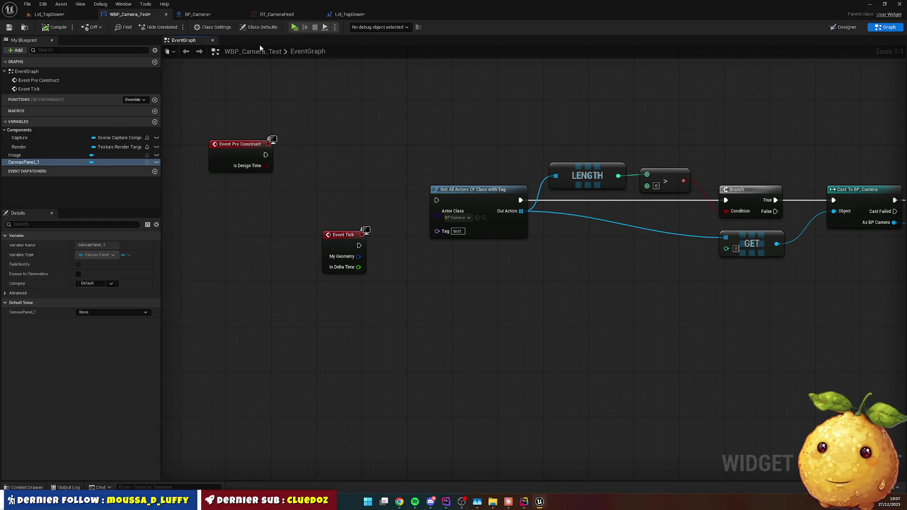
pyautogui.hotkey('alt', 'p')
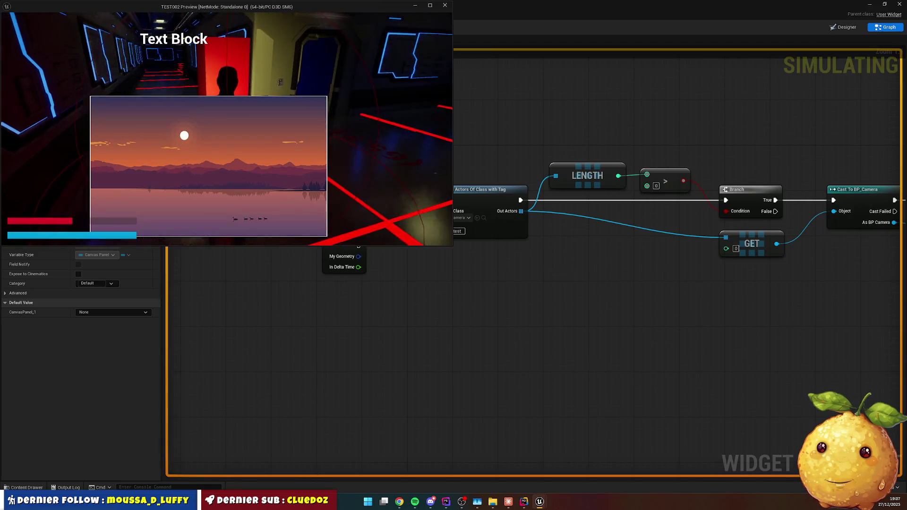
pyautogui.press('Escape')
# Reconnect Event Pre Construct to Get All Actors Of Class with Tag and recheck Claude's brush advice.
pyautogui.moveTo(266, 155); pyautogui.dragTo(436, 200)
pyautogui.moveTo(575, 258); pyautogui.dragTo(197, 196)
pyautogui.moveTo(585, 222)
pyautogui.mouseDown()
pyautogui.moveTo(213, 229)
pyautogui.moveTo(300, 260)
pyautogui.moveTo(482, 282)
pyautogui.mouseUp()
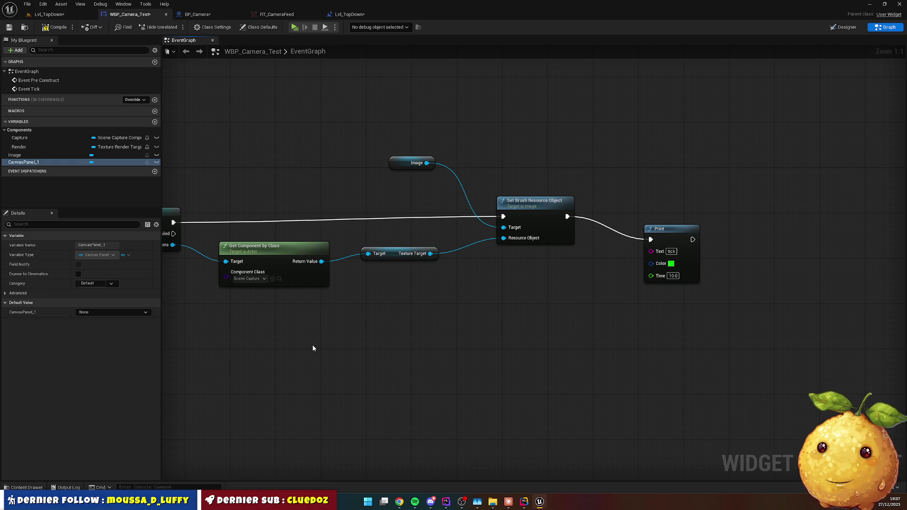
pyautogui.hotkey('alt', 'Tab')
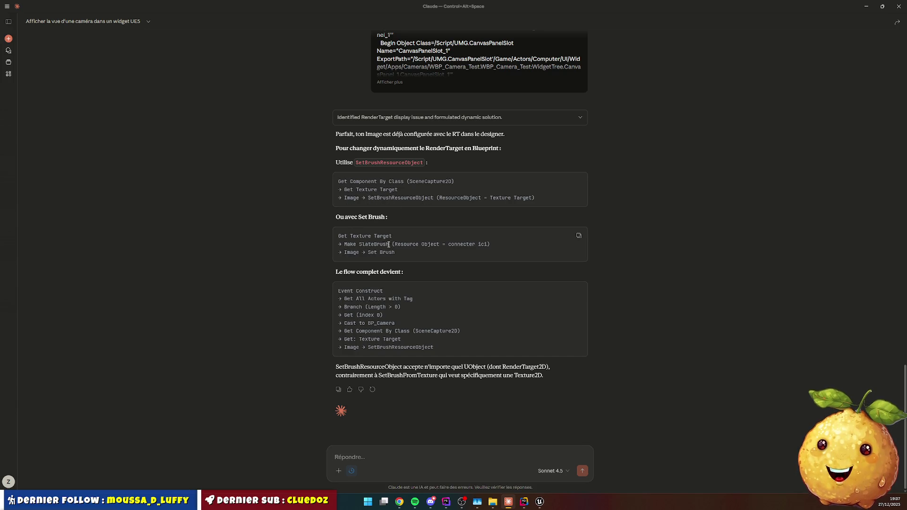
pyautogui.hotkey('alt', 'Tab')
# Add a Make Slate Brush node fed by the Texture Target output.
pyautogui.moveTo(430, 253); pyautogui.dragTo(462, 293)
pyautogui.write('make sl')
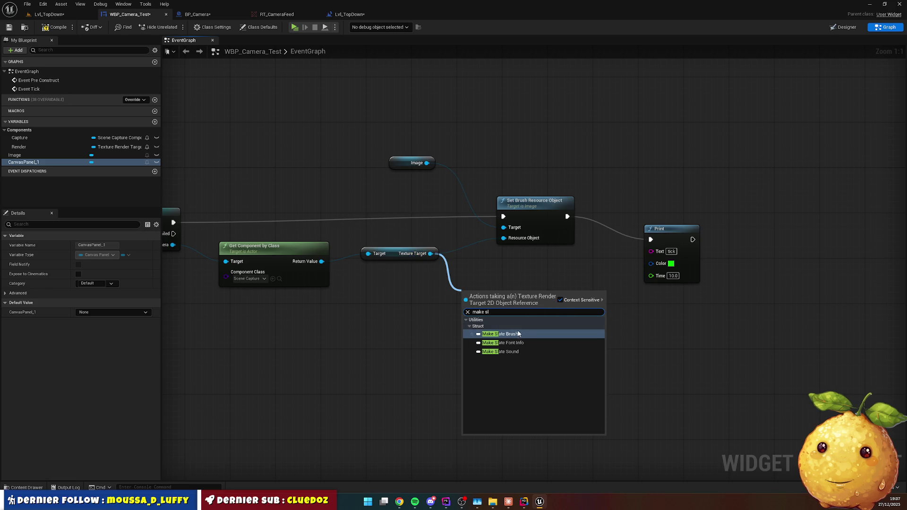
pyautogui.click(515, 334)
pyautogui.moveTo(499, 301)
pyautogui.mouseDown()
pyautogui.moveTo(532, 294)
pyautogui.moveTo(491, 307)
pyautogui.mouseUp()
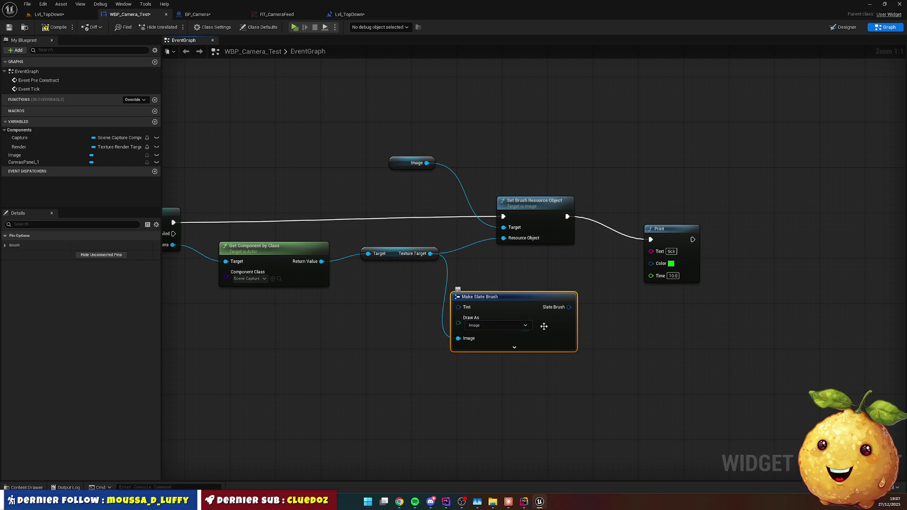
# Delete the Print node and the Set Brush Resource Object node.
pyautogui.click(677, 229)
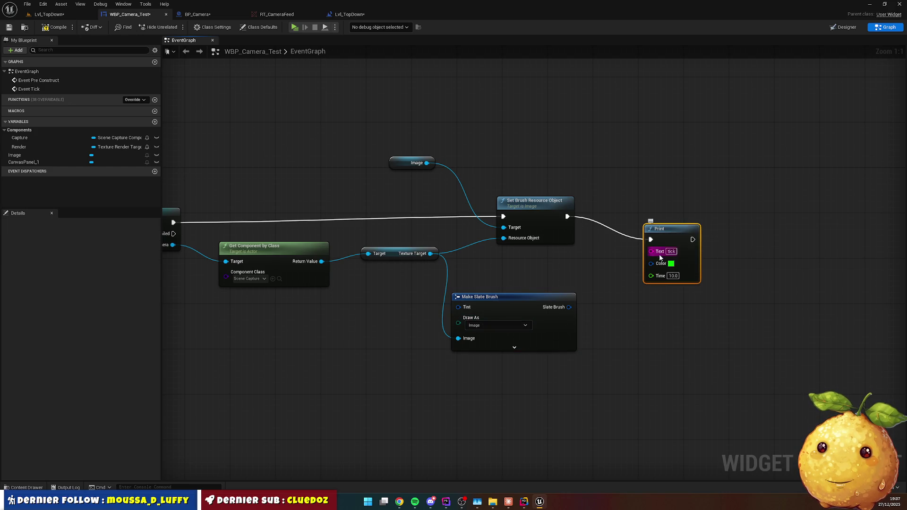
pyautogui.moveTo(678, 239); pyautogui.dragTo(796, 223)
pyautogui.press('Delete')
pyautogui.moveTo(527, 206); pyautogui.dragTo(709, 206)
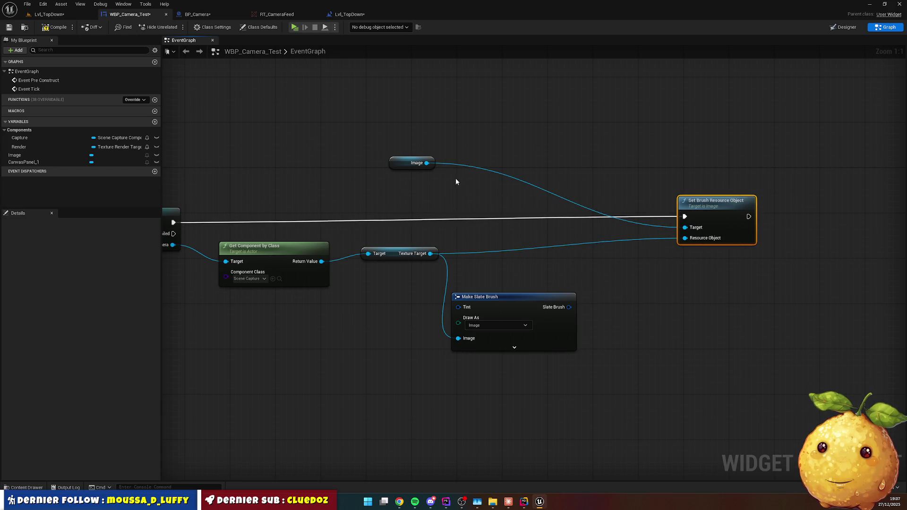
pyautogui.press('Delete')
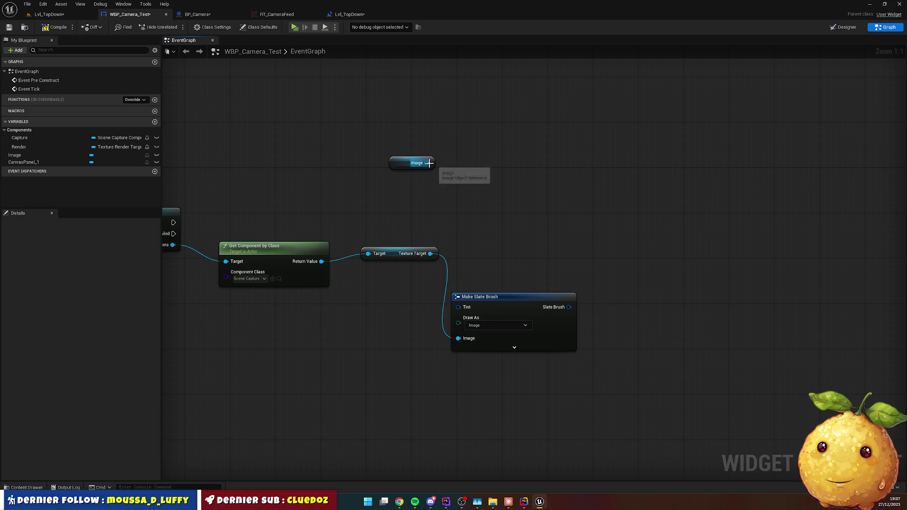
# Add a brush-setting node for Image from the Slate Brush output and remove the old Set Brush from Texture node.
pyautogui.moveTo(427, 163); pyautogui.dragTo(644, 223)
pyautogui.write('setbrush')
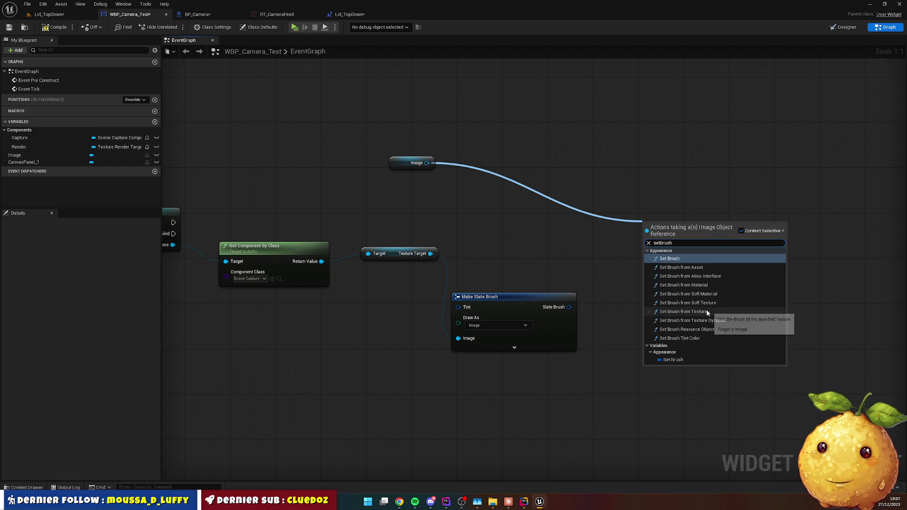
pyautogui.click(707, 310)
pyautogui.moveTo(568, 307)
pyautogui.mouseDown()
pyautogui.moveTo(628, 262)
pyautogui.moveTo(646, 265)
pyautogui.mouseUp()
pyautogui.click(653, 275)
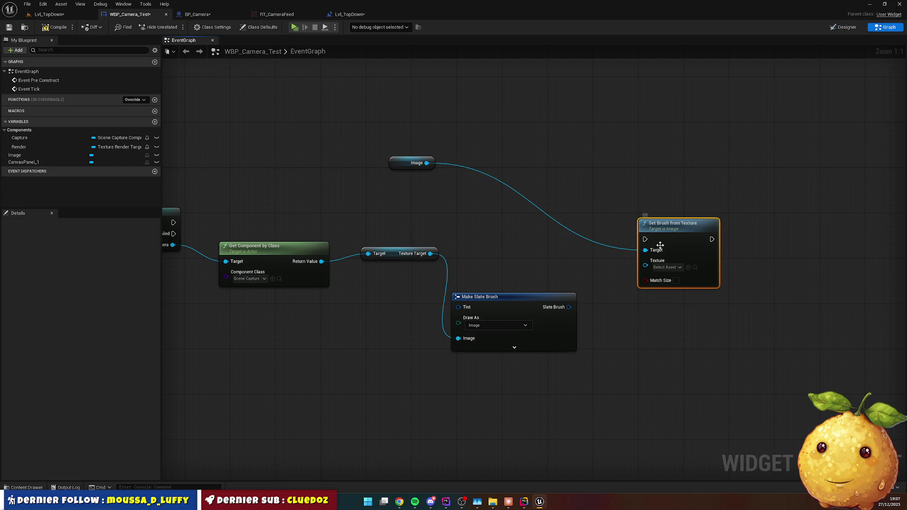
pyautogui.press('Delete')
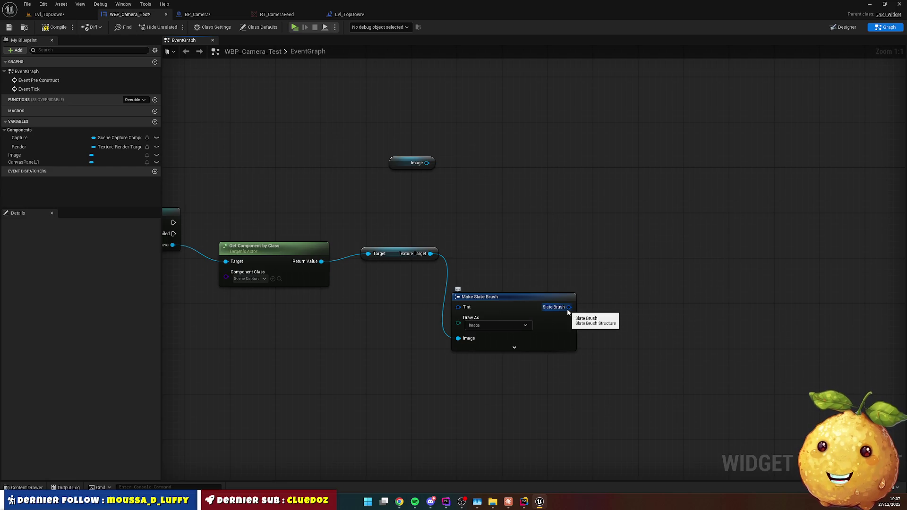
# Add an expanded Break Slate Brush node from the Make Slate Brush output.
pyautogui.moveTo(568, 307); pyautogui.dragTo(615, 319)
pyautogui.write('bre')
pyautogui.click(639, 348)
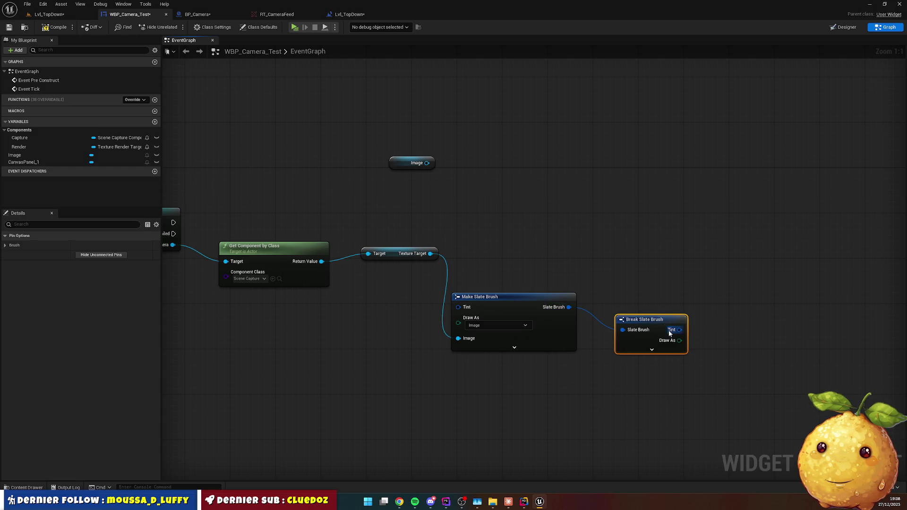
pyautogui.moveTo(633, 298); pyautogui.dragTo(640, 298)
pyautogui.click(634, 327)
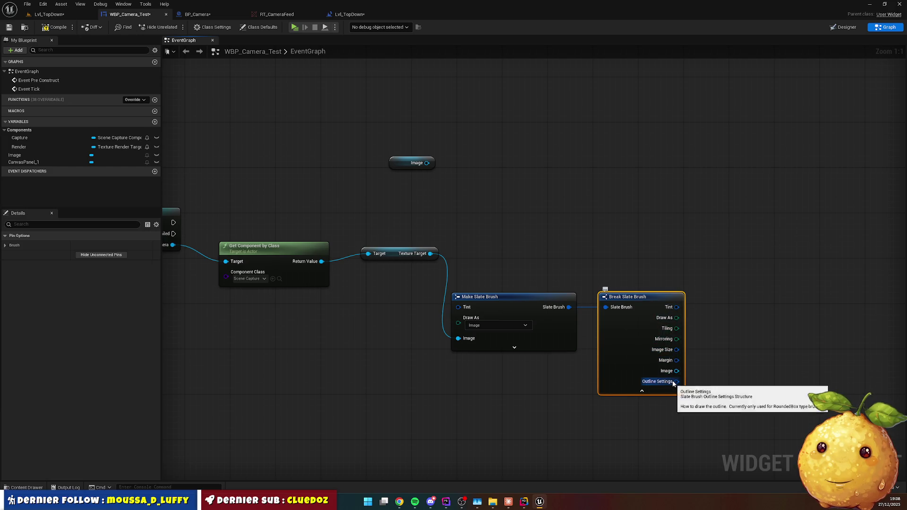
# Add a Set Brush from Texture node for Image and try wiring the brush's Image output into it.
pyautogui.moveTo(426, 163); pyautogui.dragTo(614, 202)
pyautogui.write('textir')
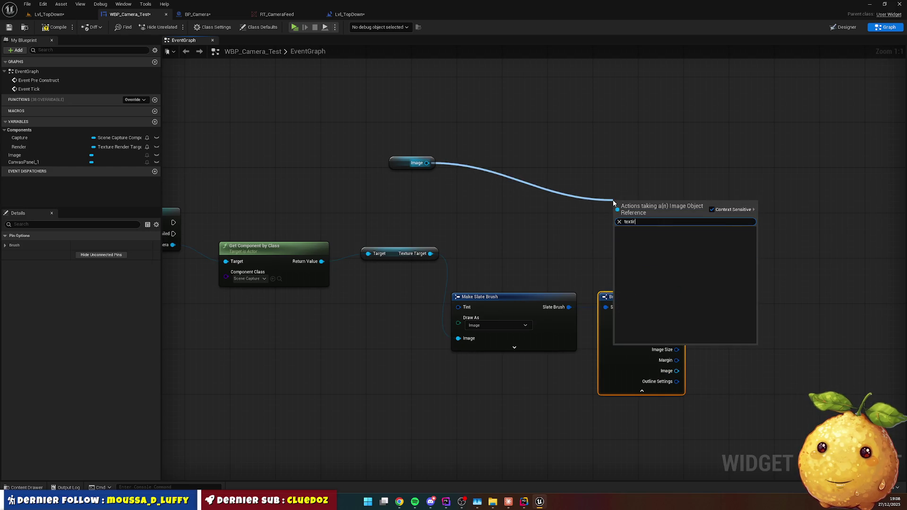
pyautogui.press('BackSpace')
pyautogui.press('BackSpace')
pyautogui.write('ure')
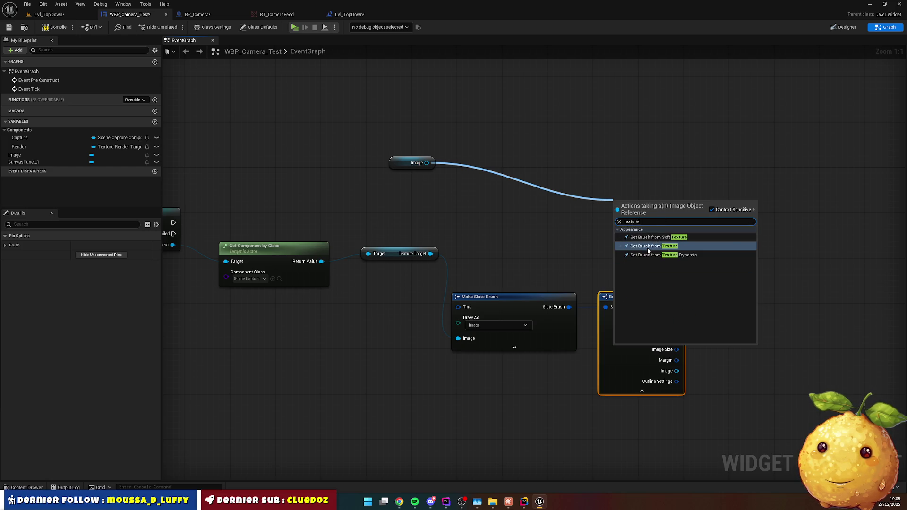
pyautogui.click(661, 246)
pyautogui.moveTo(754, 194); pyautogui.dragTo(811, 187)
pyautogui.moveTo(677, 371); pyautogui.dragTo(764, 225)
pyautogui.click(739, 274)
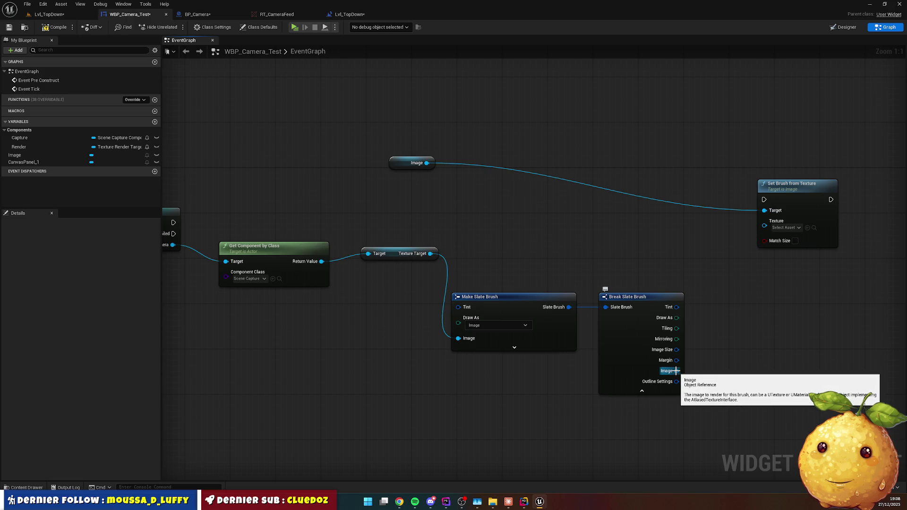
pyautogui.moveTo(677, 371)
pyautogui.mouseDown()
pyautogui.moveTo(732, 302)
pyautogui.moveTo(725, 277)
pyautogui.moveTo(737, 270)
pyautogui.mouseUp()
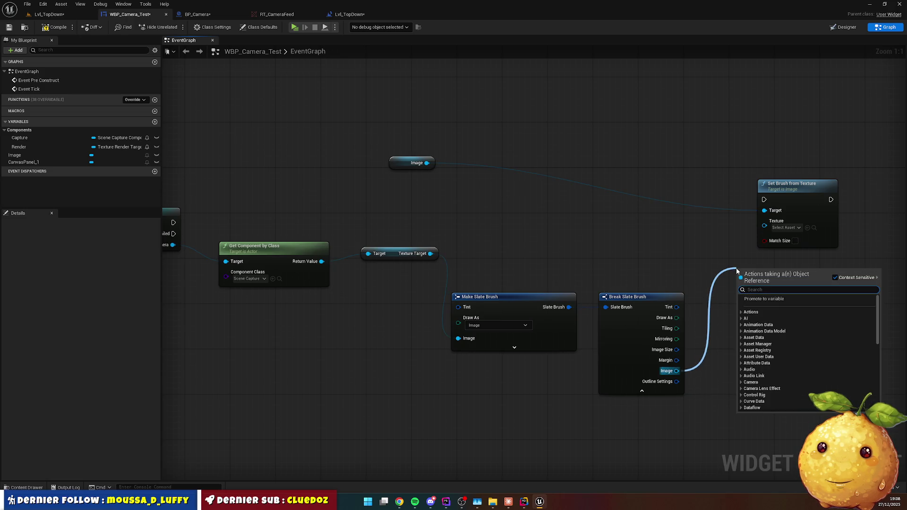
# Try a Cast To SlateBrushAsset node feeding the Texture input.
pyautogui.write('set b')
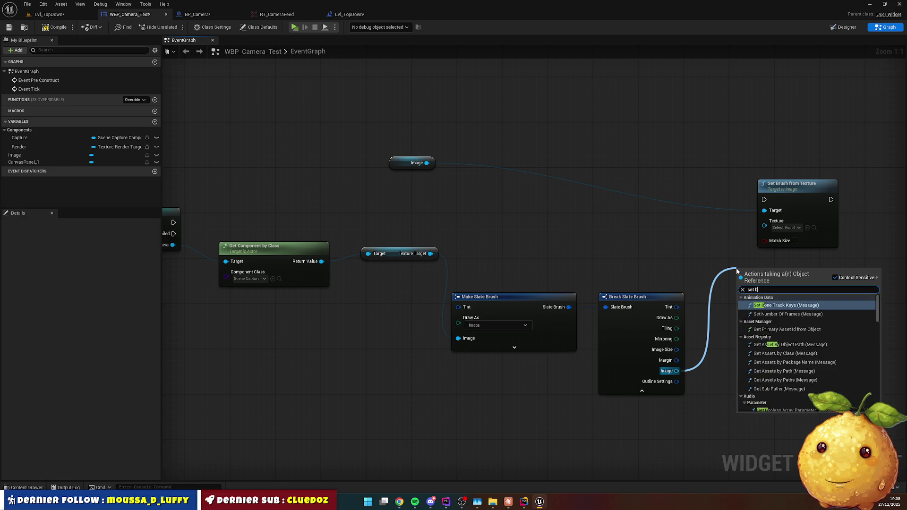
pyautogui.write('r')
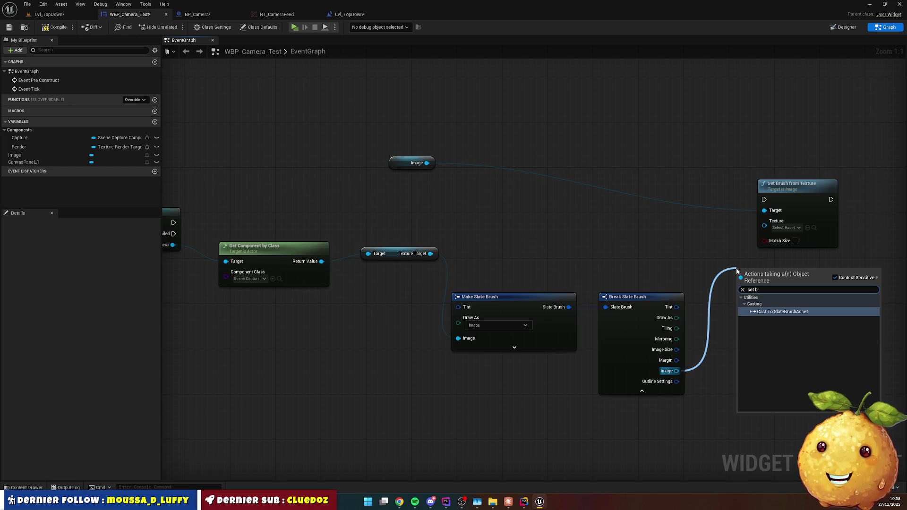
pyautogui.press('Return')
pyautogui.moveTo(814, 301); pyautogui.dragTo(766, 229)
pyautogui.click(741, 341)
# Try a Make Brush from Asset node, then delete it along with the SlateBrushAsset cast.
pyautogui.moveTo(741, 341)
pyautogui.mouseDown()
pyautogui.moveTo(754, 308)
pyautogui.moveTo(629, 300)
pyautogui.moveTo(687, 282)
pyautogui.mouseUp()
pyautogui.write('set brus')
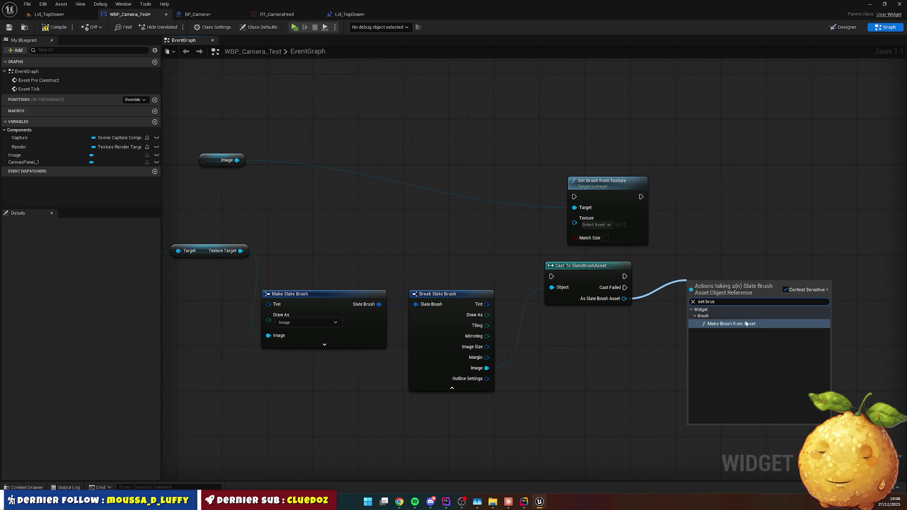
pyautogui.click(745, 324)
pyautogui.moveTo(734, 295)
pyautogui.mouseDown()
pyautogui.moveTo(724, 271)
pyautogui.moveTo(577, 226)
pyautogui.moveTo(731, 208)
pyautogui.moveTo(736, 241)
pyautogui.mouseUp()
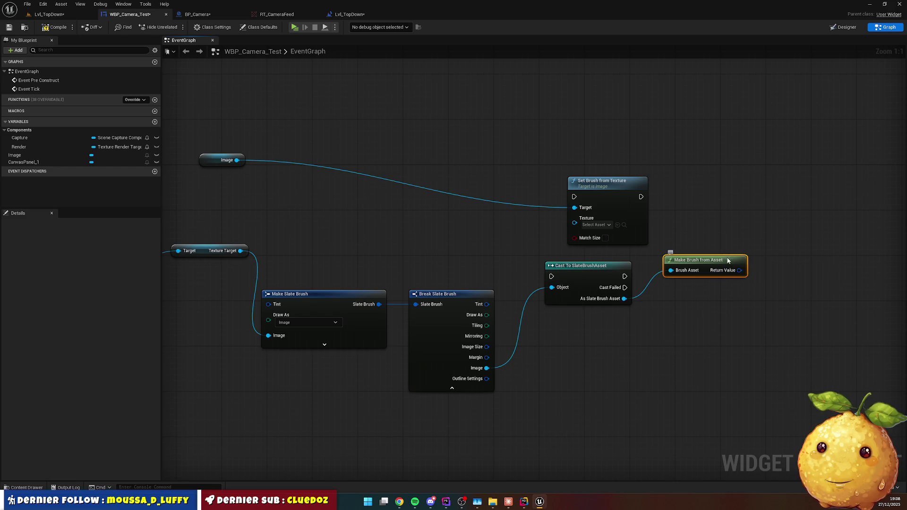
pyautogui.press('Delete')
pyautogui.click(605, 267)
pyautogui.press('Delete')
# Try a Set Brush from Asset node on Image fed by the brush Image, then delete it.
pyautogui.moveTo(592, 306); pyautogui.dragTo(696, 284)
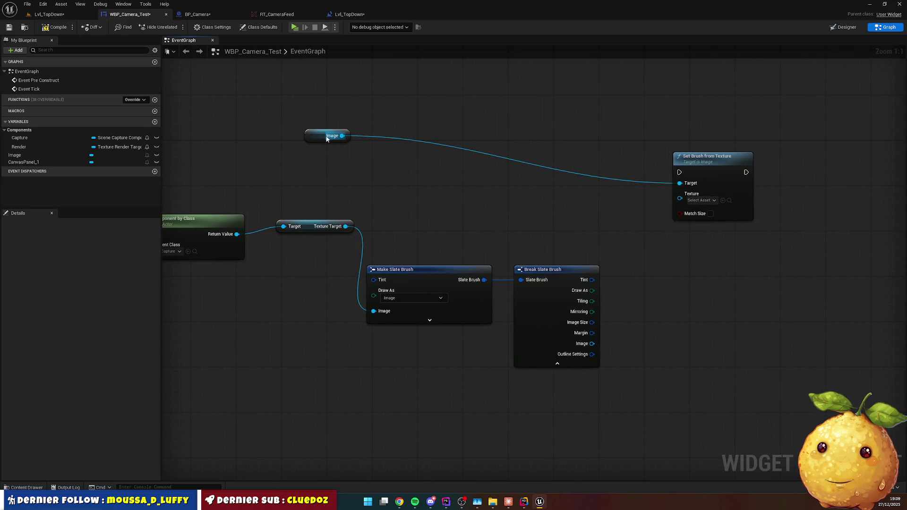
pyautogui.moveTo(342, 136); pyautogui.dragTo(476, 183)
pyautogui.write('set brush')
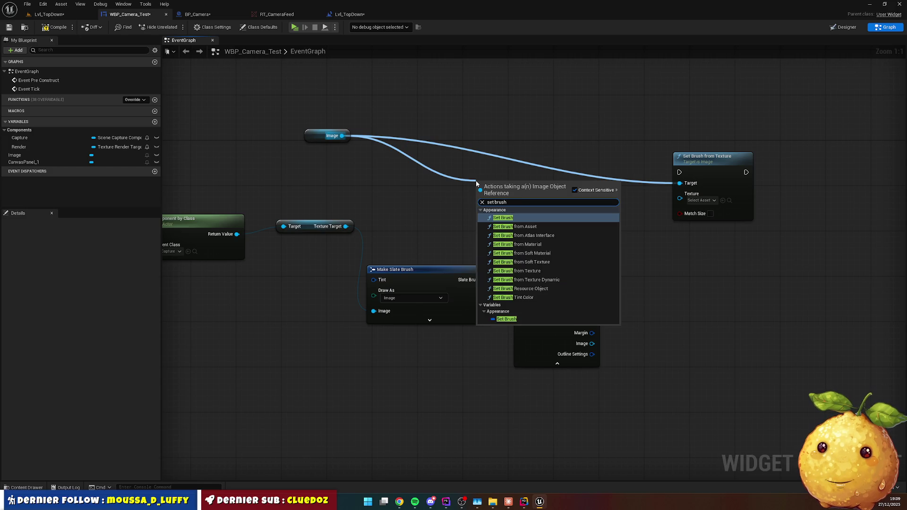
pyautogui.click(538, 230)
pyautogui.moveTo(523, 189); pyautogui.dragTo(589, 198)
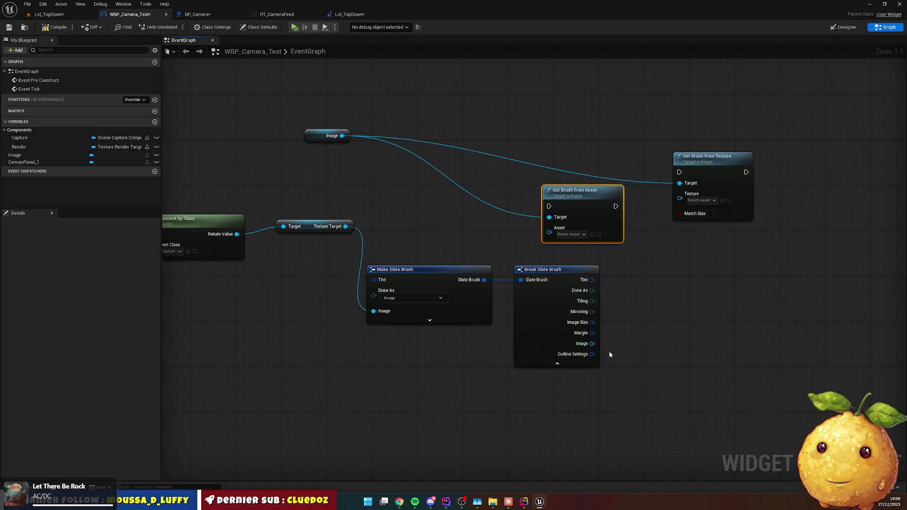
pyautogui.moveTo(593, 343)
pyautogui.mouseDown()
pyautogui.moveTo(548, 233)
pyautogui.moveTo(602, 322)
pyautogui.moveTo(610, 343)
pyautogui.moveTo(596, 343)
pyautogui.mouseUp()
pyautogui.click(625, 336)
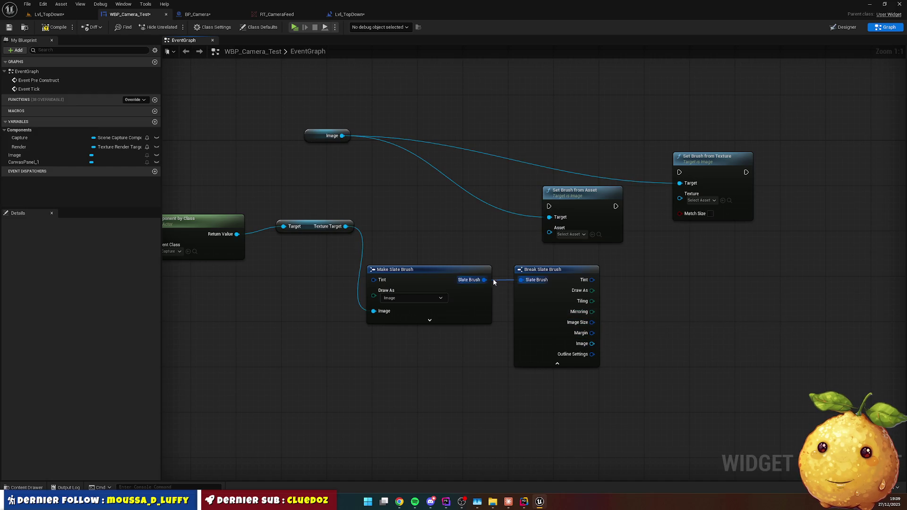
pyautogui.click(572, 235)
pyautogui.press('Escape')
pyautogui.click(614, 209)
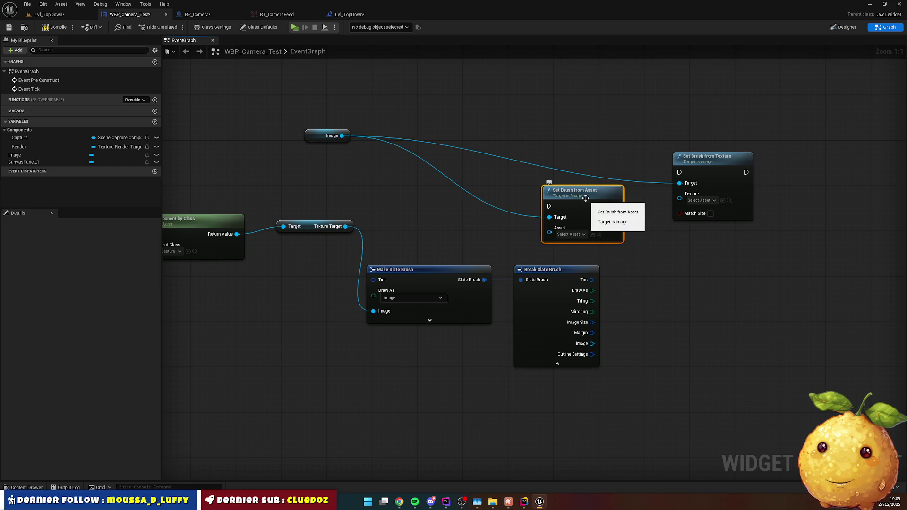
pyautogui.press('Delete')
# Add a SET Brush node for Image fed by the Make Slate Brush output.
pyautogui.moveTo(350, 136); pyautogui.dragTo(486, 185)
pyautogui.write('set brush')
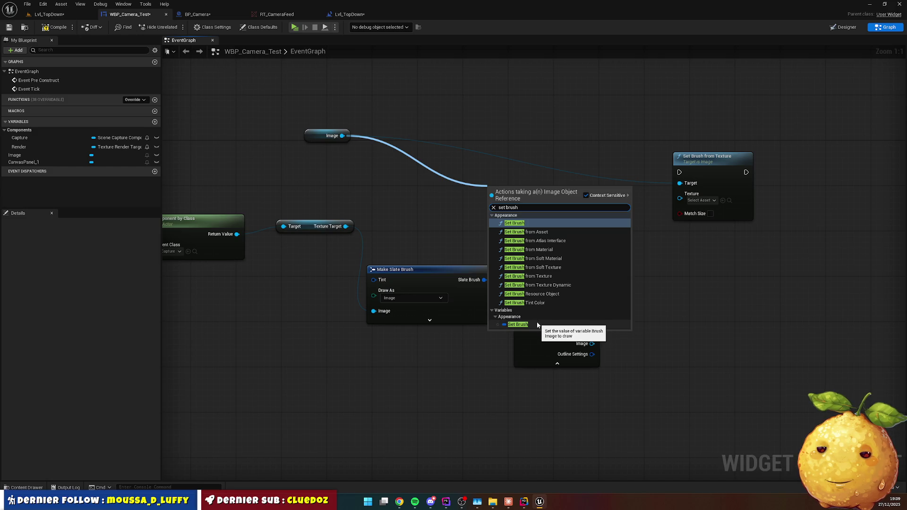
pyautogui.click(518, 325)
pyautogui.moveTo(514, 196); pyautogui.dragTo(518, 195)
pyautogui.moveTo(484, 280); pyautogui.dragTo(505, 207)
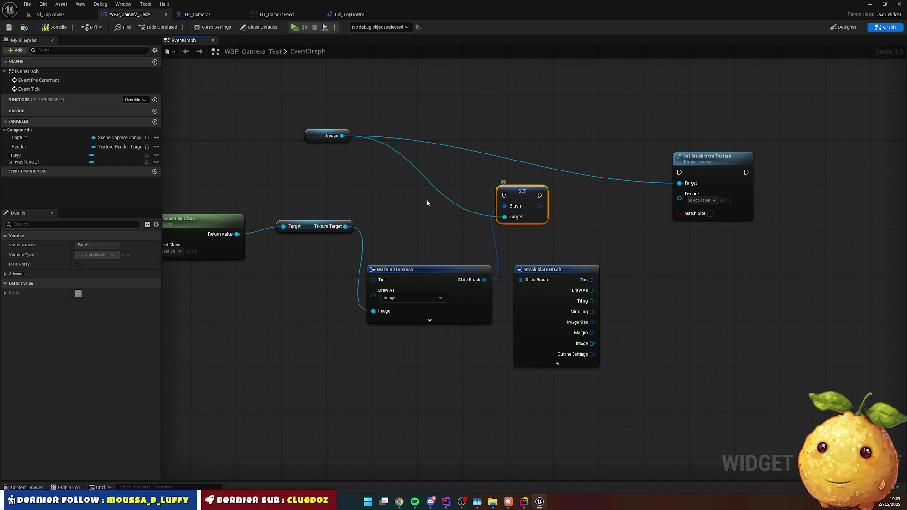
# Delete the old Set Brush from Texture and Break Slate Brush nodes.
pyautogui.click(686, 156)
pyautogui.press('Delete')
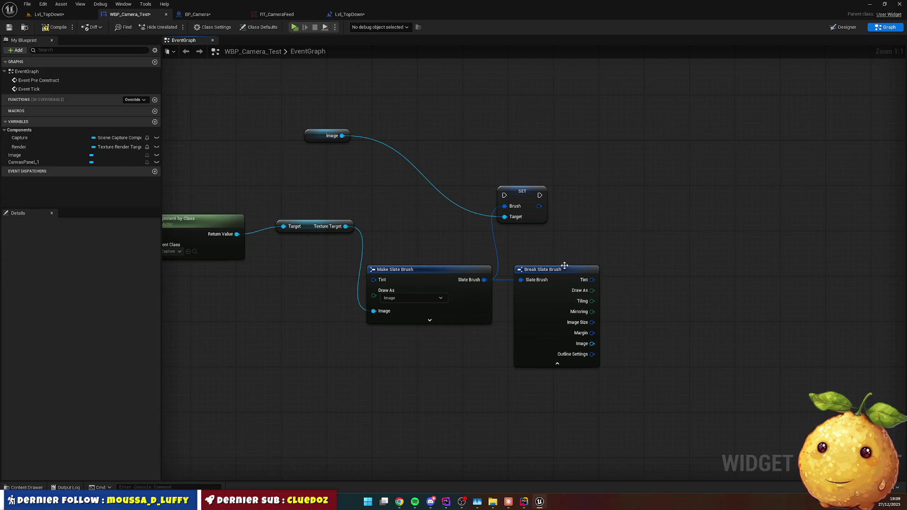
pyautogui.click(565, 265)
pyautogui.press('Delete')
# Run the SET Brush node after Cast To BP_Camera and compile the widget blueprint.
pyautogui.moveTo(533, 191); pyautogui.dragTo(589, 209)
pyautogui.moveTo(309, 135)
pyautogui.mouseDown()
pyautogui.moveTo(454, 349)
pyautogui.moveTo(463, 339)
pyautogui.mouseUp()
pyautogui.moveTo(583, 321)
pyautogui.mouseDown()
pyautogui.moveTo(518, 172)
pyautogui.moveTo(422, 193)
pyautogui.mouseUp()
pyautogui.moveTo(253, 183)
pyautogui.mouseDown()
pyautogui.moveTo(800, 193)
pyautogui.moveTo(726, 199)
pyautogui.mouseUp()
pyautogui.click(57, 27)
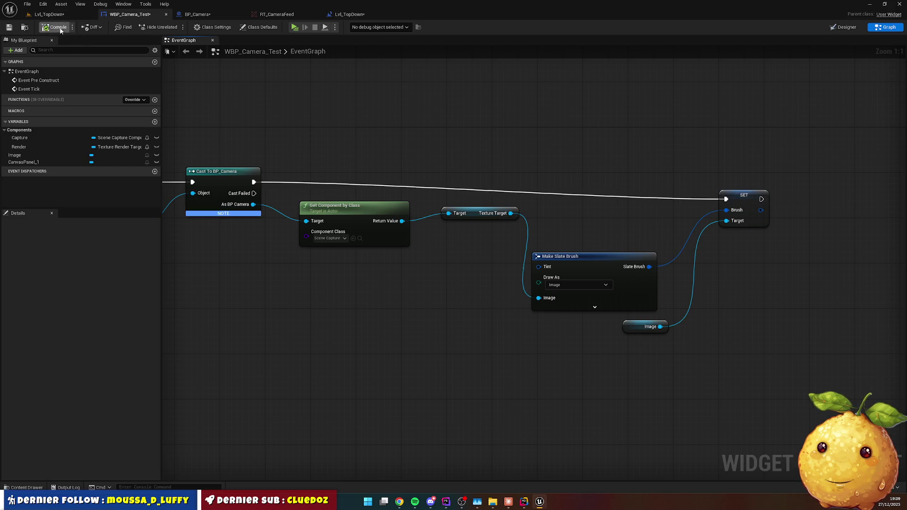
# Play-test Lvl_TopDown, where the Image shows plain white, then open its level blueprint.
pyautogui.click(49, 14)
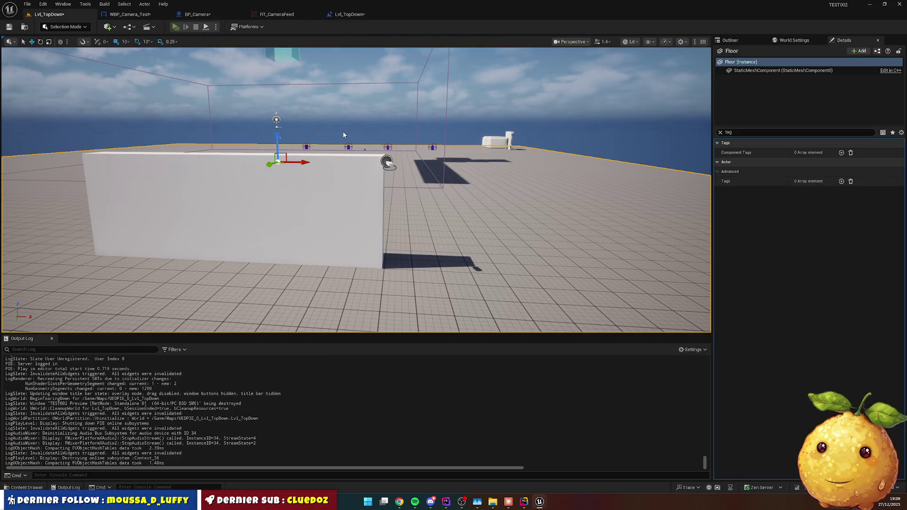
pyautogui.hotkey('alt', 'p')
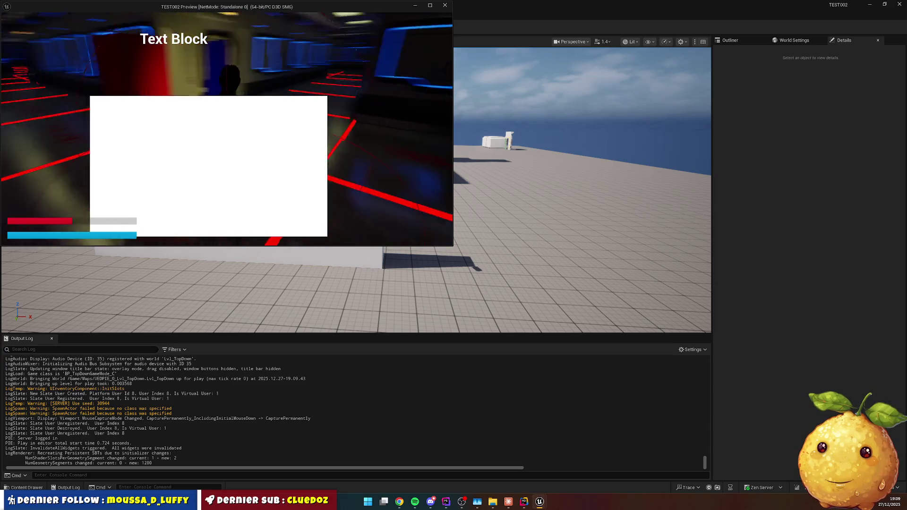
pyautogui.press('Escape')
pyautogui.click(307, 142)
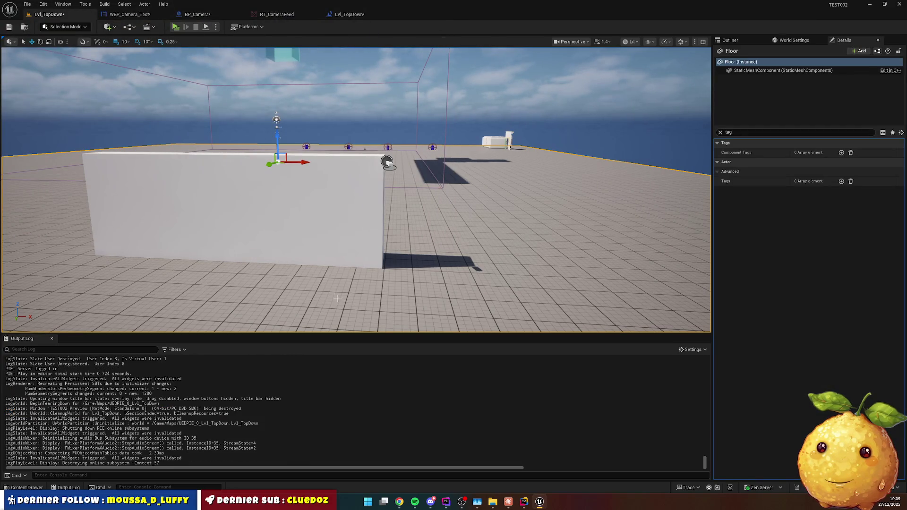
pyautogui.click(359, 15)
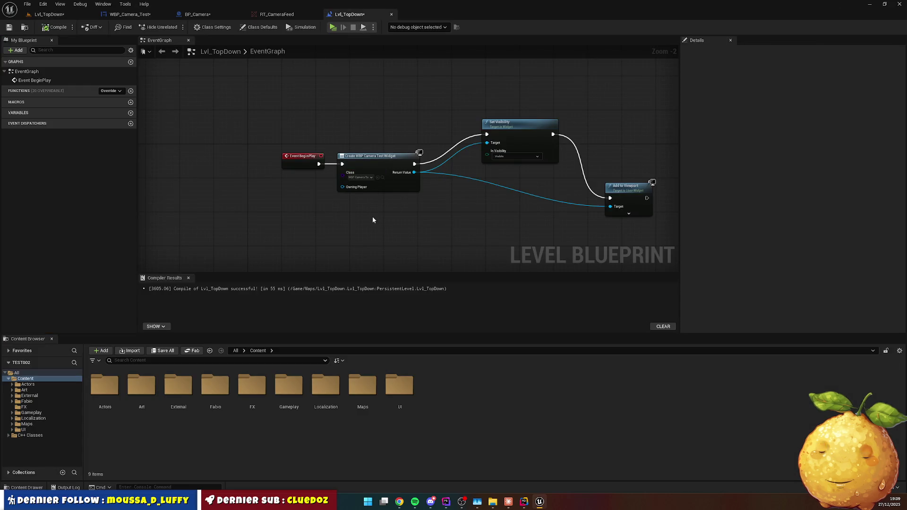
# Go back to the WBP_Camera_Test event graph.
pyautogui.scroll(-1, 374, 220)
pyautogui.moveTo(389, 211); pyautogui.dragTo(228, 196)
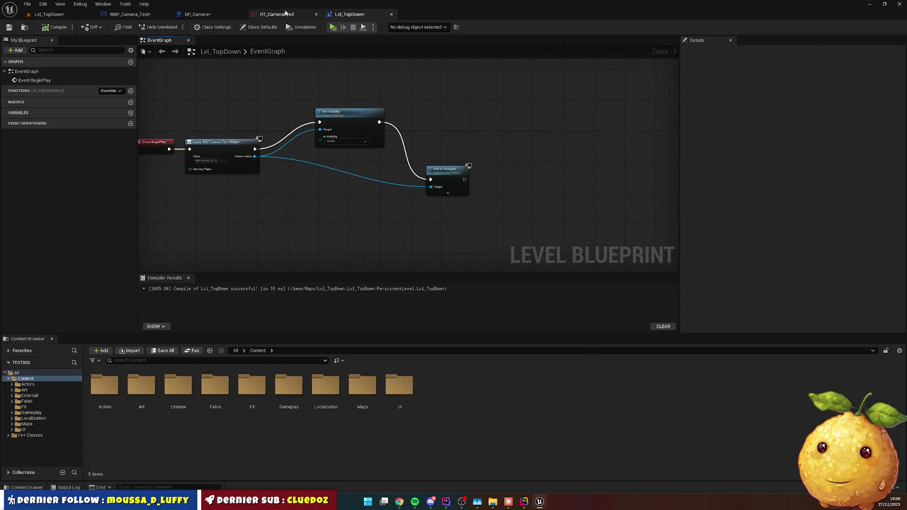
pyautogui.click(278, 15)
pyautogui.click(190, 14)
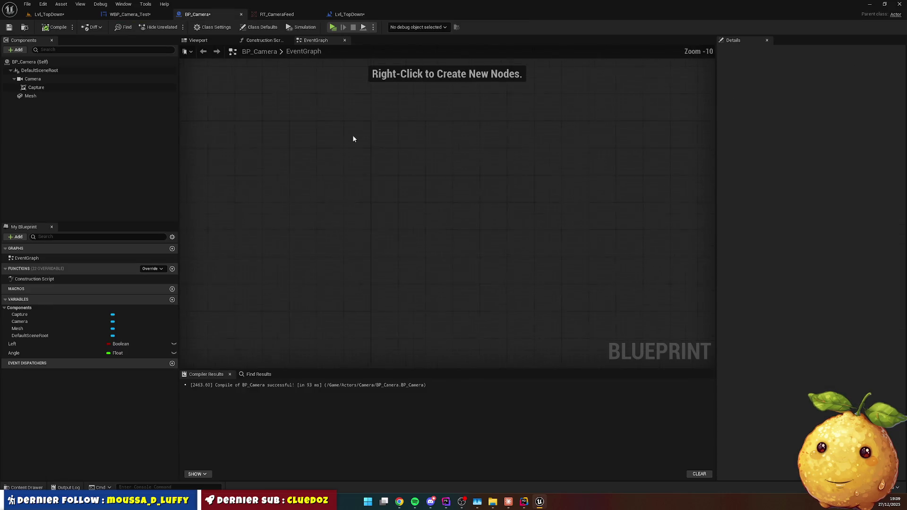
pyautogui.click(128, 14)
pyautogui.scroll(-3, 396, 167)
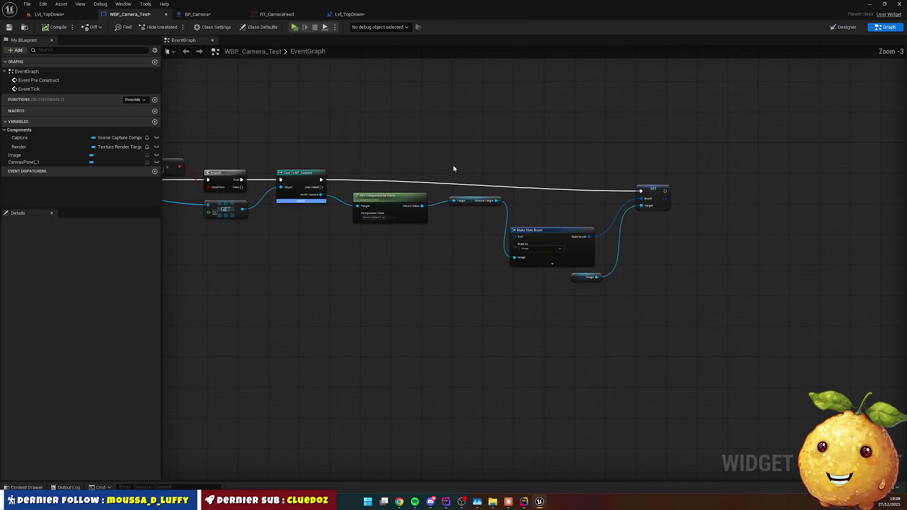
pyautogui.moveTo(560, 275); pyautogui.dragTo(423, 268)
# Delete the Event Tick node from the widget graph.
pyautogui.click(720, 210)
pyautogui.click(756, 232)
pyautogui.scroll(-2, 763, 239)
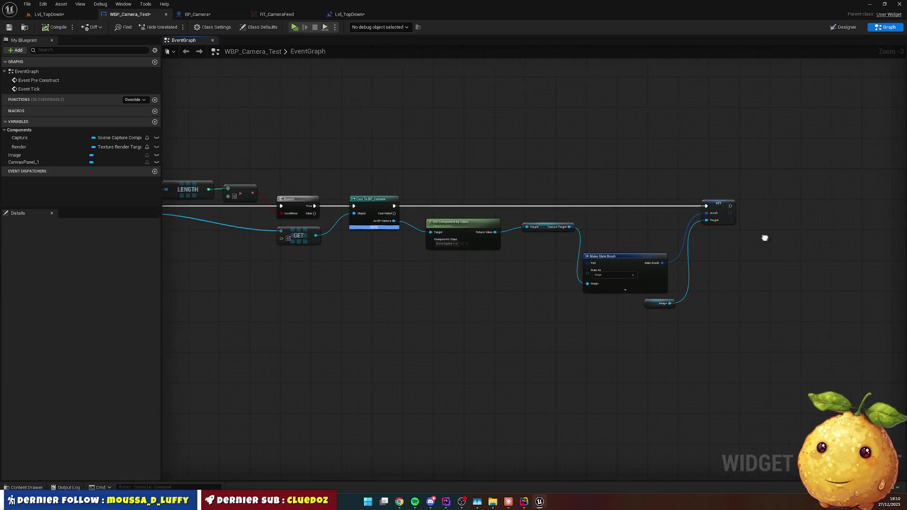
pyautogui.click(343, 229)
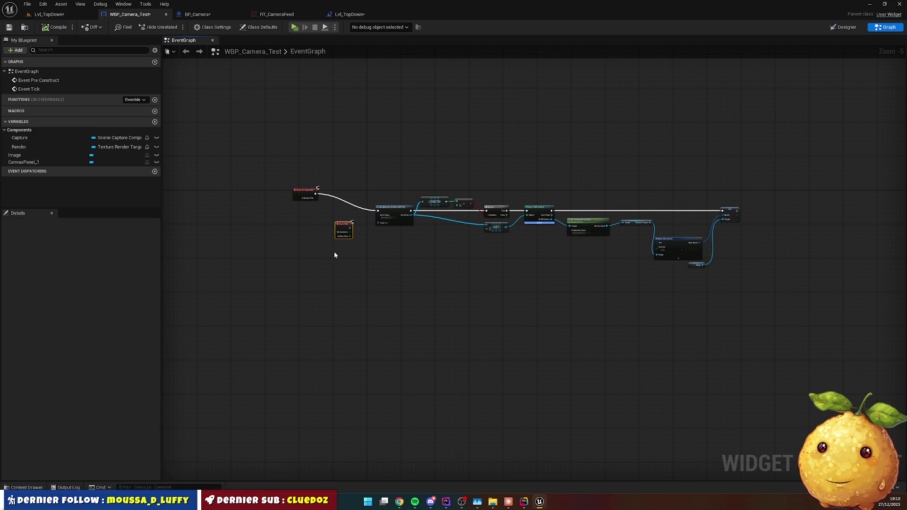
pyautogui.press('Delete')
# Select all remaining graph nodes and paste them into the Claude chat.
pyautogui.moveTo(267, 142)
pyautogui.mouseDown()
pyautogui.moveTo(715, 278)
pyautogui.moveTo(742, 302)
pyautogui.mouseUp()
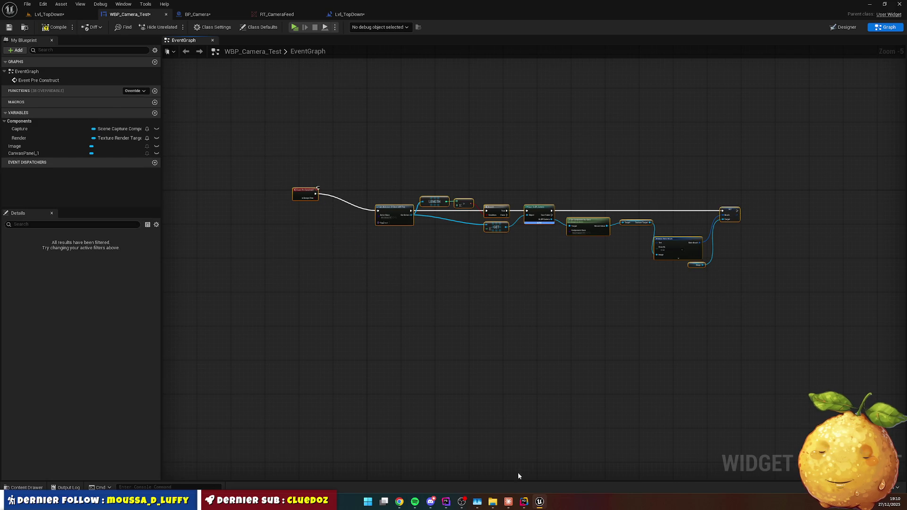
pyautogui.click(508, 502)
pyautogui.click(470, 452)
pyautogui.hotkey('ctrl', 'v')
pyautogui.press('Return')
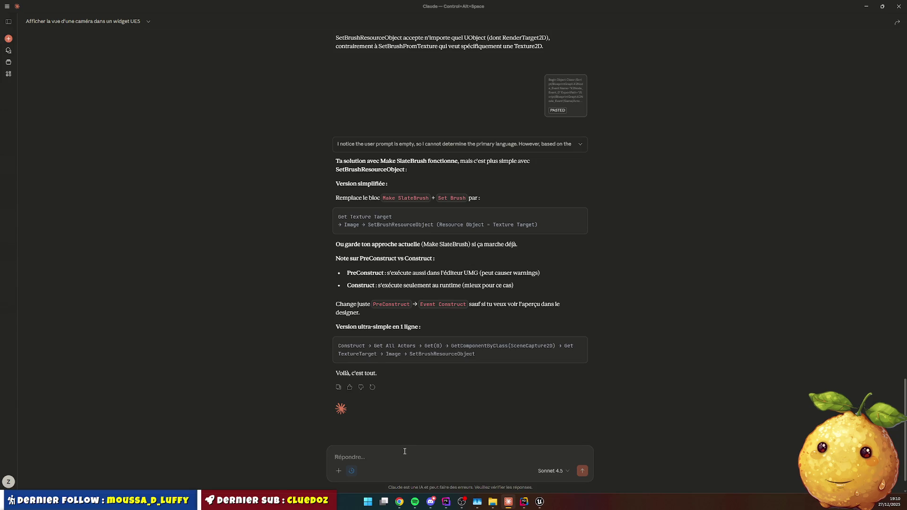
# Tell Claude both suggested fixes still leave the camera image invisible, then return to Unreal.
pyautogui.write('n')
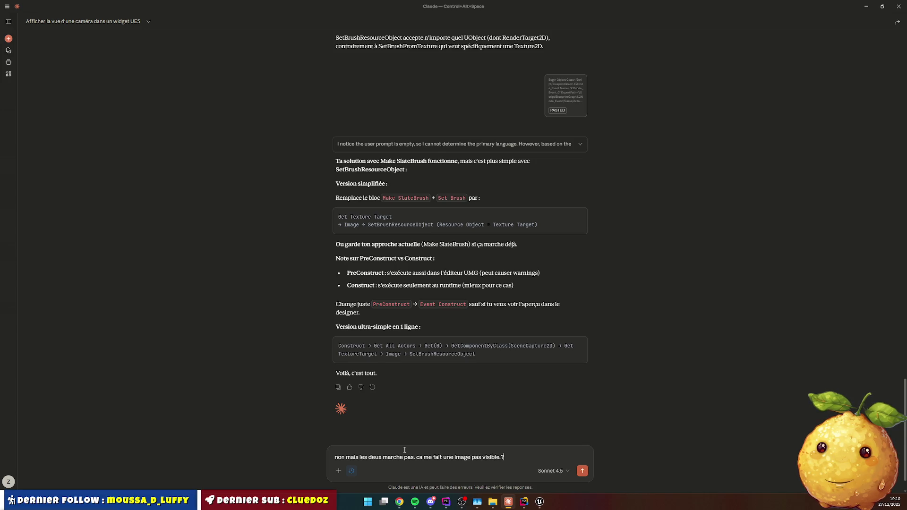
pyautogui.press('Return')
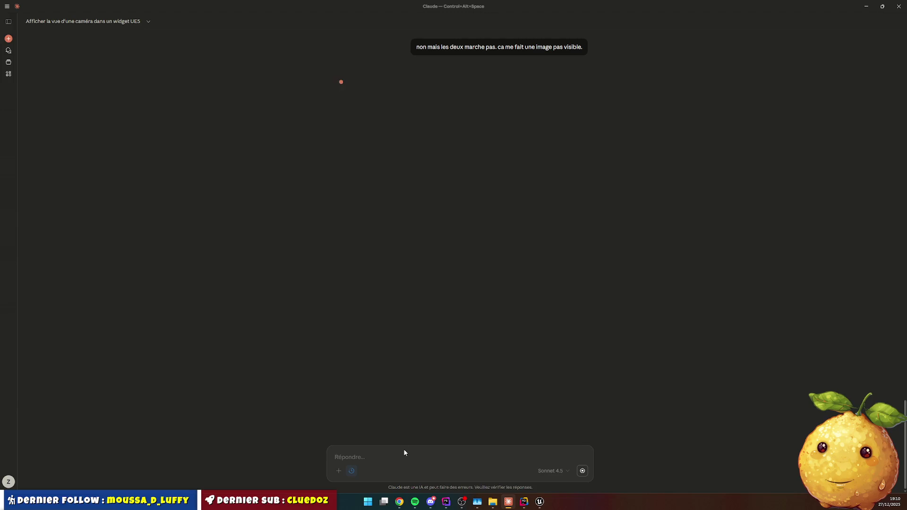
pyautogui.scroll(5, 482, 241)
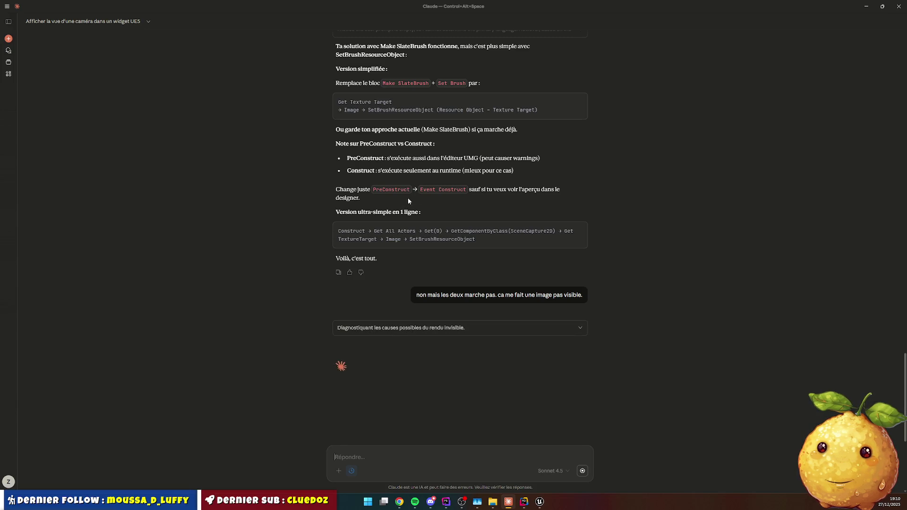
pyautogui.click(524, 502)
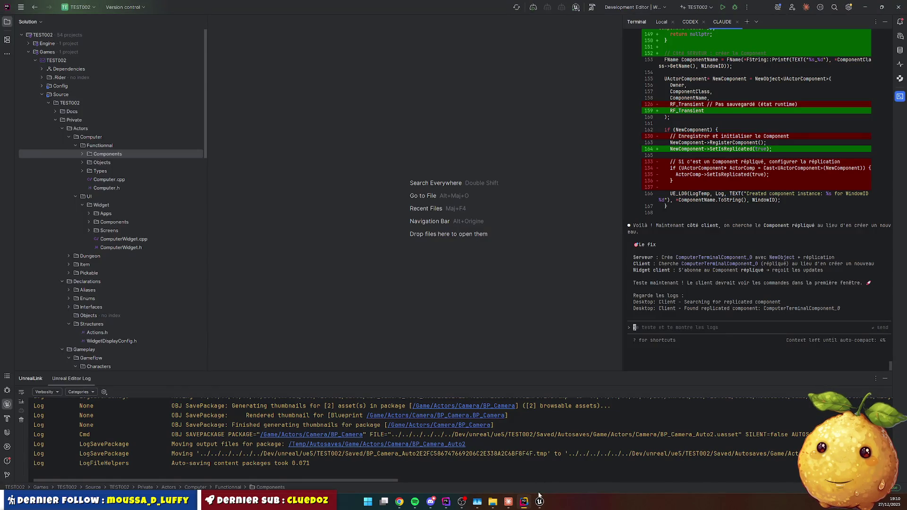
pyautogui.click(540, 502)
# Replace Event Pre Construct with Event Construct wired into Get All Actors Of Class With Tag.
pyautogui.scroll(4, 319, 228)
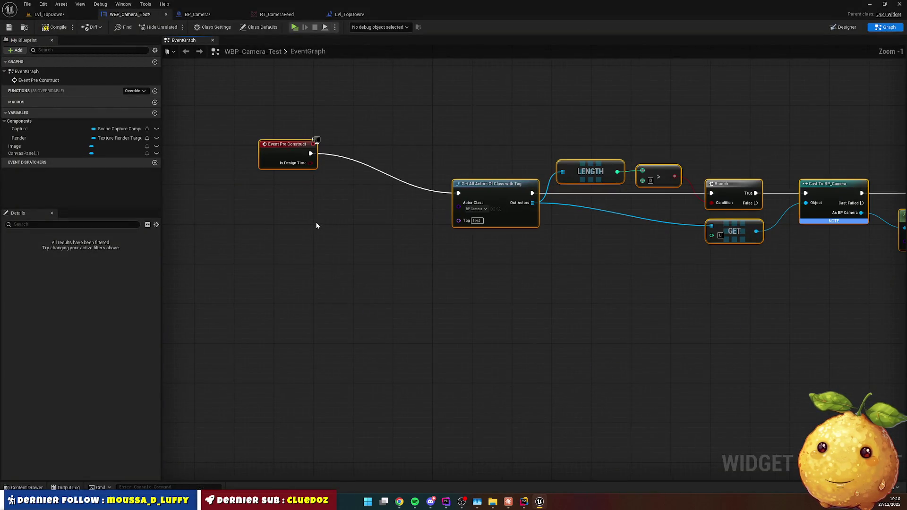
pyautogui.rightClick(304, 206)
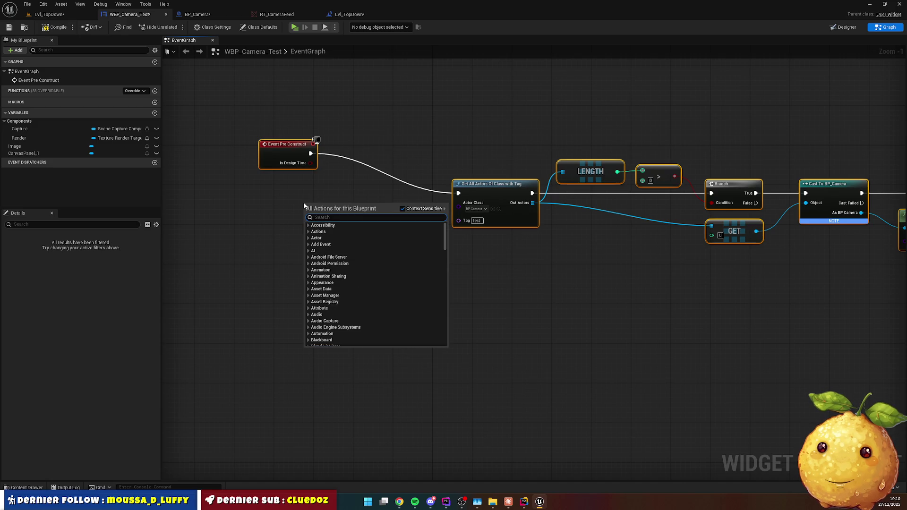
pyautogui.write('constru')
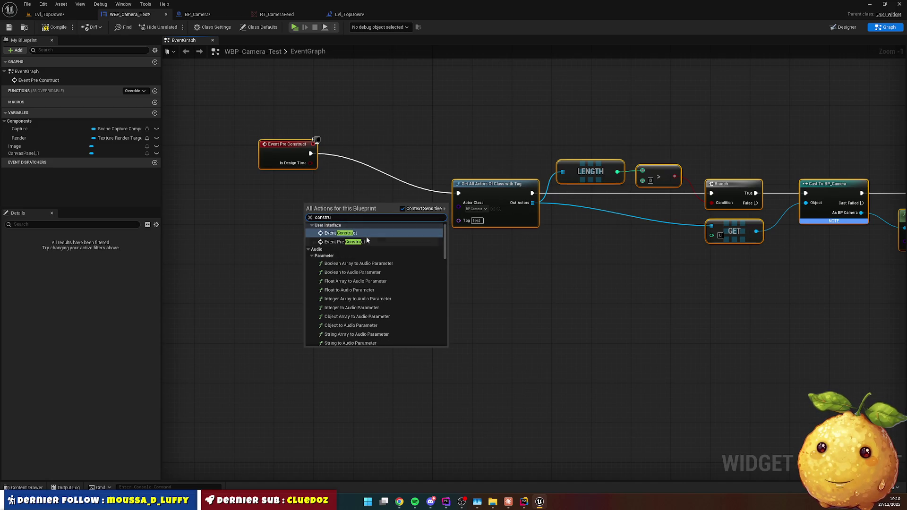
pyautogui.click(364, 233)
pyautogui.moveTo(348, 212); pyautogui.dragTo(458, 193)
pyautogui.click(309, 161)
pyautogui.press('Delete')
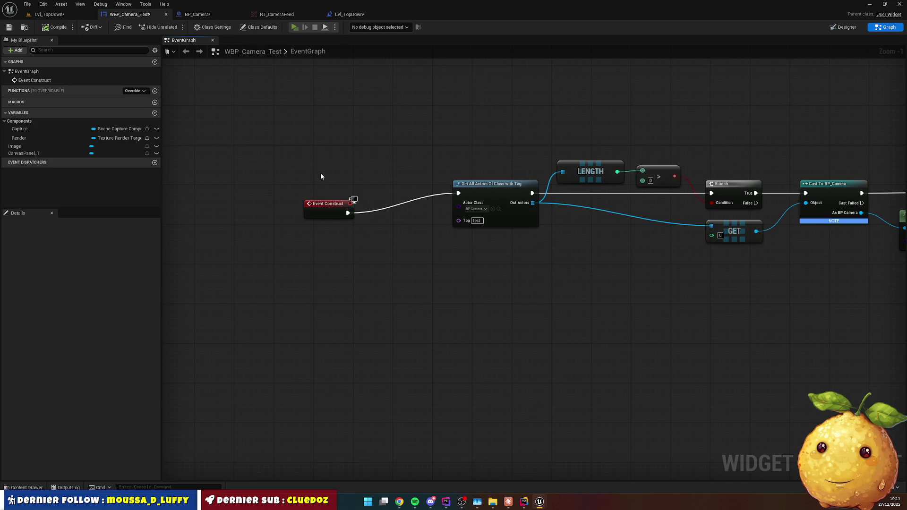
# Play-test the game, then read Claude's debug checklist.
pyautogui.hotkey('alt', 'p')
pyautogui.press('Escape')
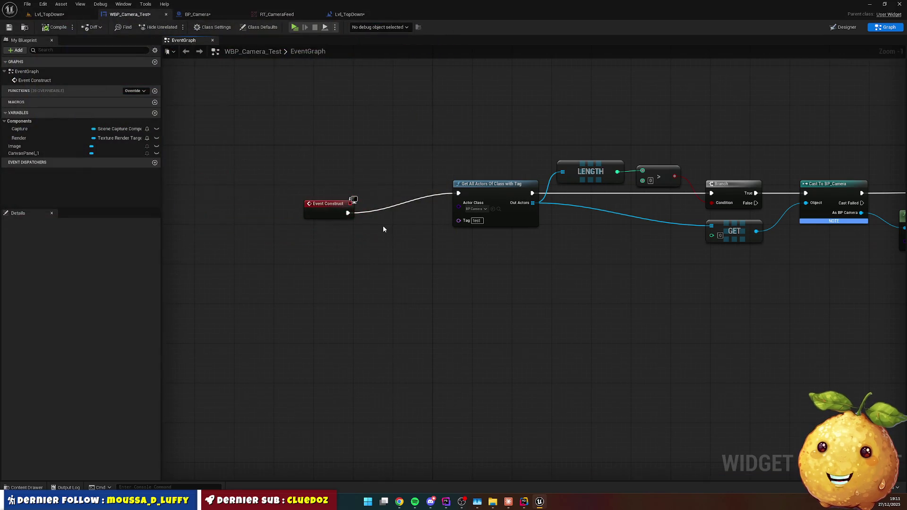
pyautogui.hotkey('alt', 'Tab')
pyautogui.scroll(-3, 430, 315)
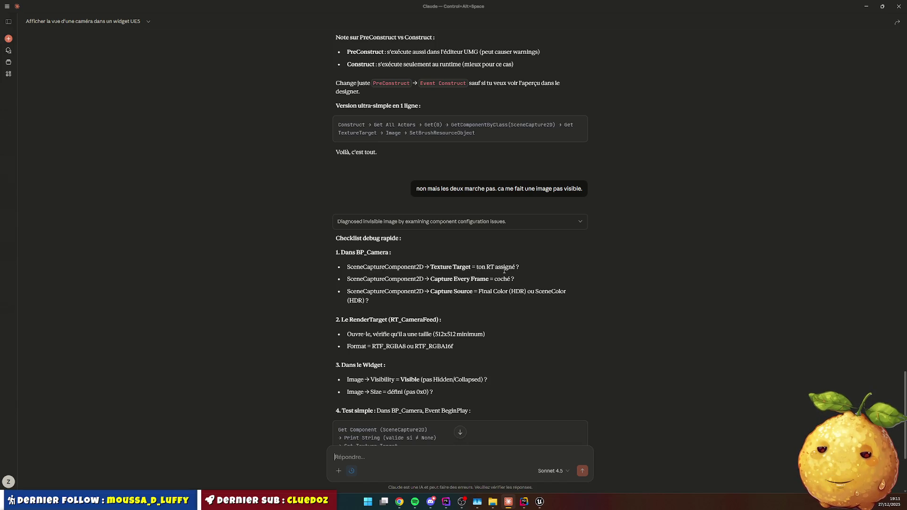
# Select the Capture component in BP_Camera and search its properties.
pyautogui.doubleClick(403, 279)
pyautogui.hotkey('alt', 'Tab')
pyautogui.click(206, 13)
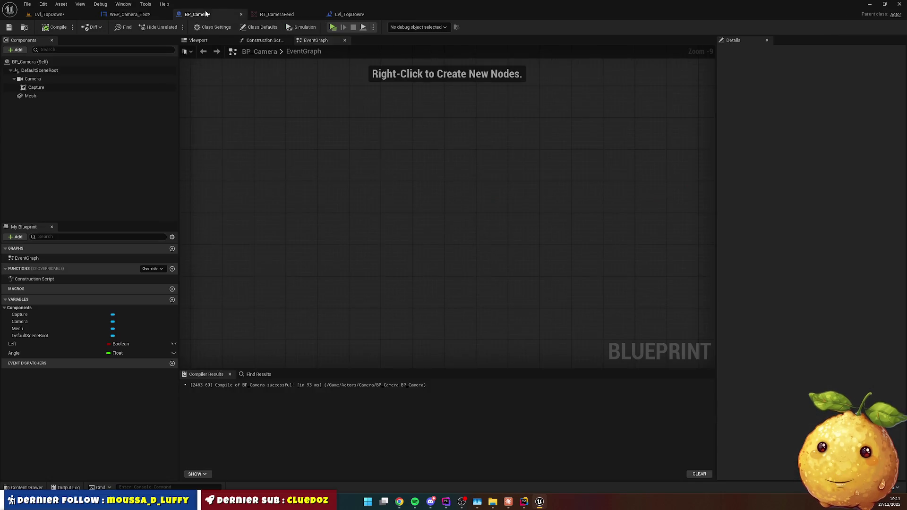
pyautogui.click(44, 88)
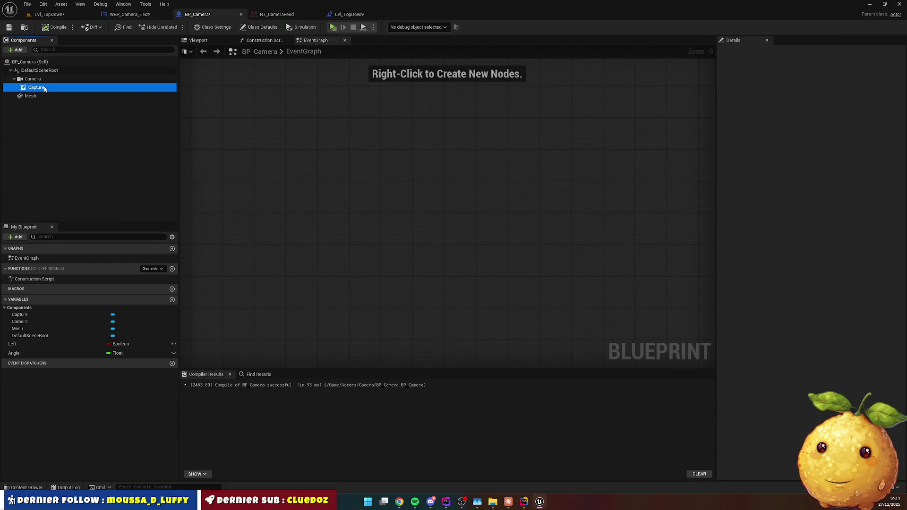
pyautogui.click(748, 52)
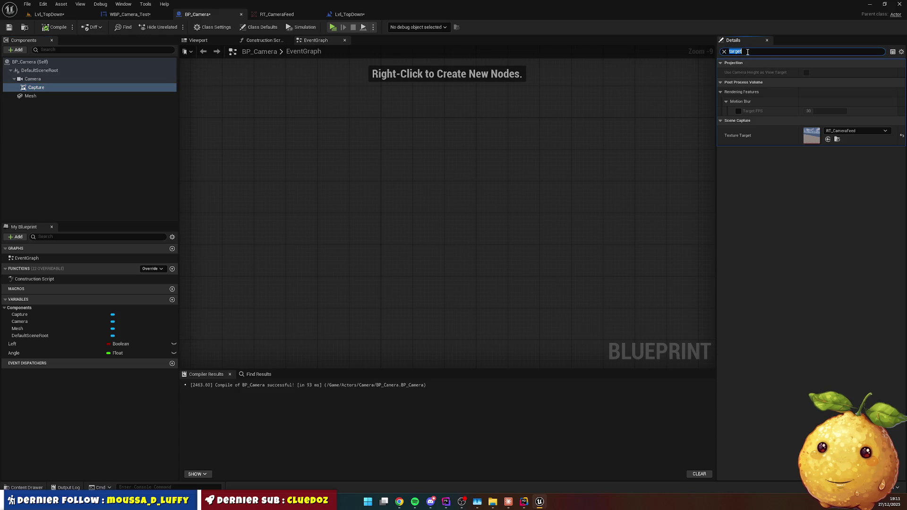
pyautogui.write('ever')
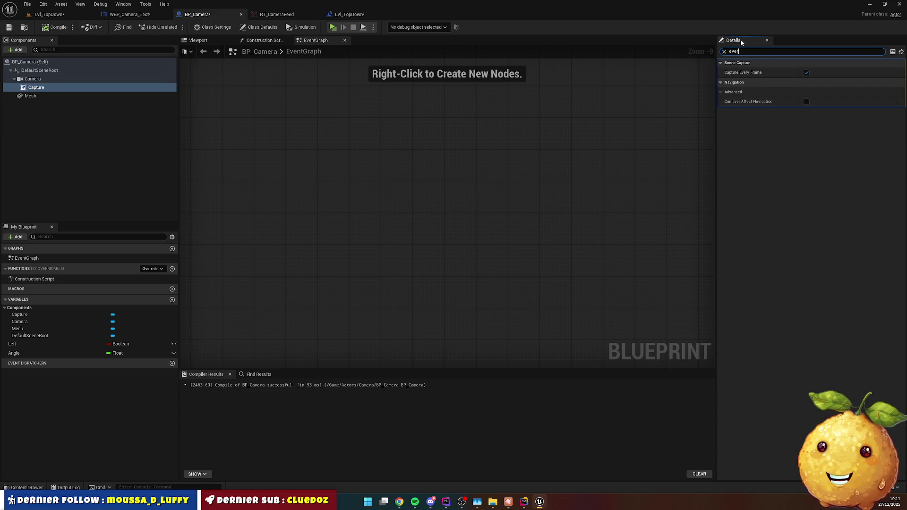
pyautogui.hotkey('alt', 'Tab')
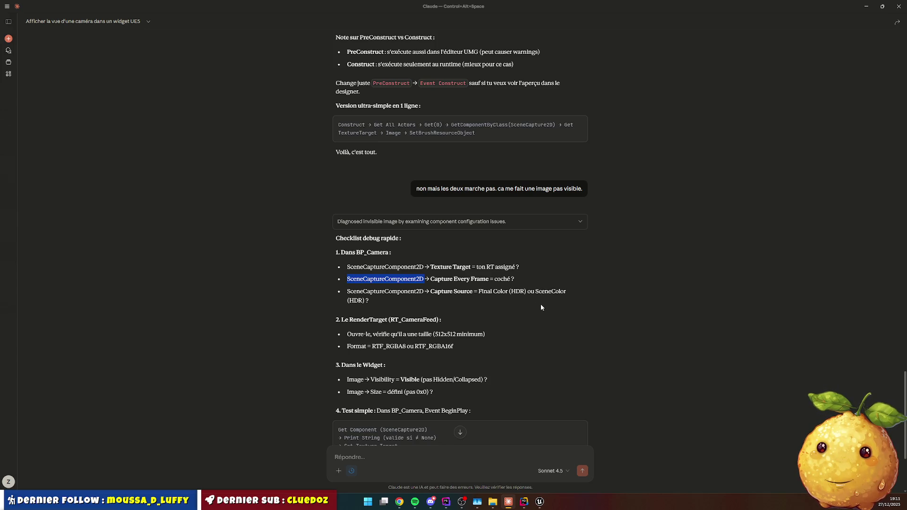
pyautogui.hotkey('alt', 'Tab')
# Set Capture Source to Final Color (HDR) in Linear Working Color Space and compile BP_Camera.
pyautogui.click(755, 52)
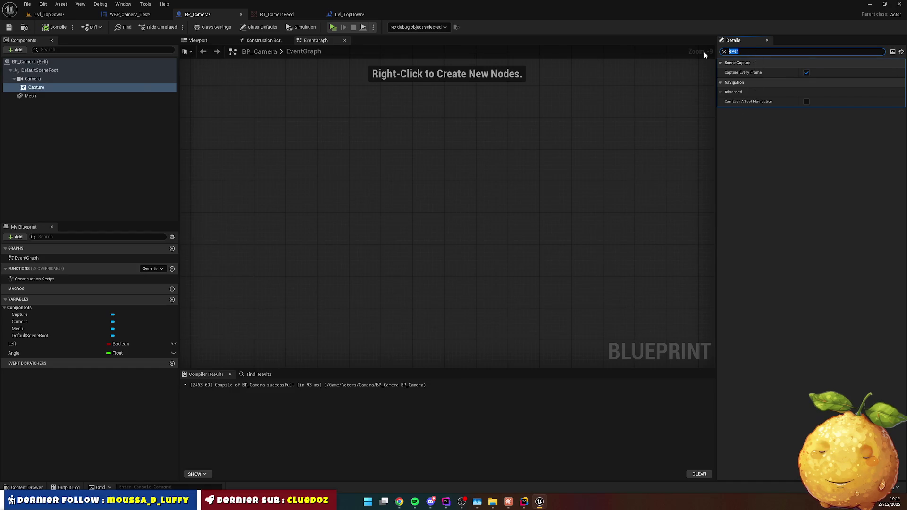
pyautogui.write('source')
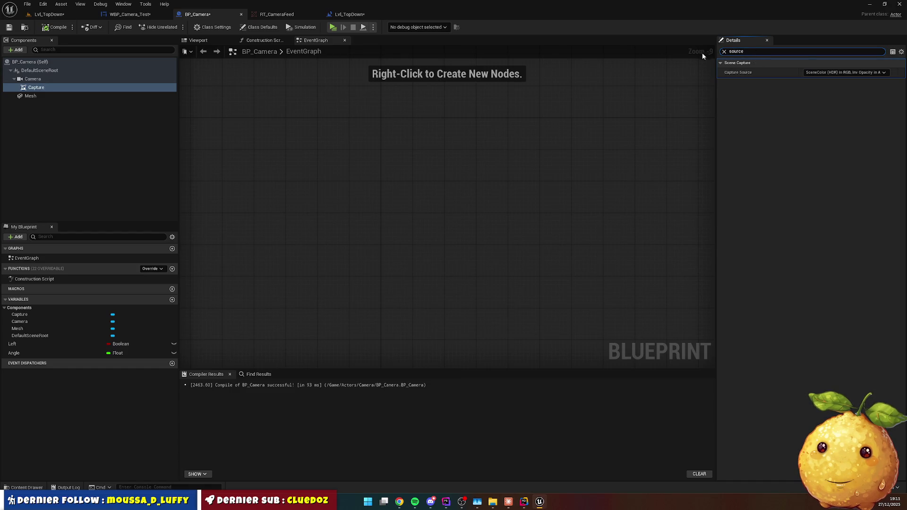
pyautogui.click(829, 73)
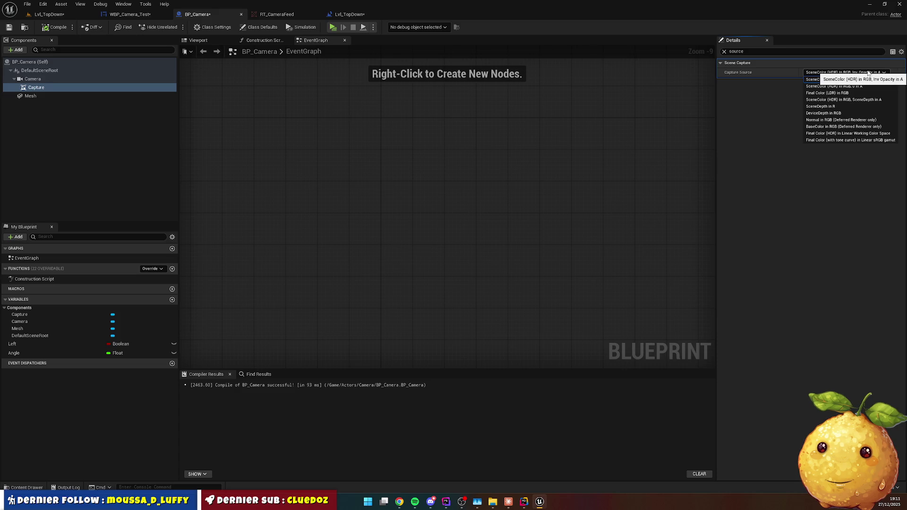
pyautogui.hotkey('alt', 'Tab')
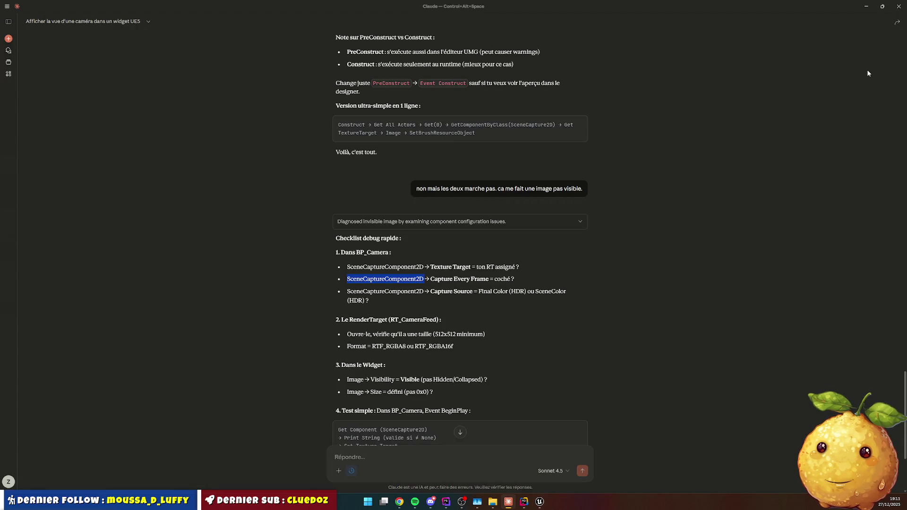
pyautogui.hotkey('alt', 'Tab')
pyautogui.click(852, 72)
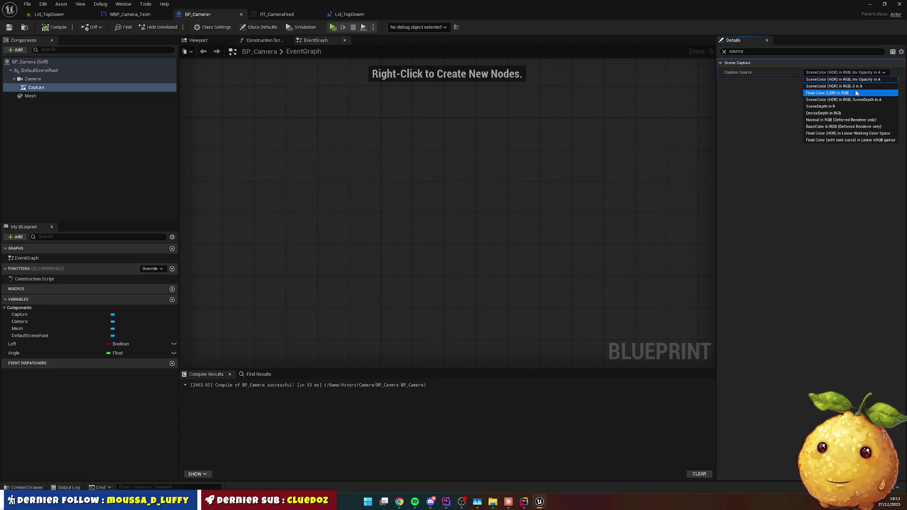
pyautogui.click(843, 134)
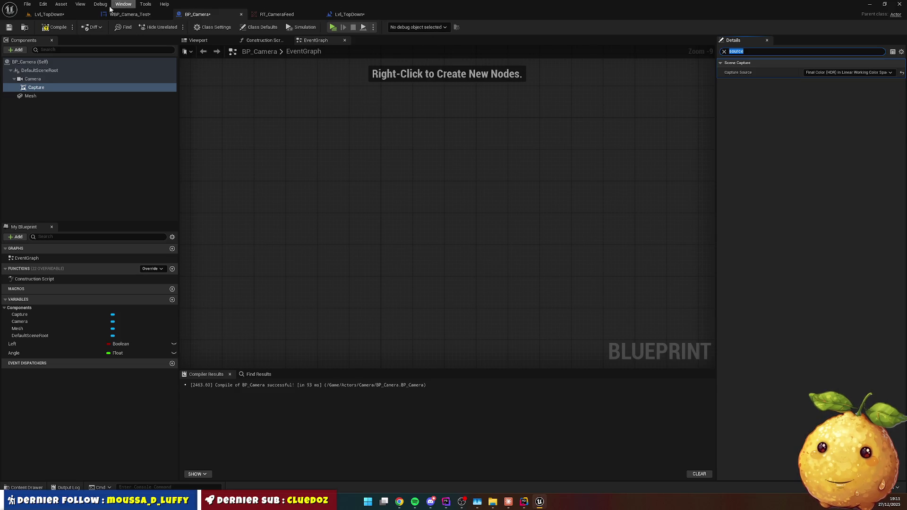
pyautogui.click(55, 27)
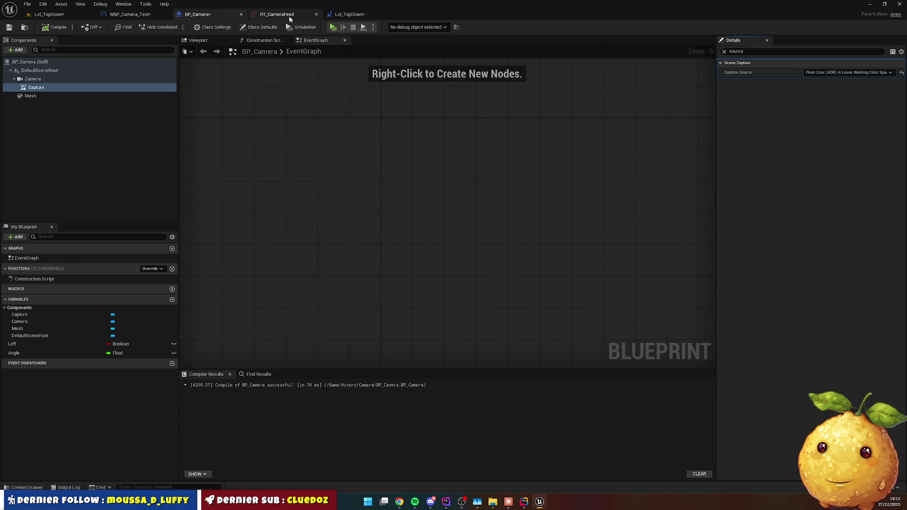
# Play Lvl_TopDown to see the camera feed in the widget, then reopen WBP_Camera_Test.
pyautogui.click(96, 15)
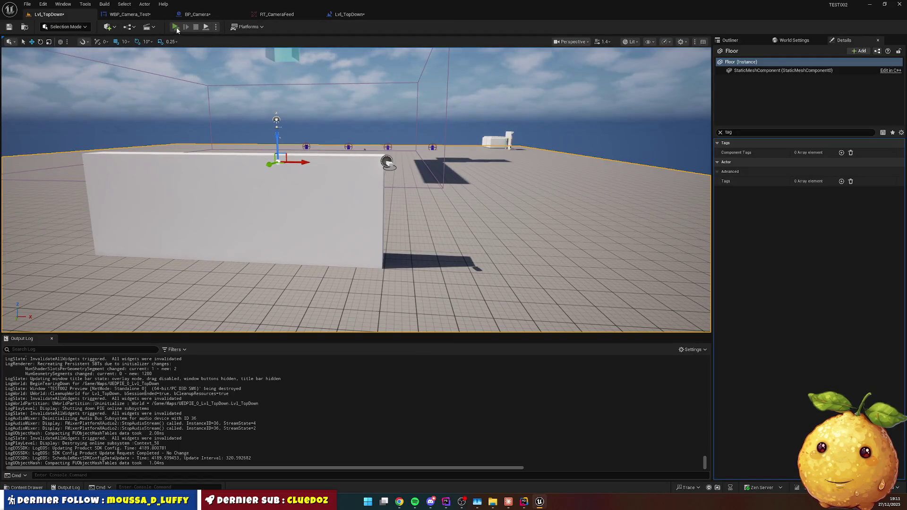
pyautogui.hotkey('alt', 'p')
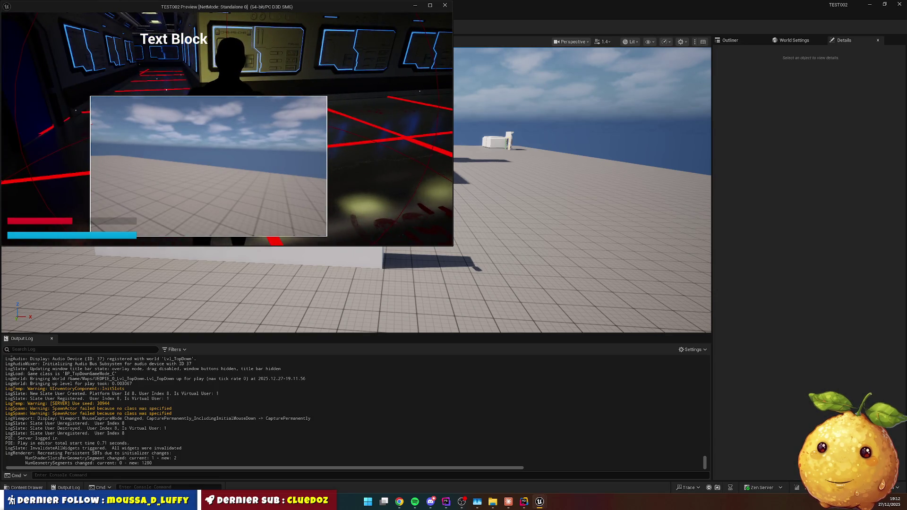
pyautogui.press('Escape')
pyautogui.click(494, 256)
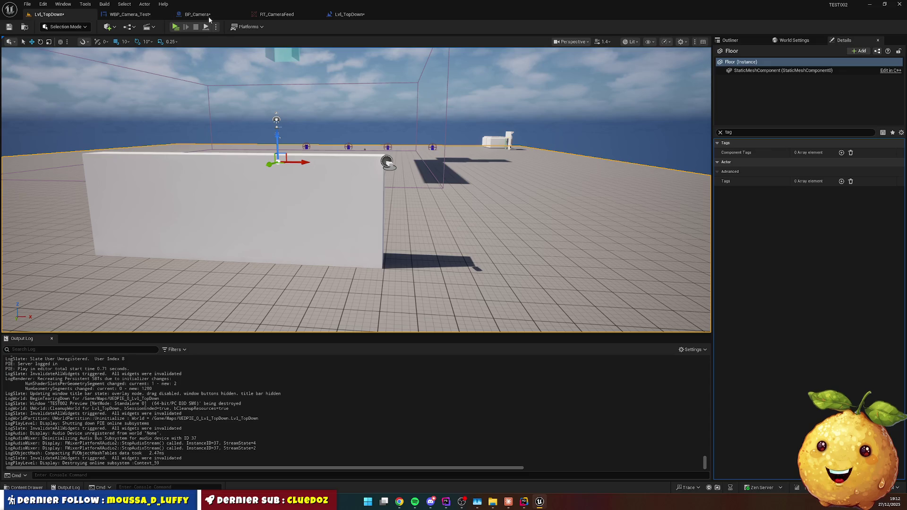
pyautogui.click(130, 14)
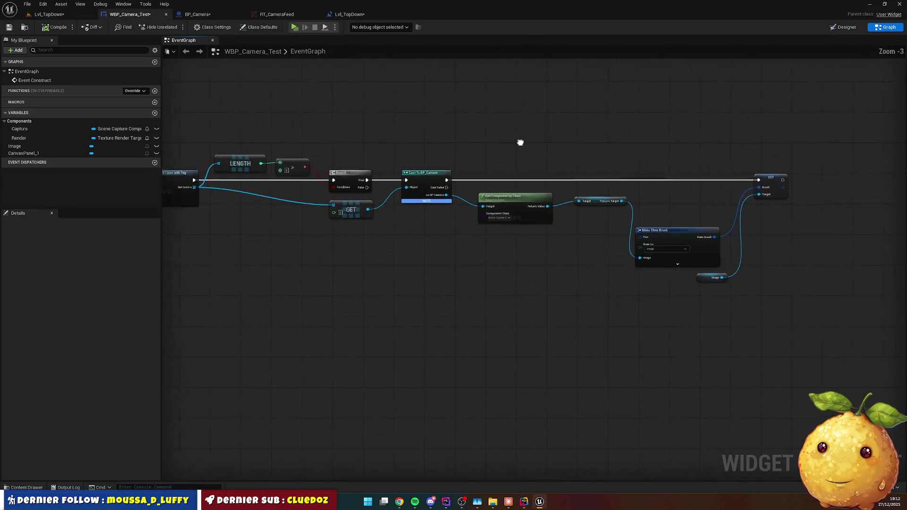
# Replace Make Slate Brush with Set Brush Resource Object on Image, fed by Texture Target after the cast.
pyautogui.scroll(1, 429, 136)
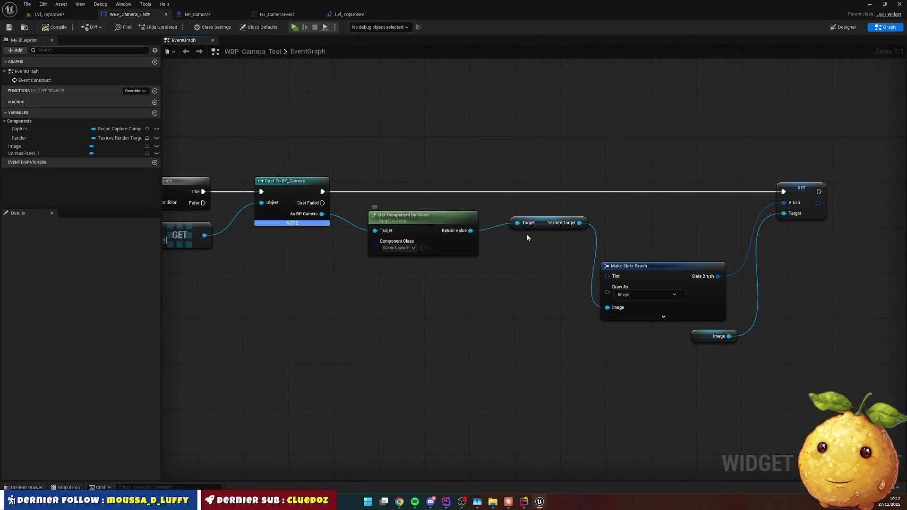
pyautogui.click(649, 265)
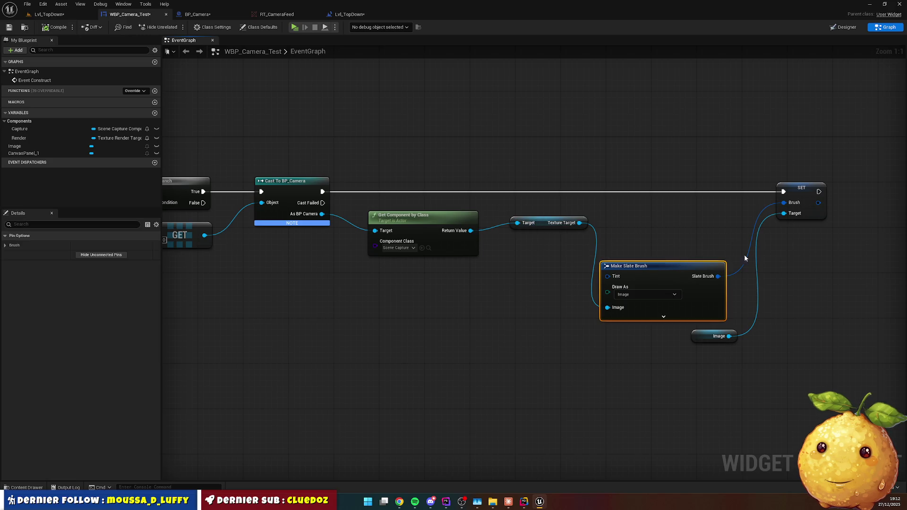
pyautogui.press('Delete')
pyautogui.moveTo(702, 335)
pyautogui.mouseDown()
pyautogui.moveTo(571, 177)
pyautogui.moveTo(500, 128)
pyautogui.moveTo(572, 155)
pyautogui.mouseUp()
pyautogui.write('set brus')
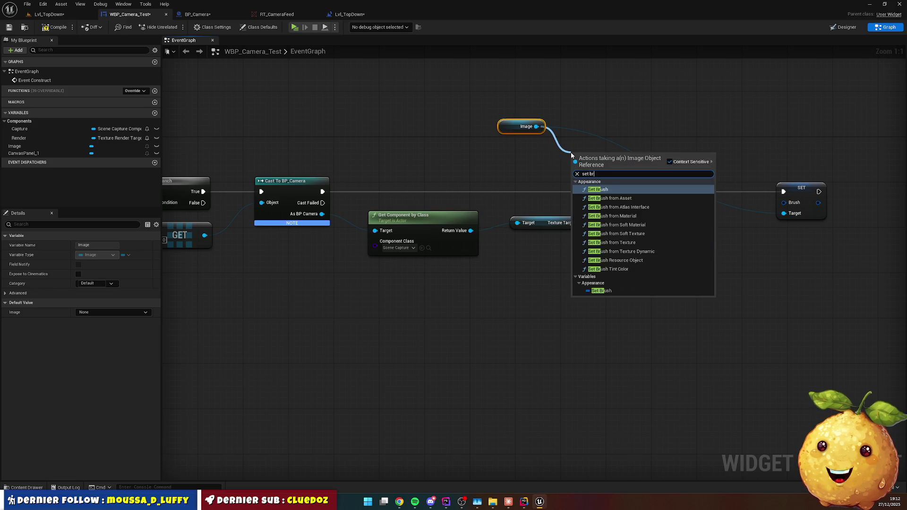
pyautogui.click(643, 260)
pyautogui.moveTo(618, 153); pyautogui.dragTo(663, 154)
pyautogui.moveTo(579, 222); pyautogui.dragTo(614, 196)
pyautogui.moveTo(322, 192); pyautogui.dragTo(618, 169)
# Delete the old SET Brush node, compile the widget, and play-test.
pyautogui.moveTo(770, 179); pyautogui.dragTo(777, 228)
pyautogui.press('Delete')
pyautogui.click(55, 27)
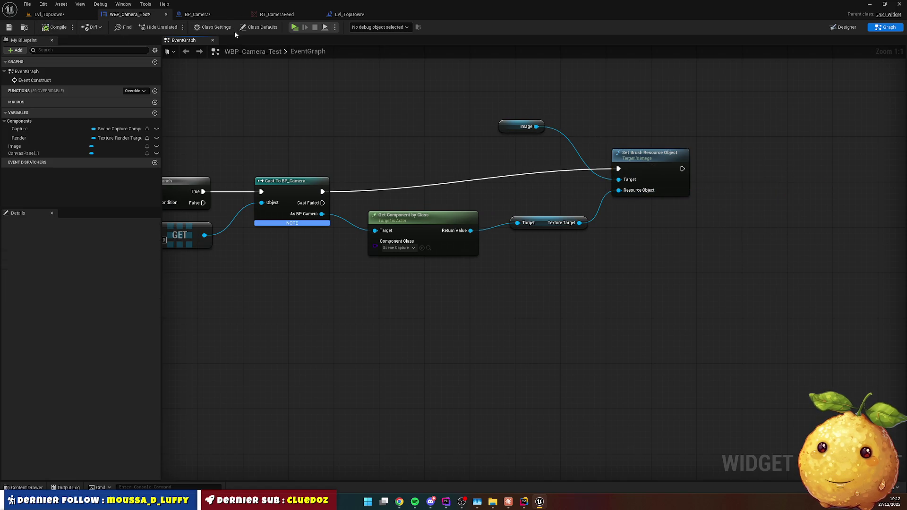
pyautogui.hotkey('alt', 'p')
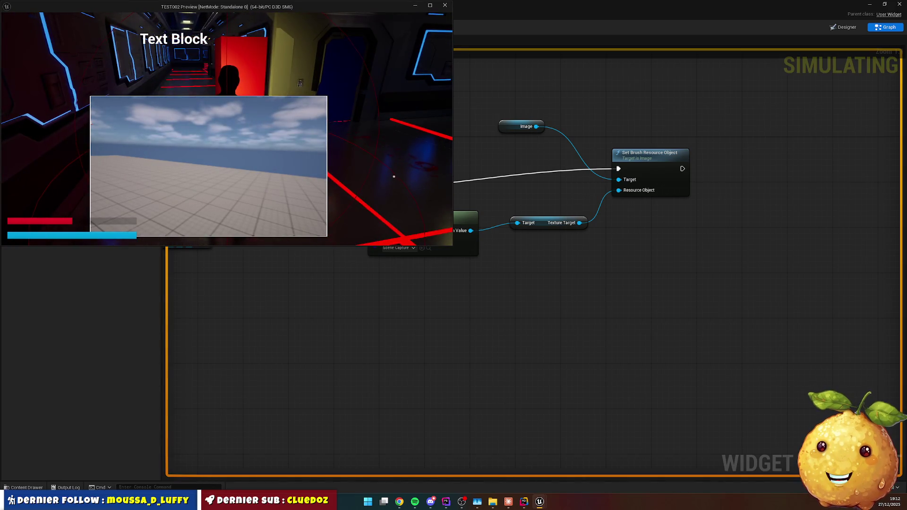
# Stop the game preview, place Event Construct beside Get All Actors, then switch to Rider.
pyautogui.press('Escape')
pyautogui.scroll(-3, 365, 162)
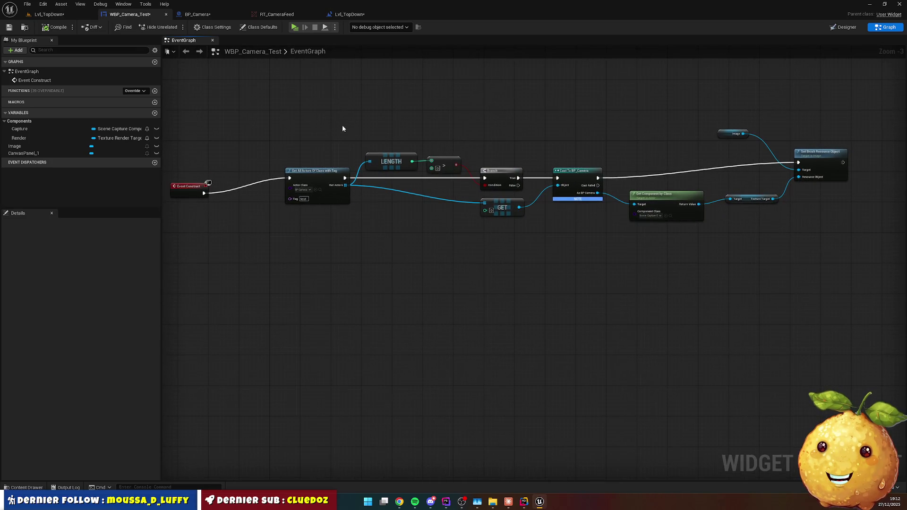
pyautogui.moveTo(182, 184)
pyautogui.mouseDown()
pyautogui.moveTo(224, 183)
pyautogui.moveTo(242, 171)
pyautogui.mouseUp()
pyautogui.moveTo(439, 231); pyautogui.dragTo(335, 222)
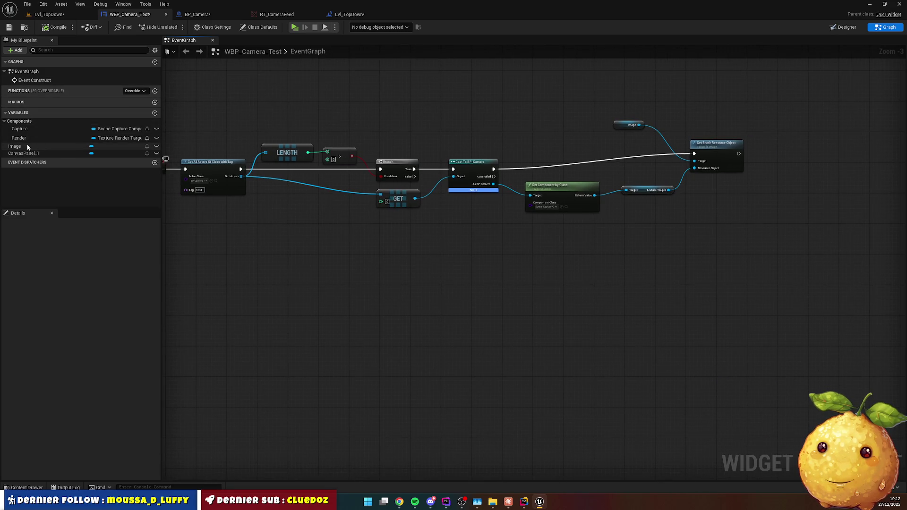
pyautogui.click(189, 14)
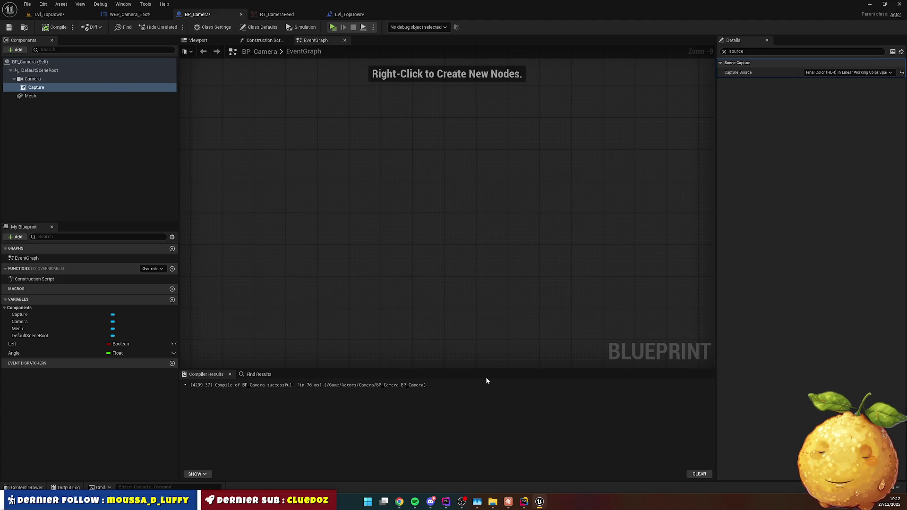
pyautogui.click(524, 502)
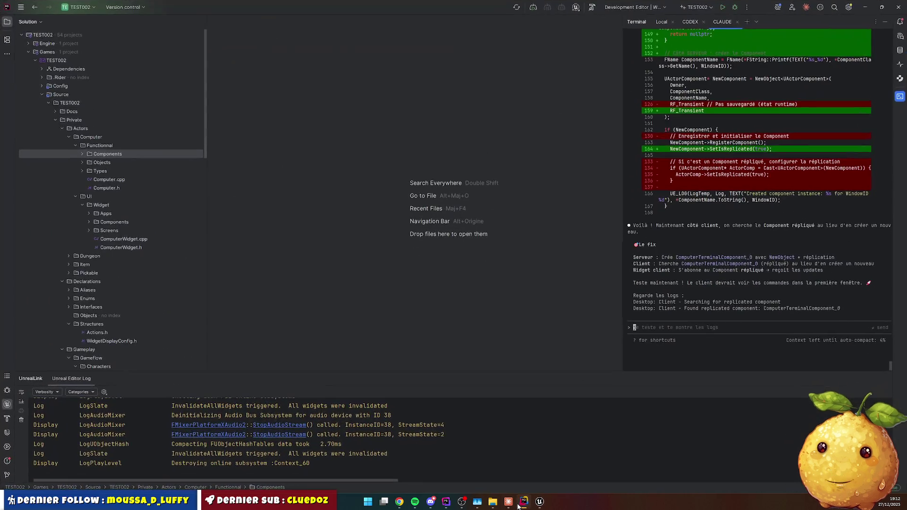
# Create a new Camera folder under the Actors folder.
pyautogui.click(64, 127)
pyautogui.rightClick(86, 128)
pyautogui.moveTo(126, 132)
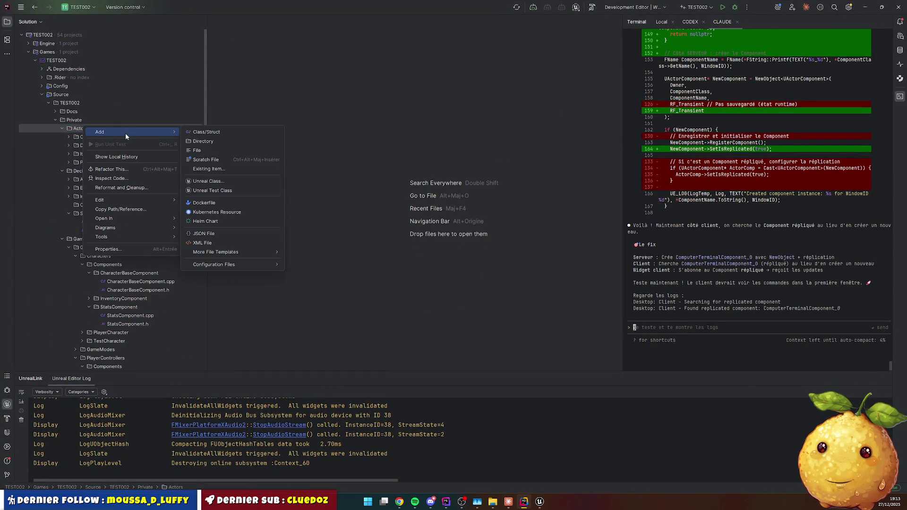
pyautogui.click(213, 142)
pyautogui.write('Camera')
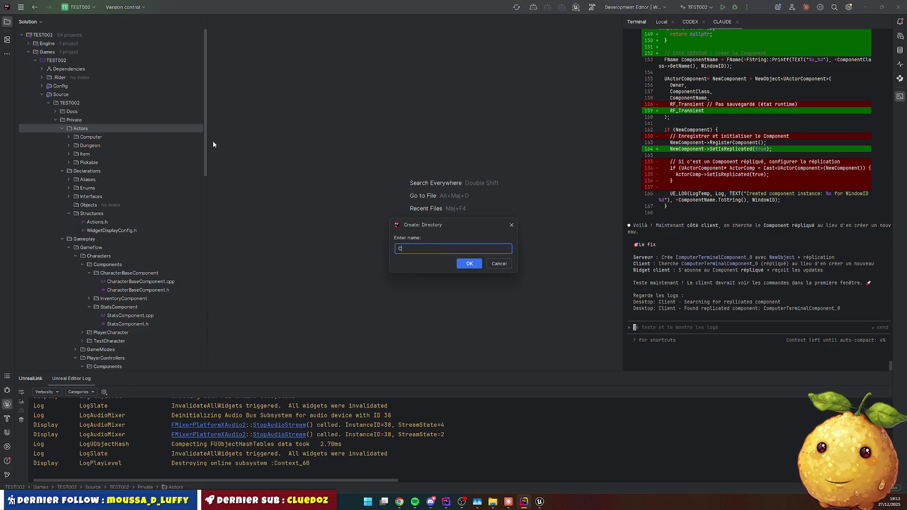
pyautogui.press('Return')
# Add a new empty Camera.h file inside the Camera folder.
pyautogui.rightClick(99, 137)
pyautogui.moveTo(142, 144)
pyautogui.click(226, 163)
pyautogui.write('Cazmera')
pyautogui.press('Return')
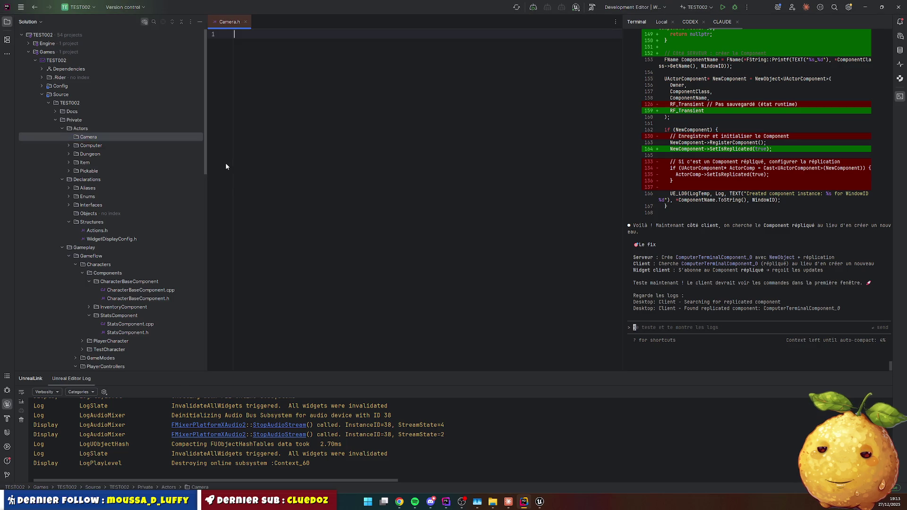
# Duplicate Camera.h into a Camera.cpp copy in the same folder.
pyautogui.click(113, 146)
pyautogui.hotkey('ctrl', 'd')
pyautogui.press('End')
pyautogui.press('BackSpace')
pyautogui.write('cpp')
pyautogui.press('Return')
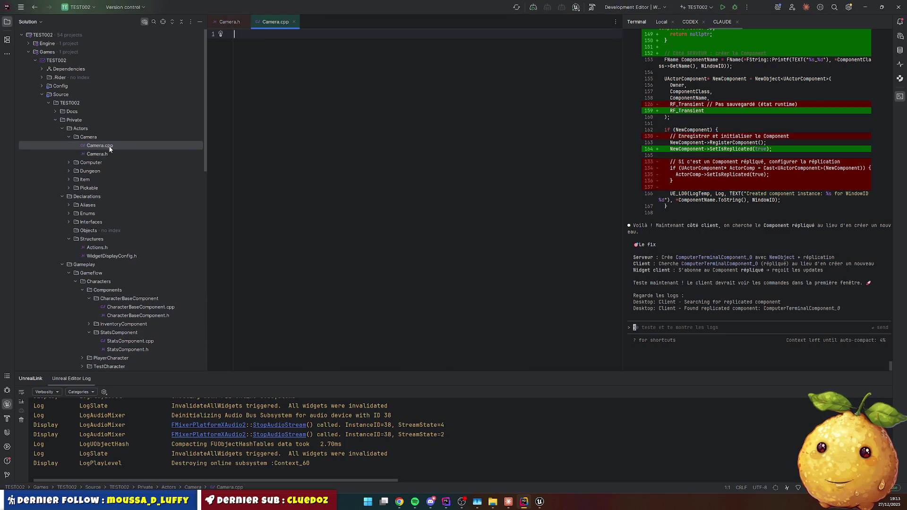
pyautogui.click(112, 154)
# Add #pragma once and includes for CoreMinimal.h and Camera.generated.h to Camera.h.
pyautogui.click(283, 97)
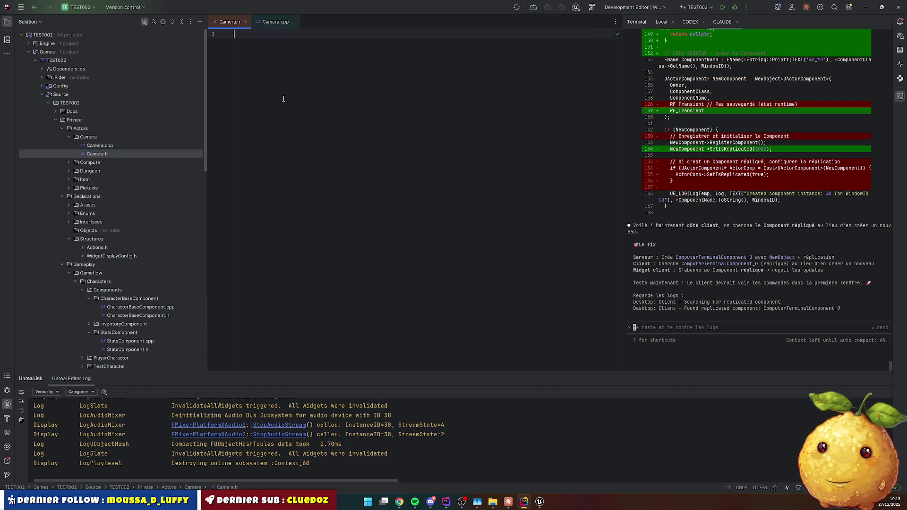
pyautogui.write('#pr')
pyautogui.press('Down')
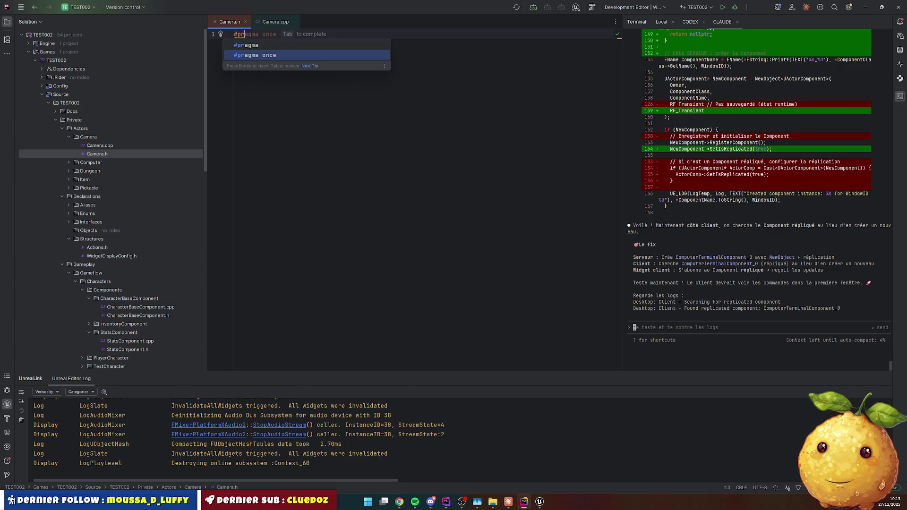
pyautogui.press('Return')
pyautogui.press('Return')
pyautogui.press('Return')
pyautogui.write('#include "CoreMinimal.h"')
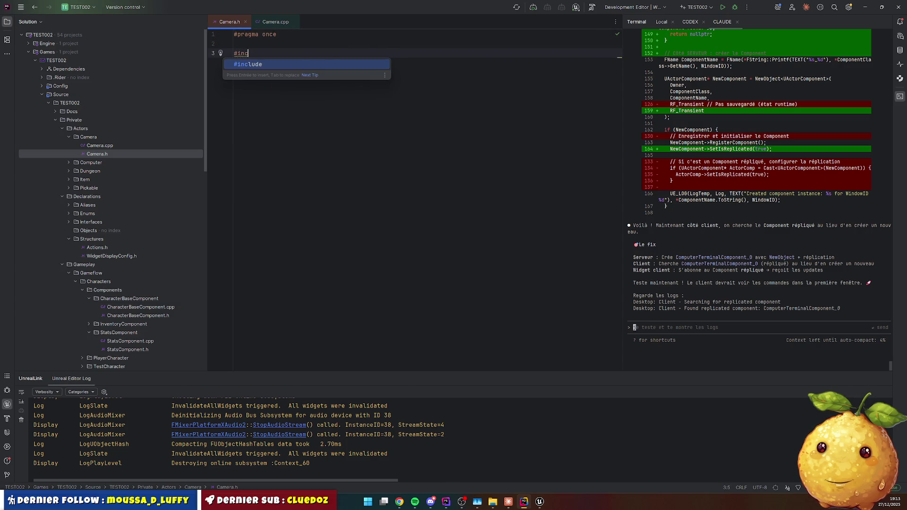
pyautogui.press('Return')
pyautogui.write('#include "CoreMinimal.h')
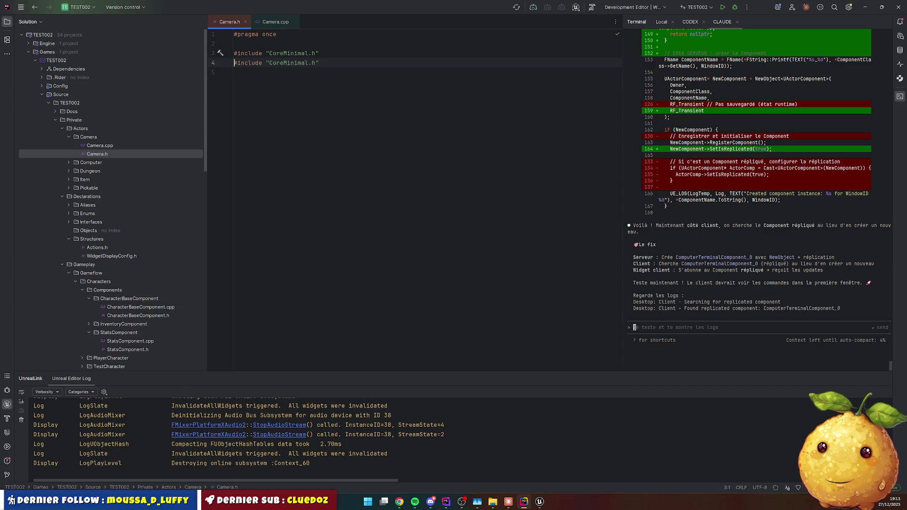
pyautogui.write('Camer')
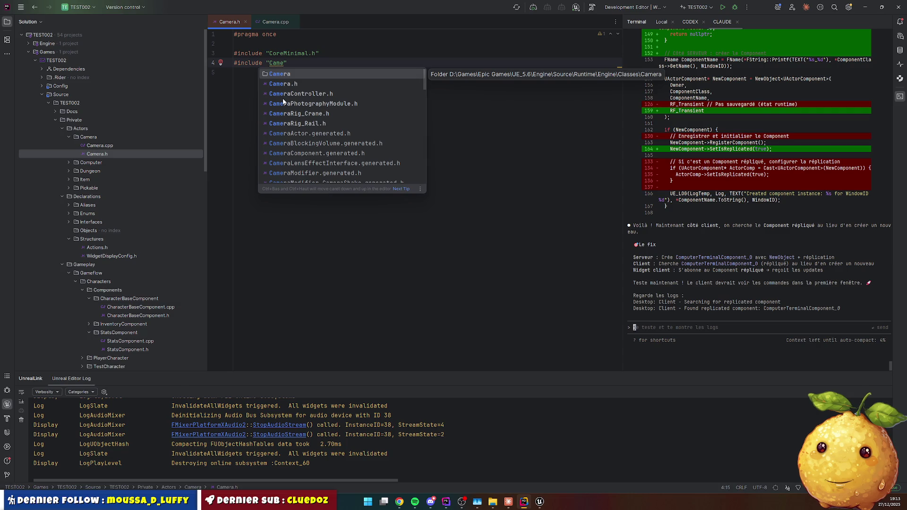
pyautogui.write('a.gener')
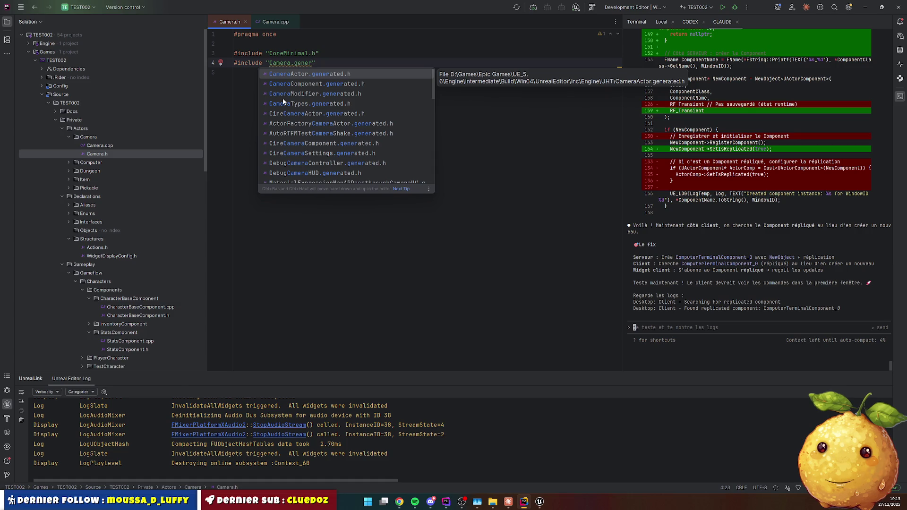
pyautogui.write('ated.h')
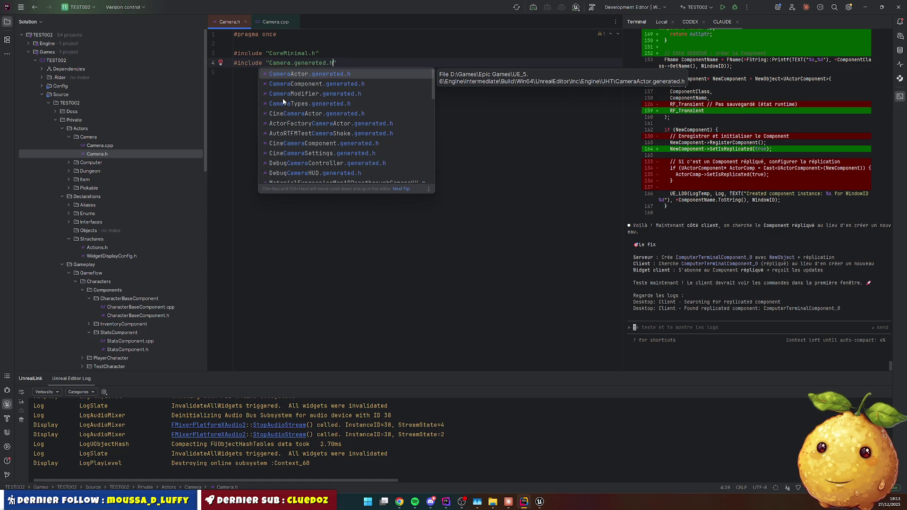
pyautogui.press('End')
pyautogui.press('Return')
pyautogui.press('Return')
# Insert a UCLASS template declaring TEST002_API ACamera deriving from AActor.
pyautogui.write('uclass')
pyautogui.press('Tab')
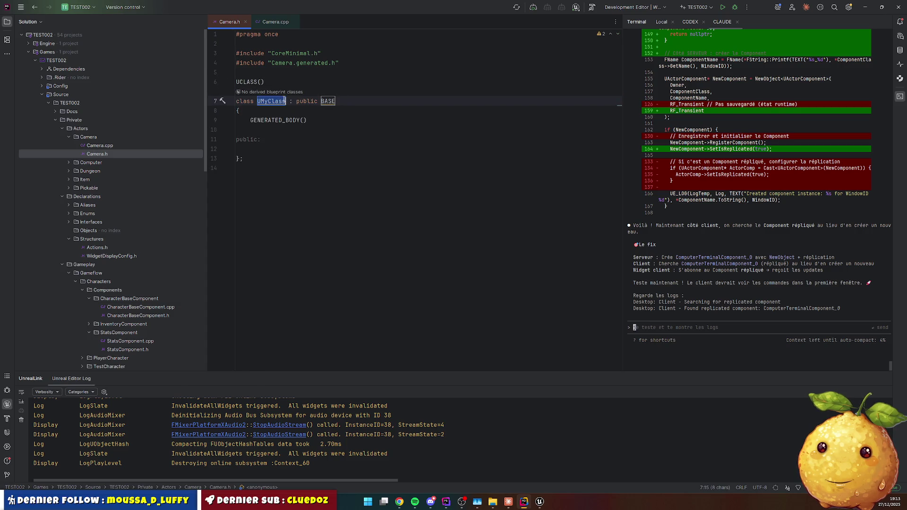
pyautogui.write('TEST')
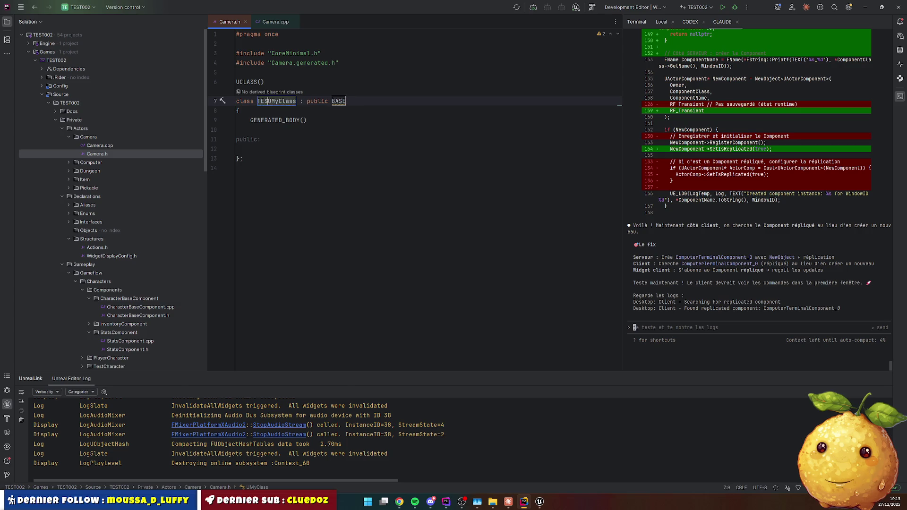
pyautogui.write('002')
pyautogui.hotkey('ctrl', 'shift', 'Right')
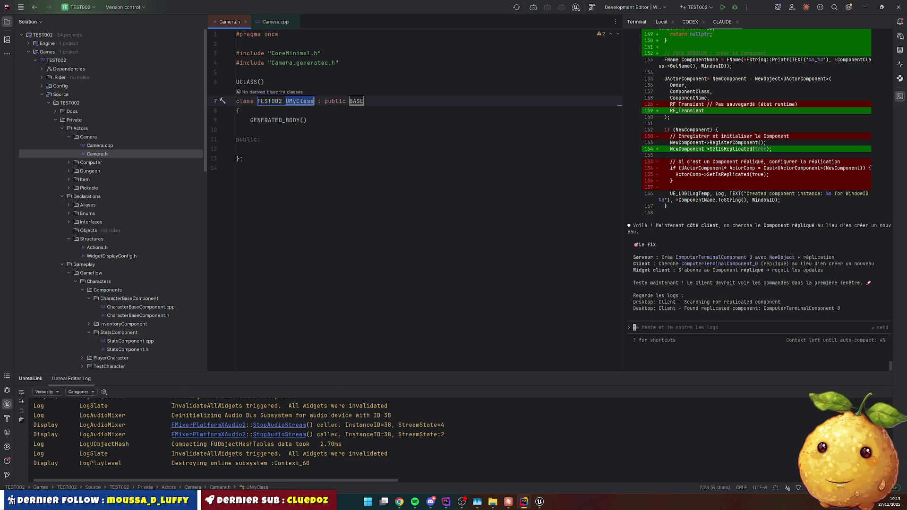
pyautogui.write('ACamer')
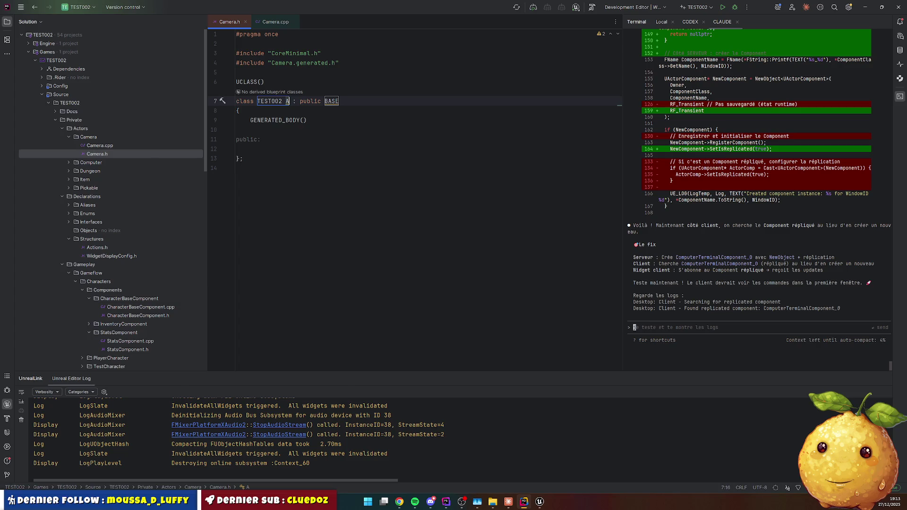
pyautogui.write('a')
pyautogui.press('Return')
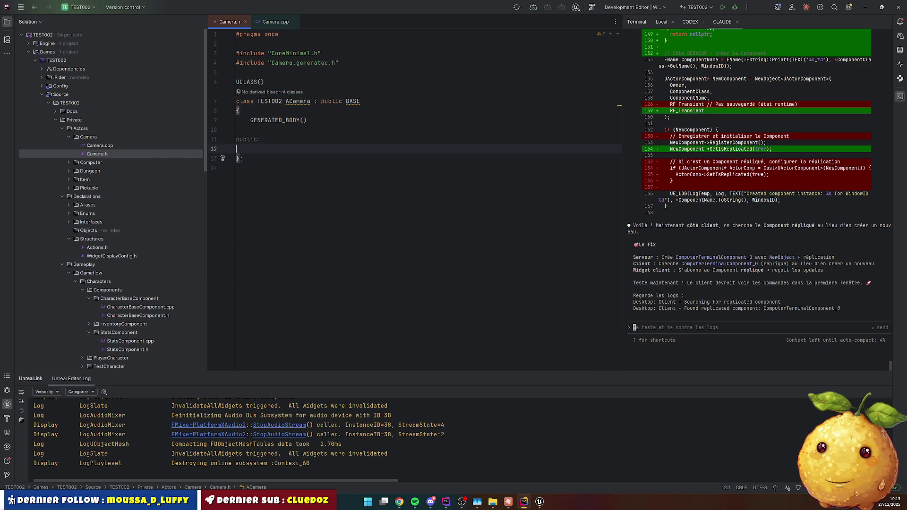
pyautogui.doubleClick(352, 101)
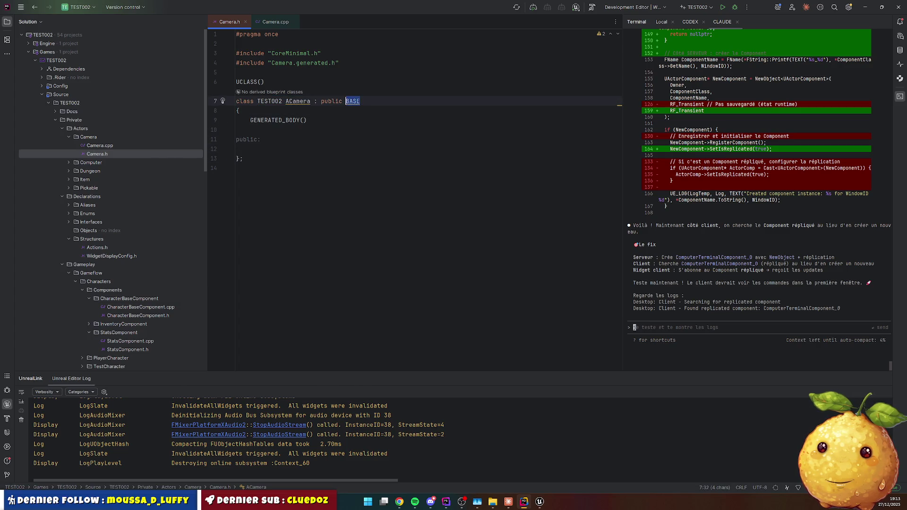
pyautogui.write('AAc')
pyautogui.press('Return')
pyautogui.press('Return')
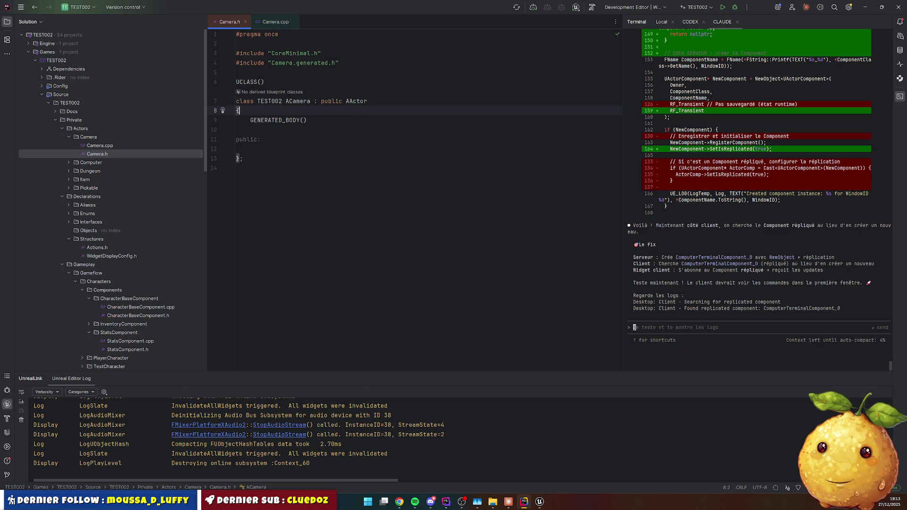
# Add a public ACamera() constructor followed by a protected: section.
pyautogui.press('Down')
pyautogui.press('Down')
pyautogui.press('Down')
pyautogui.press('Return')
pyautogui.press('Return')
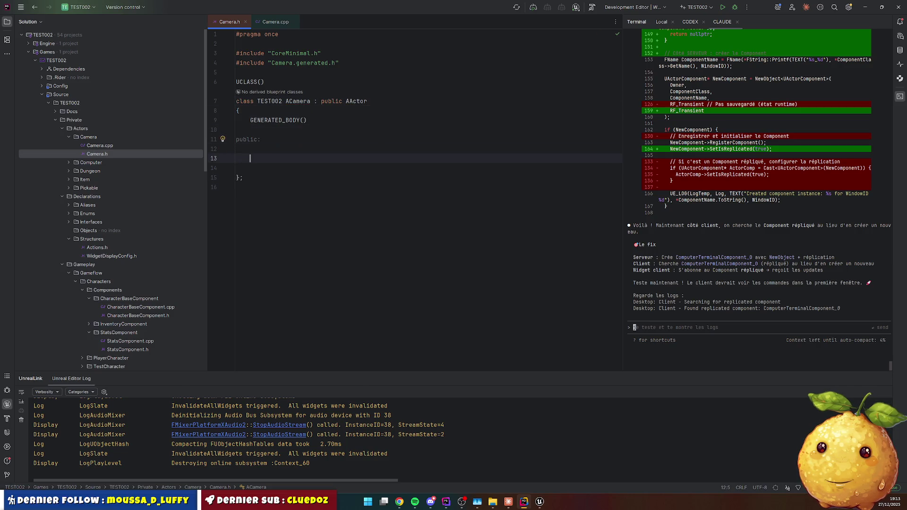
pyautogui.doubleClick(297, 101)
pyautogui.hotkey('ctrl', 'c')
pyautogui.click(264, 158)
pyautogui.hotkey('ctrl', 'v')
pyautogui.write('();')
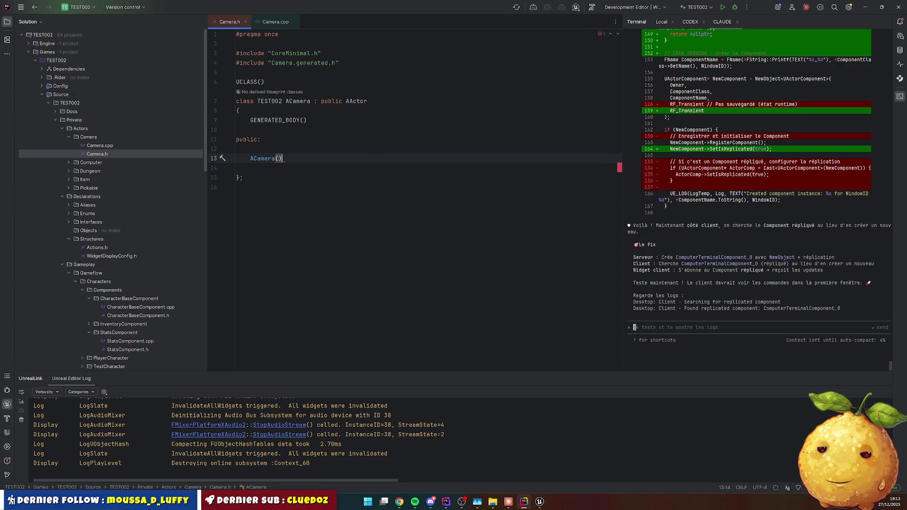
pyautogui.press('Return')
pyautogui.press('Return')
pyautogui.press('Return')
pyautogui.write('prot')
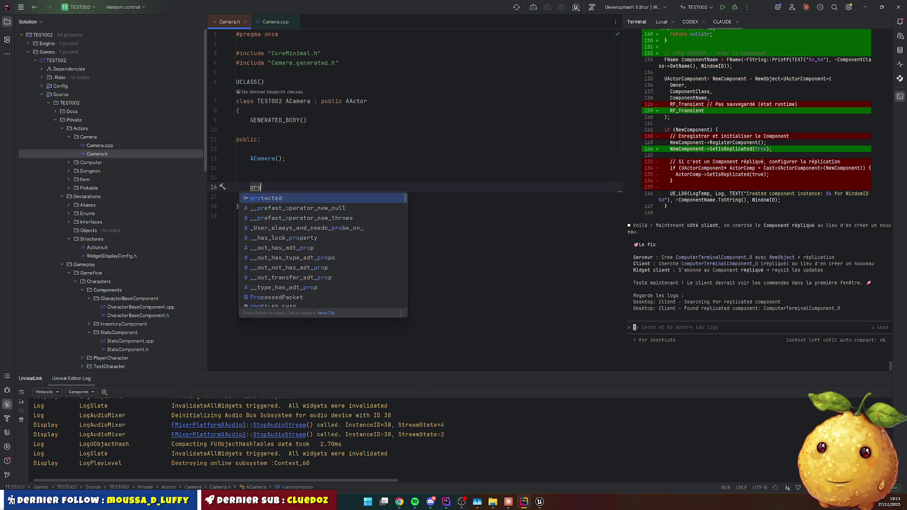
pyautogui.press('Return')
pyautogui.press('Return')
pyautogui.press('Return')
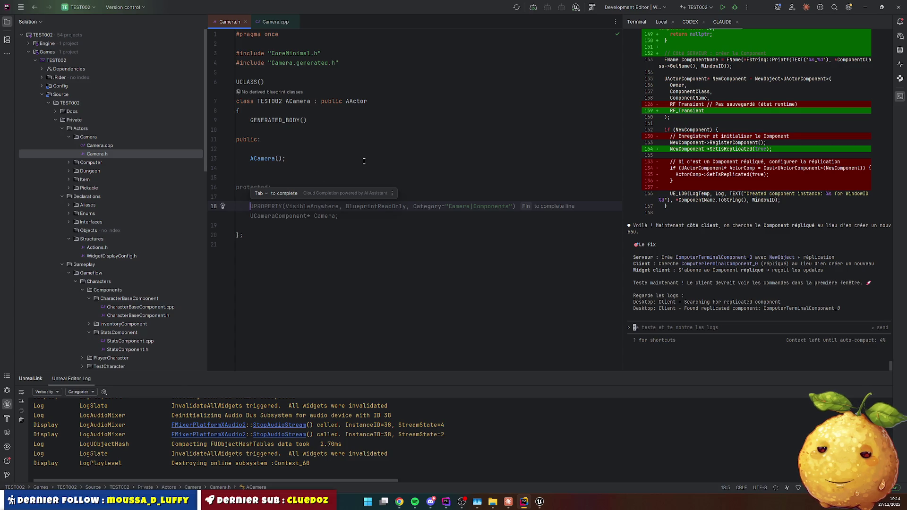
# Declare the virtual Tick(float DeltaTime) override under protected.
pyautogui.press('Up')
pyautogui.press('Up')
pyautogui.press('Up')
pyautogui.press('Down')
pyautogui.press('Down')
pyautogui.press('Down')
pyautogui.write('virt')
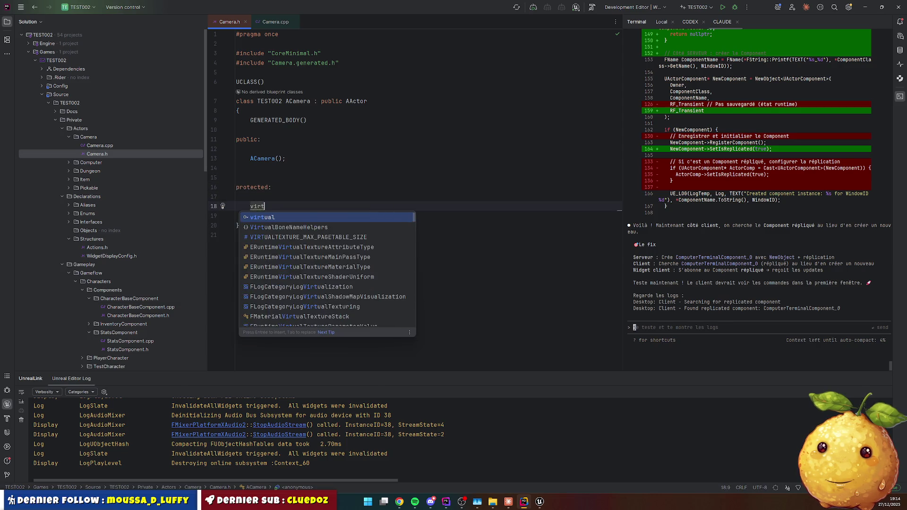
pyautogui.write('ual void Tick')
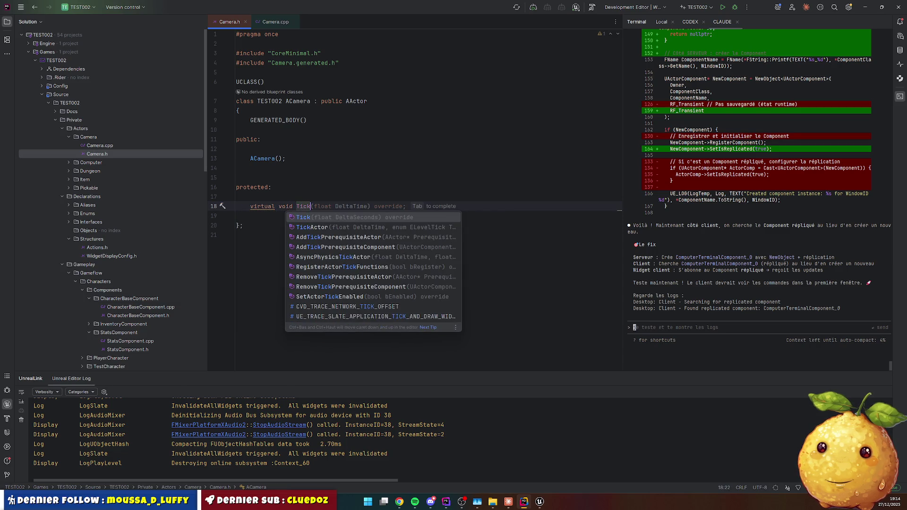
pyautogui.press('Tab')
# Duplicate the Tick line and turn the copy into a parameterless BeginPlay() override.
pyautogui.press('Home')
pyautogui.hotkey('ctrl', 'd')
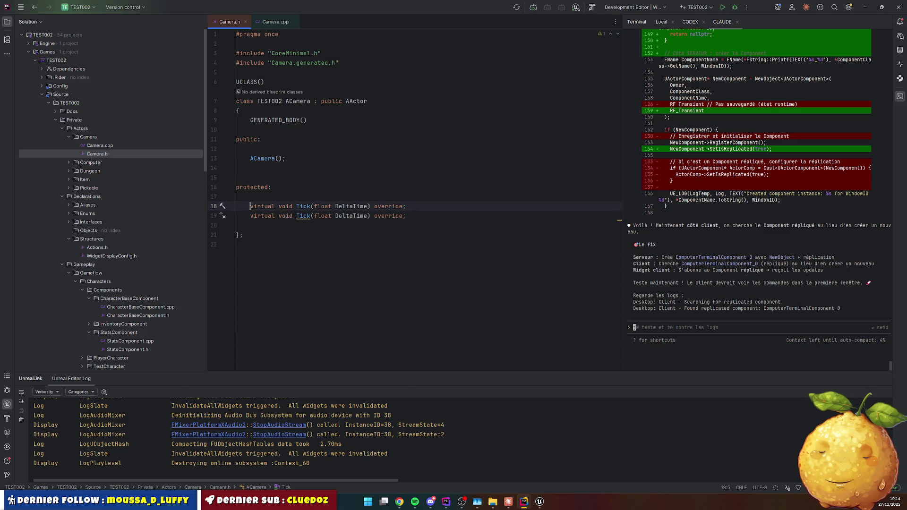
pyautogui.press('Right')
pyautogui.hotkey('ctrl', 'shift', 'Right')
pyautogui.write('Br')
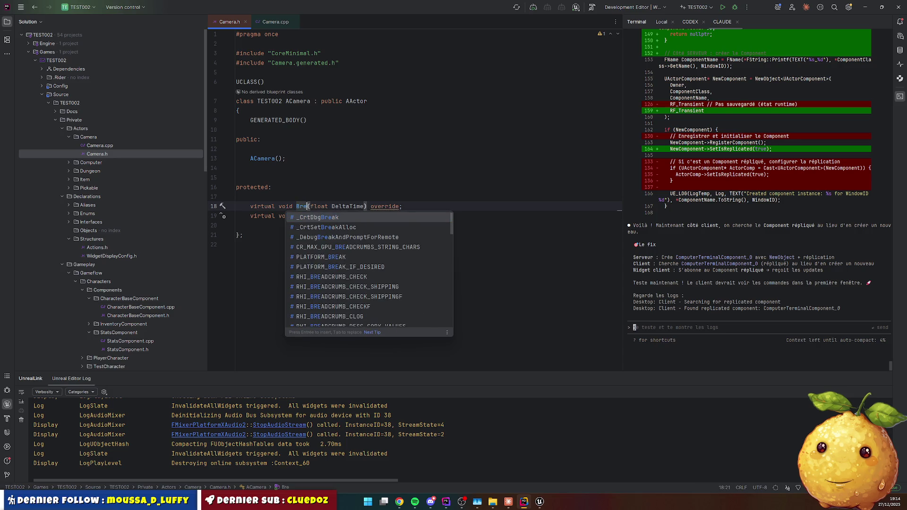
pyautogui.press('BackSpace')
pyautogui.write('egin')
pyautogui.press('Down')
pyautogui.press('Down')
pyautogui.press('Return')
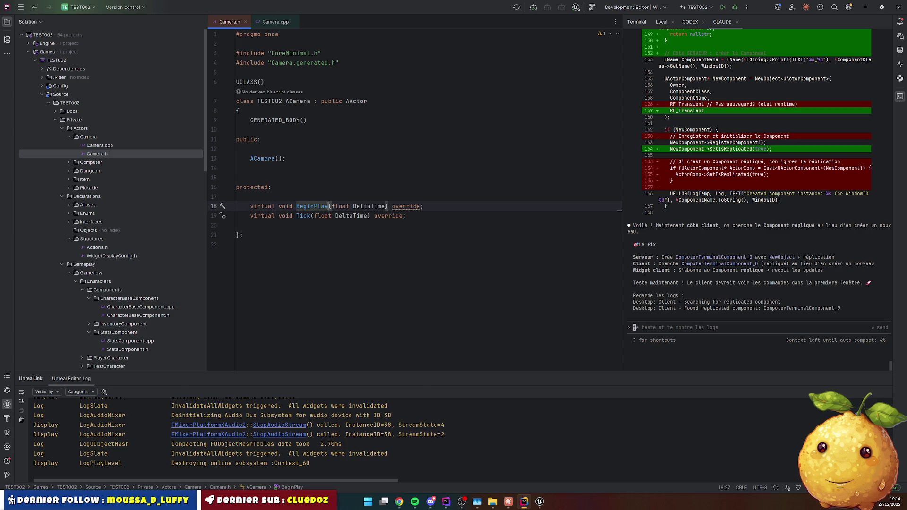
pyautogui.press('Right')
pyautogui.hotkey('ctrl', 'shift', 'Right')
pyautogui.hotkey('ctrl', 'shift', 'Right')
pyautogui.press('Delete')
pyautogui.press('Down')
pyautogui.press('End')
pyautogui.press('Return')
pyautogui.press('Return')
# Add a UPROPERTY float CameraSpeed = 100.f in the Camera|Runtime category.
pyautogui.write('UPROP')
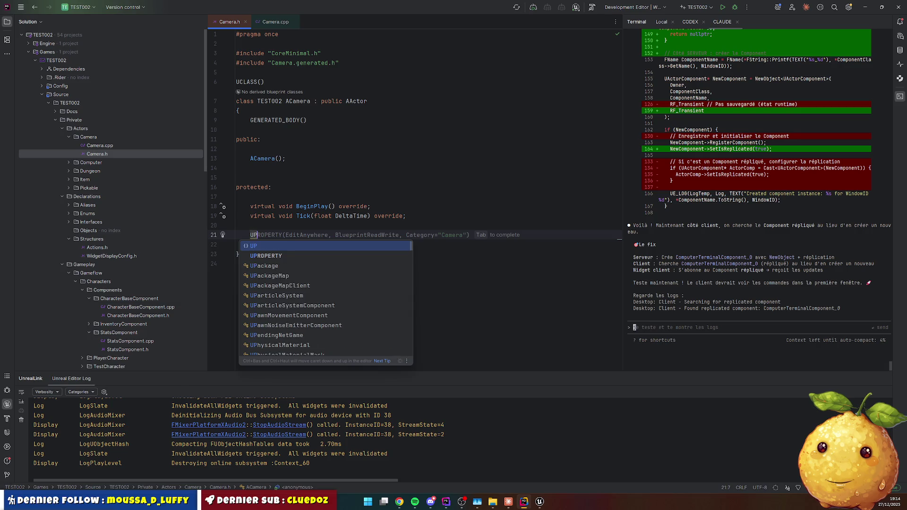
pyautogui.press('Return')
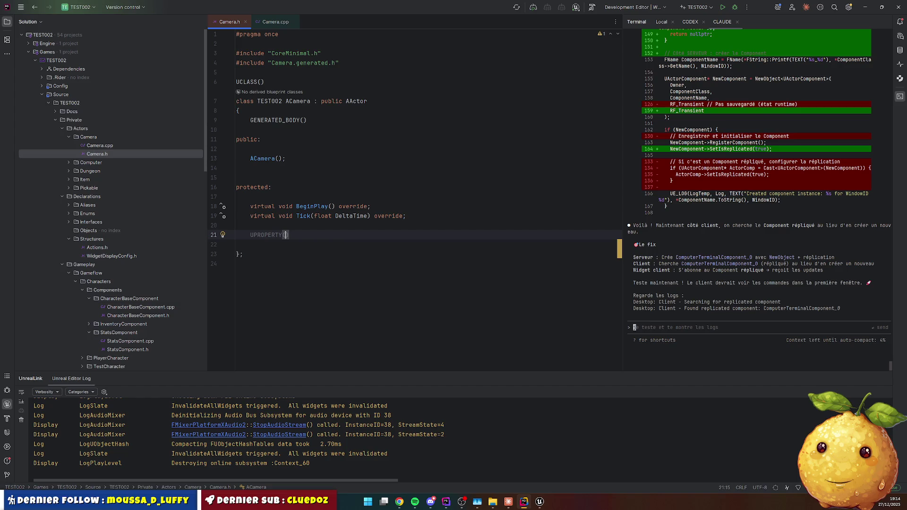
pyautogui.write('VisibleAnywhere, BlueprintReadOnly, Category="Camera|Components')
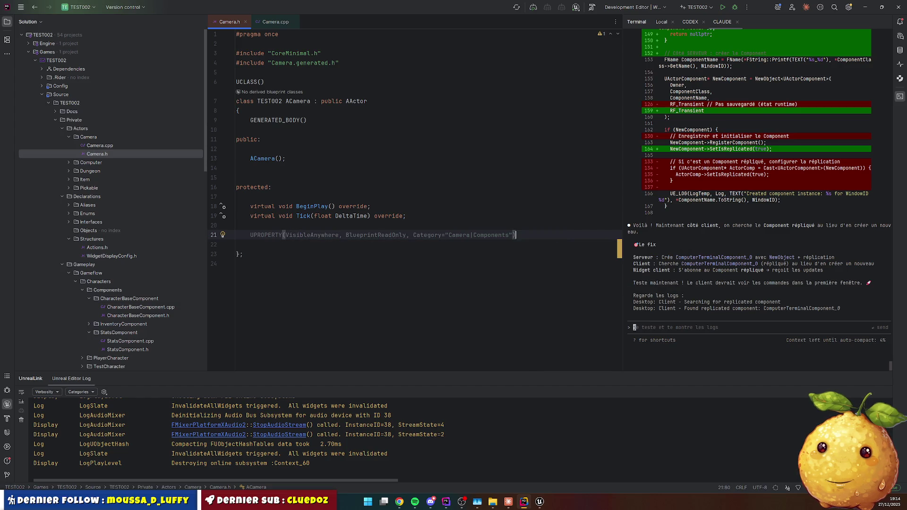
pyautogui.press('Return')
pyautogui.press('Up')
pyautogui.press('End')
pyautogui.hotkey('ctrl', 'shift', 'Left')
pyautogui.hotkey('ctrl', 'shift', 'Left')
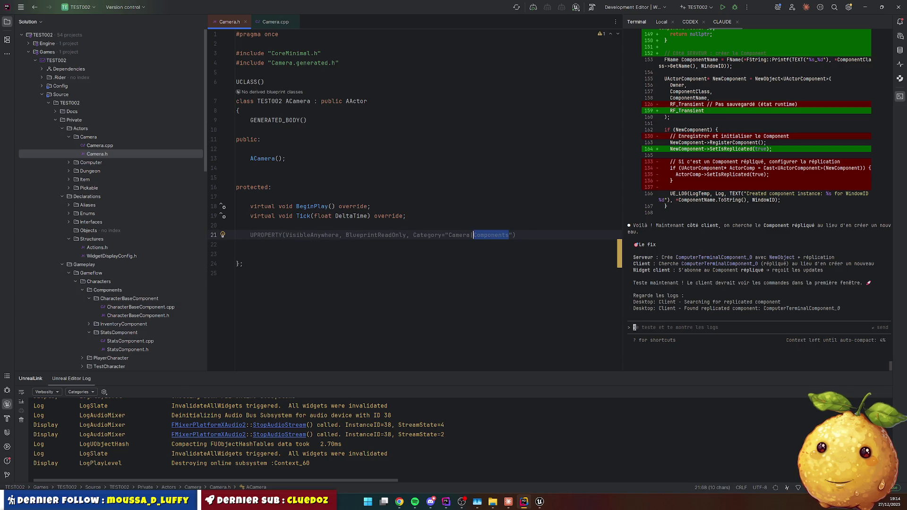
pyautogui.write('Runtime')
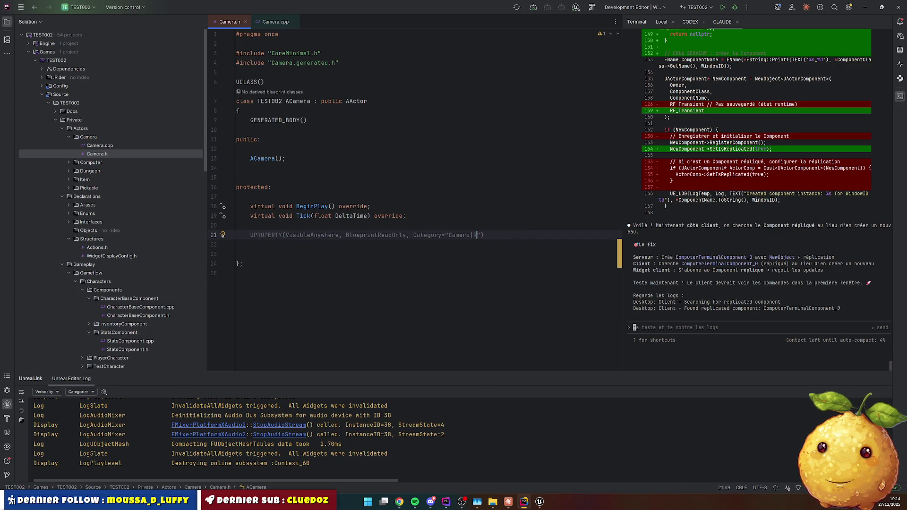
pyautogui.press('End')
pyautogui.press('Return')
pyautogui.write('float')
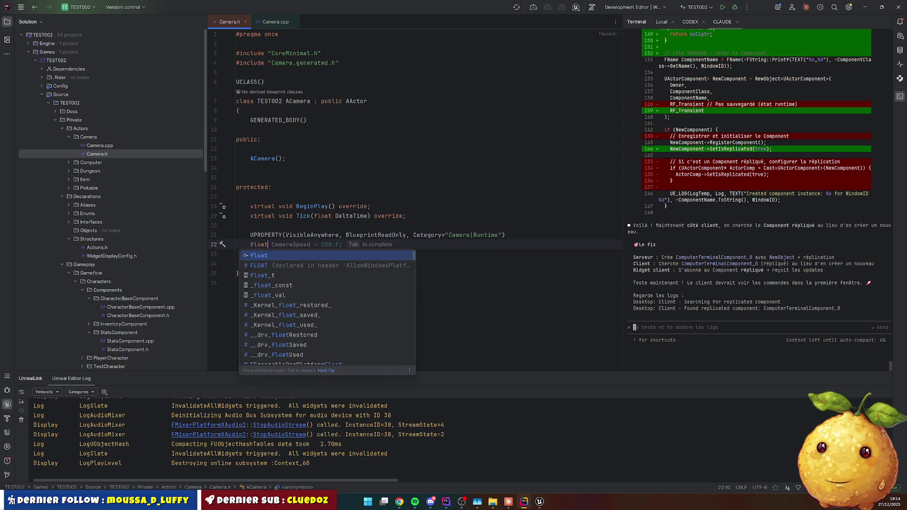
pyautogui.press('Tab')
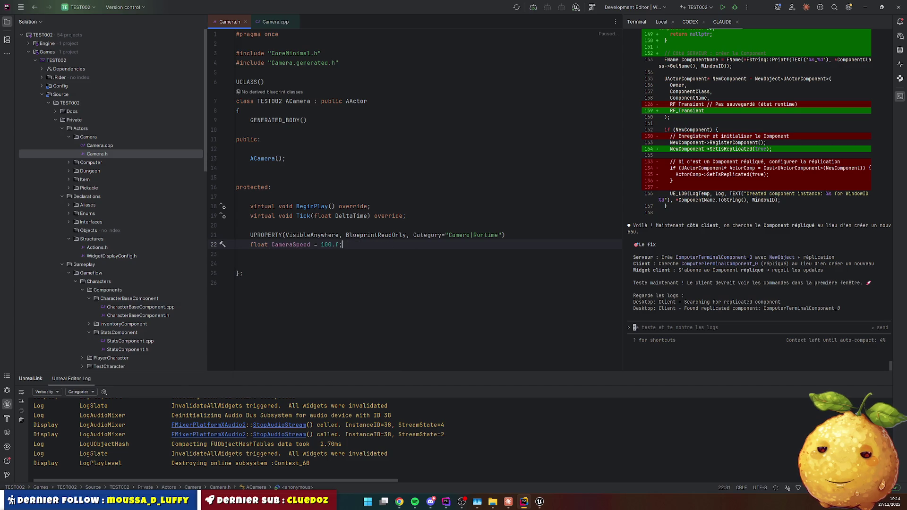
# Duplicate the property and make CameraSpeed EditAnywhere and BlueprintReadWrite.
pyautogui.hotkey('ctrl', 'w')
pyautogui.hotkey('ctrl', 'w')
pyautogui.hotkey('ctrl', 'd')
pyautogui.click(284, 235)
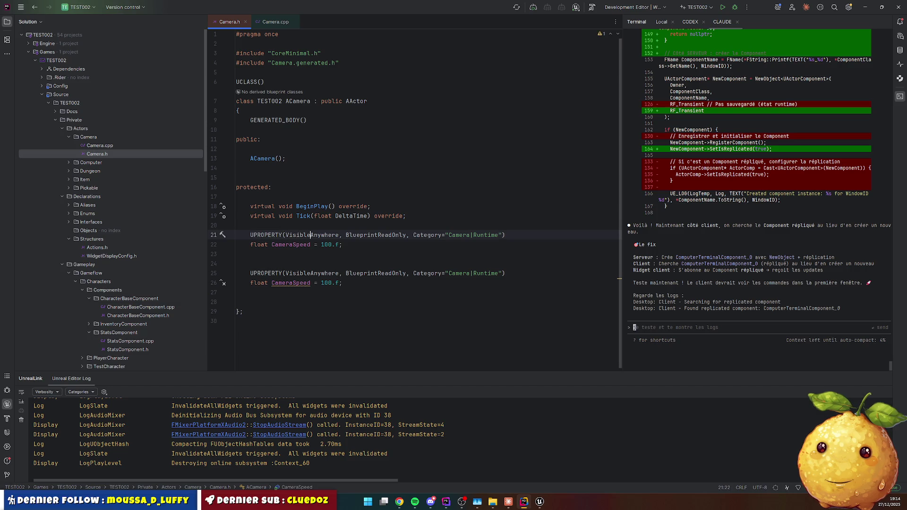
pyautogui.hotkey('ctrl', 'w')
pyautogui.hotkey('ctrl', 'w')
pyautogui.write('Edit')
pyautogui.press('Return')
pyautogui.press('Right')
pyautogui.press('Right')
pyautogui.hotkey('ctrl', 'w')
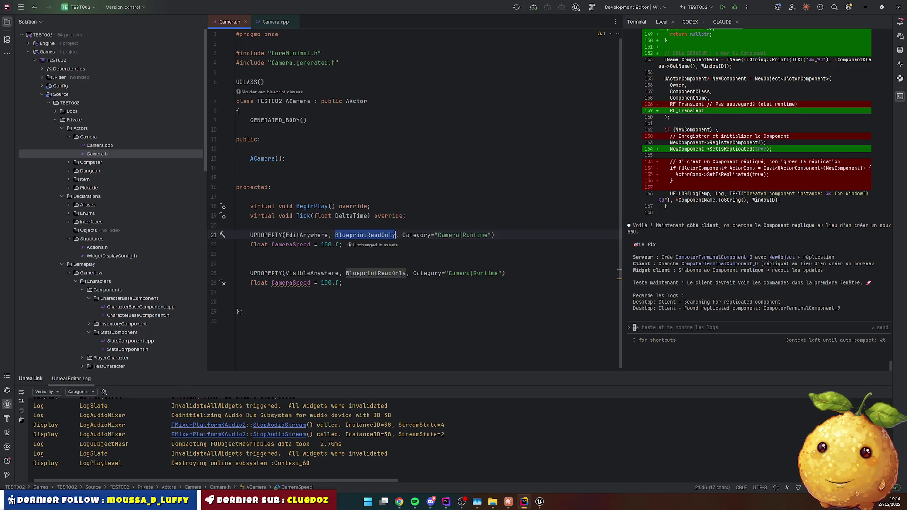
pyautogui.write('Blue')
pyautogui.press('Down')
pyautogui.press('Down')
pyautogui.press('Down')
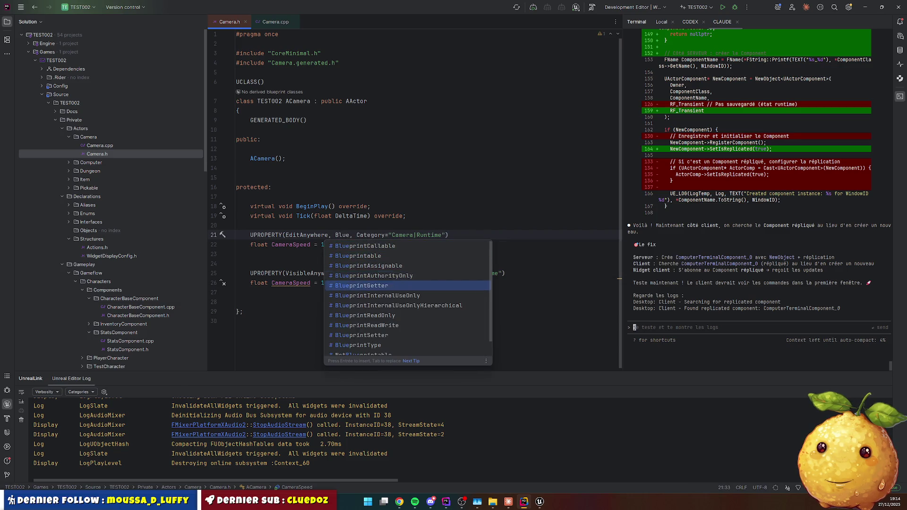
pyautogui.press('Return')
# Rename the copied property to CameraAngle with a 0.f default.
pyautogui.press('Down')
pyautogui.press('Down')
pyautogui.press('Down')
pyautogui.press('Down')
pyautogui.press('Down')
pyautogui.hotkey('ctrl', 'Right')
pyautogui.press('Right')
pyautogui.press('Right')
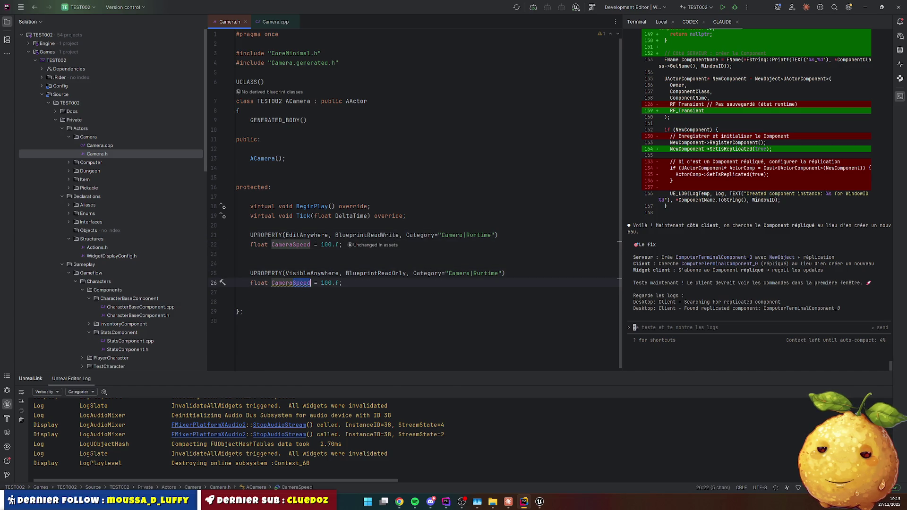
pyautogui.press('Delete')
pyautogui.press('Delete')
pyautogui.press('Delete')
pyautogui.write('Angle')
pyautogui.click(320, 282)
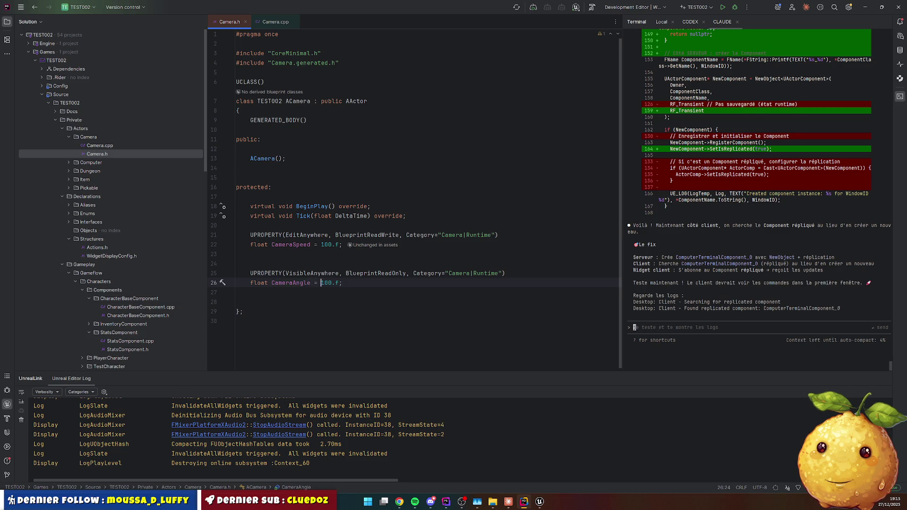
pyautogui.press('Up')
pyautogui.press('Up')
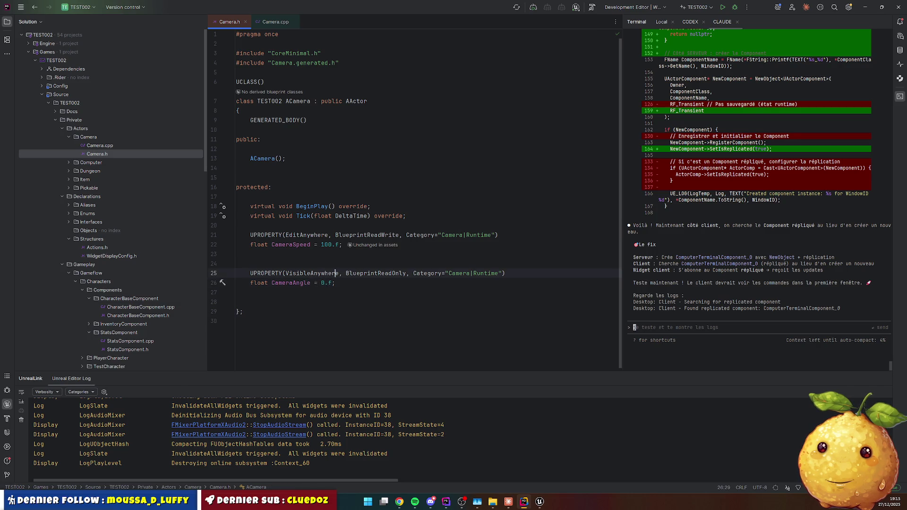
pyautogui.press('BackSpace')
# Duplicate CameraAngle into a read-only CameraDirection property defaulting to 0.f.
pyautogui.hotkey('shift', 'Down')
pyautogui.hotkey('shift', 'Down')
pyautogui.hotkey('ctrl', 'd')
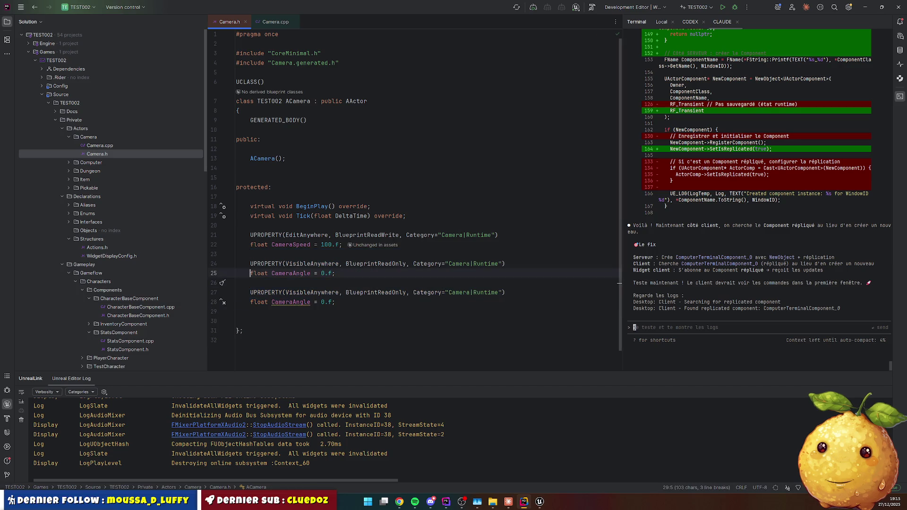
pyautogui.doubleClick(304, 302)
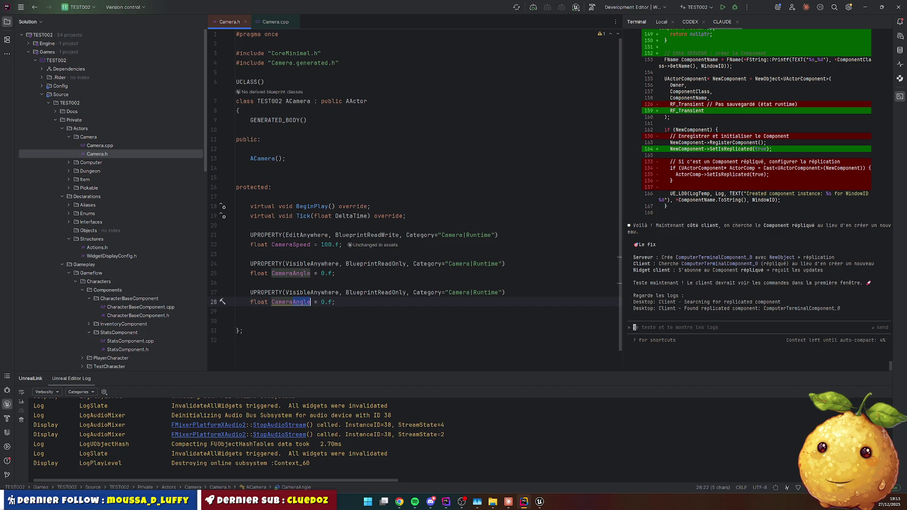
pyautogui.press('BackSpace')
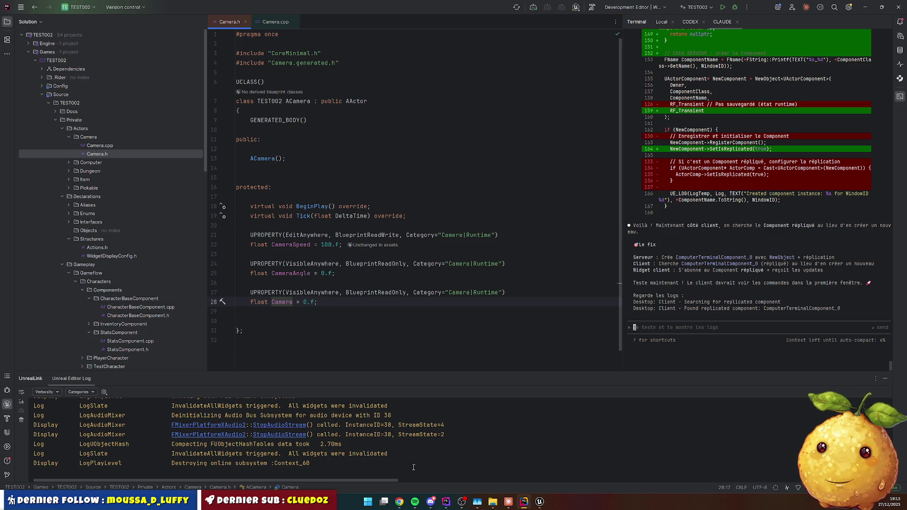
pyautogui.click(399, 502)
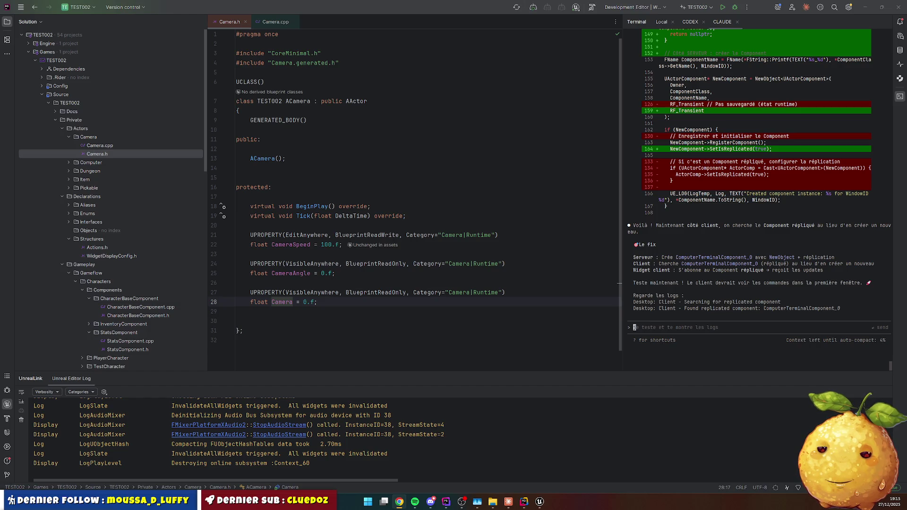
pyautogui.hotkey('alt', 'Tab')
pyautogui.write('Direction')
pyautogui.moveTo(335, 302); pyautogui.dragTo(346, 302)
pyautogui.click(274, 70)
# Define a UENUM ECameraDirection : uint8 with values Left and Right below the includes.
pyautogui.press('Return')
pyautogui.press('Return')
pyautogui.press('Up')
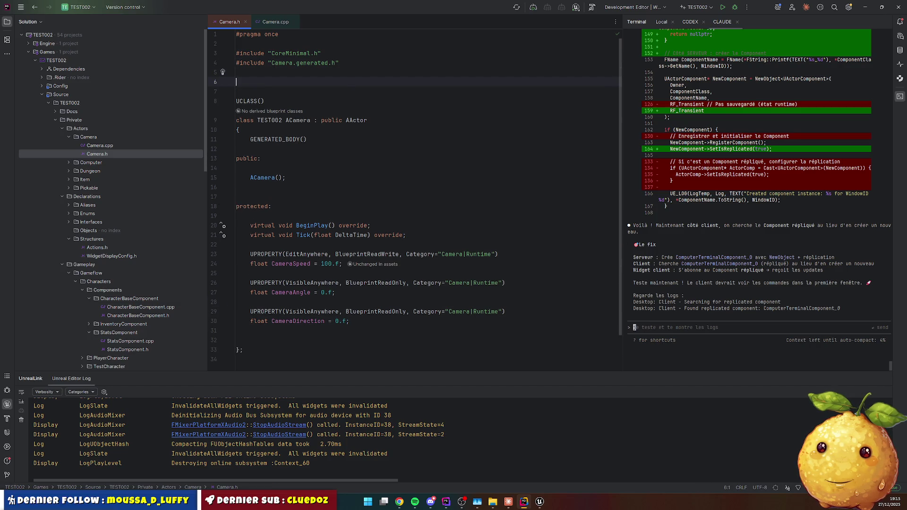
pyautogui.write('UE')
pyautogui.press('Down')
pyautogui.press('Return')
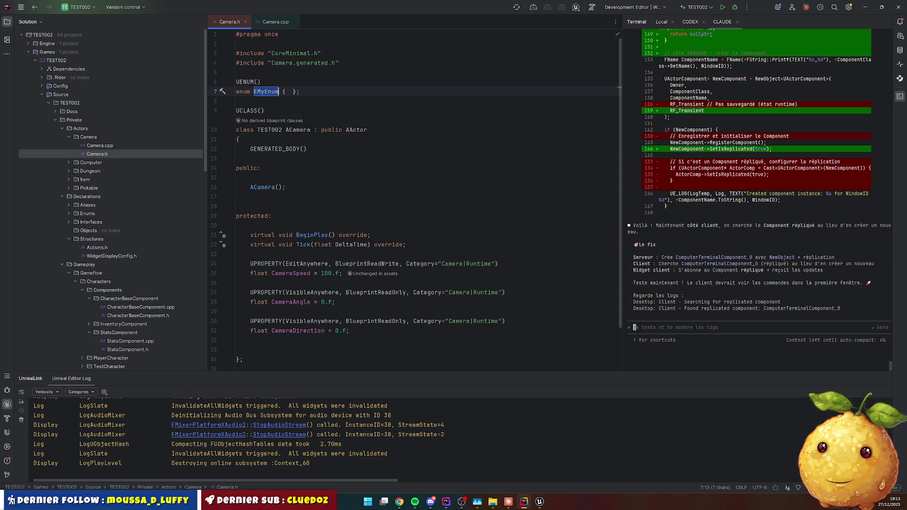
pyautogui.write('class E')
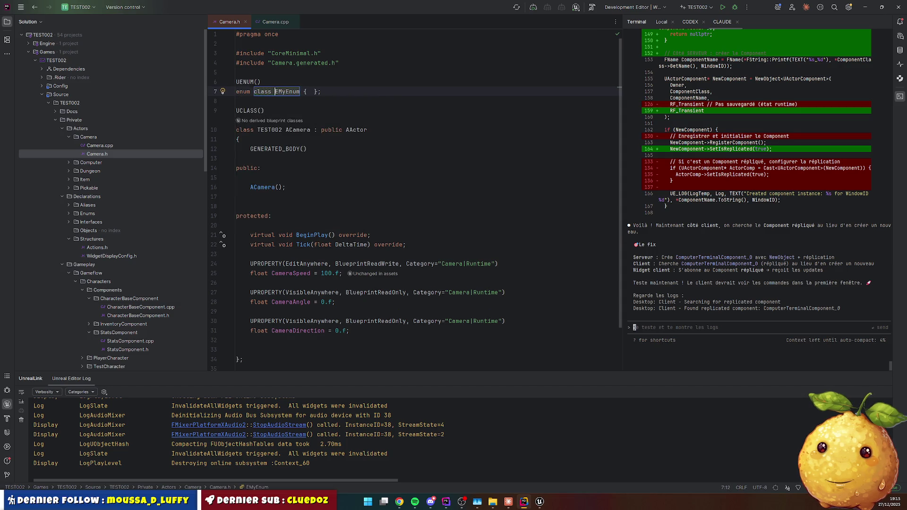
pyautogui.write('CameraDir')
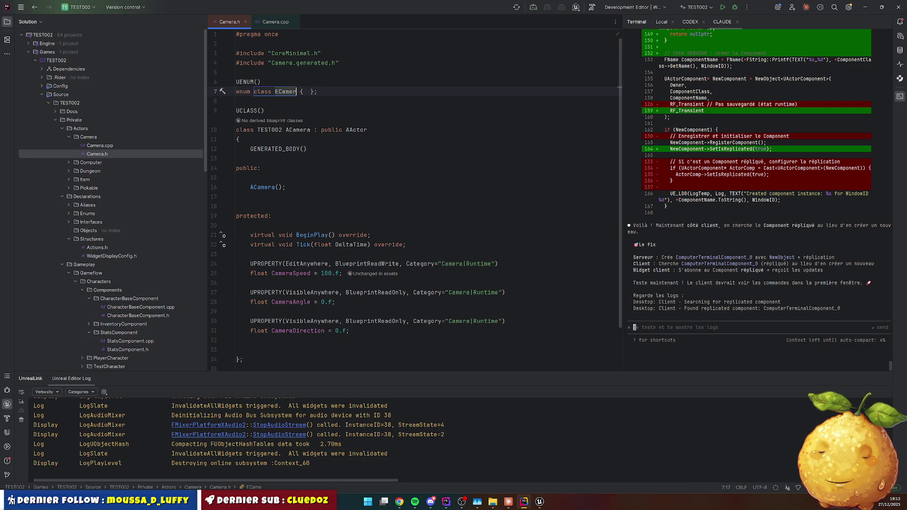
pyautogui.write('ection : ')
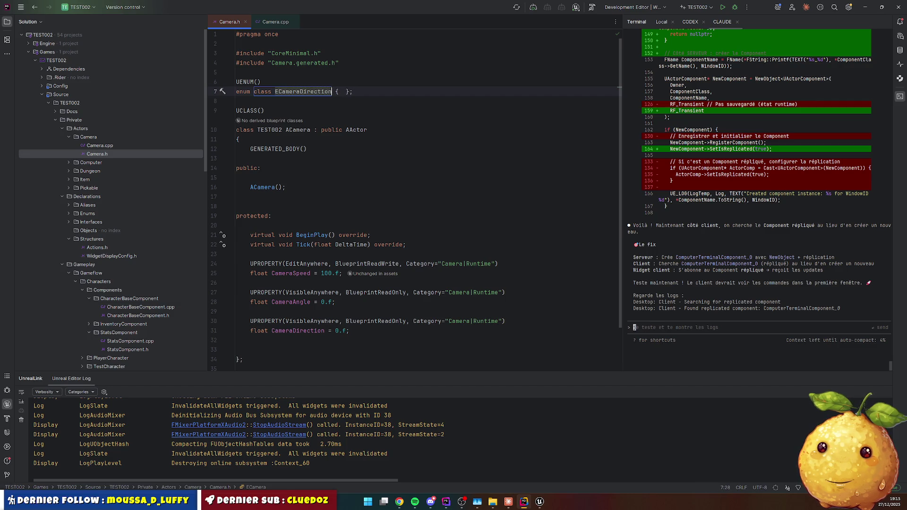
pyautogui.write('uint8')
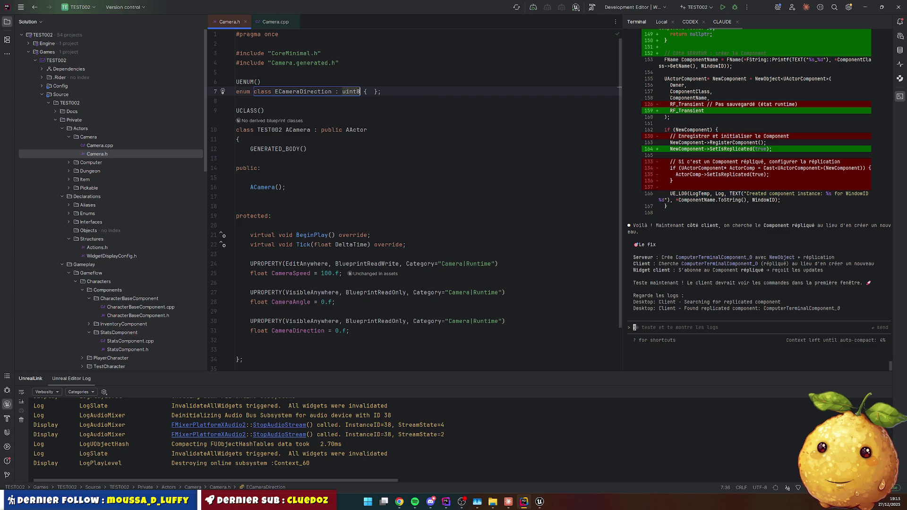
pyautogui.press('Return')
pyautogui.press('End')
pyautogui.press('Tab')
pyautogui.write('Left')
pyautogui.press('Down')
pyautogui.press('End')
pyautogui.hotkey('ctrl', 'BackSpace')
pyautogui.write('Right')
# Make CameraDirection an ECameraDirection property defaulting to ECameraDirection::Left.
pyautogui.scroll(-3, 331, 180)
pyautogui.click(353, 289)
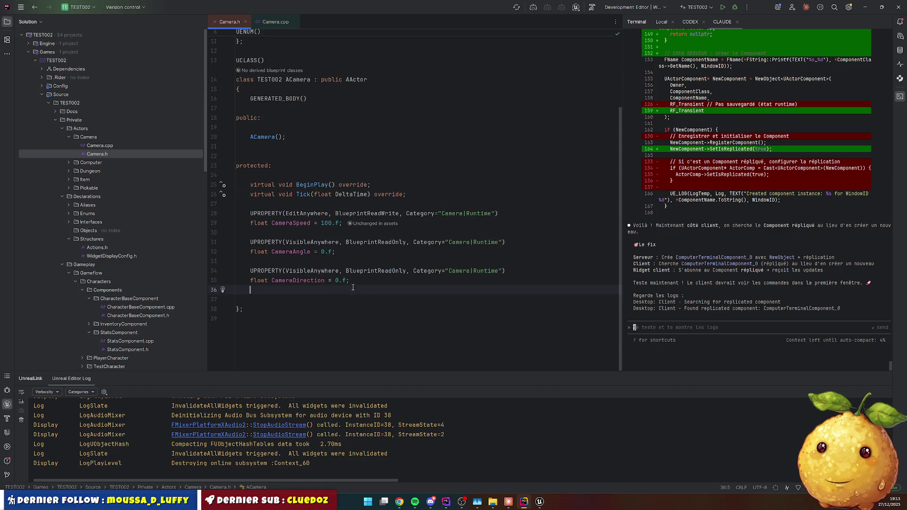
pyautogui.scroll(3, 271, 76)
pyautogui.doubleClick(290, 90)
pyautogui.hotkey('ctrl', 'c')
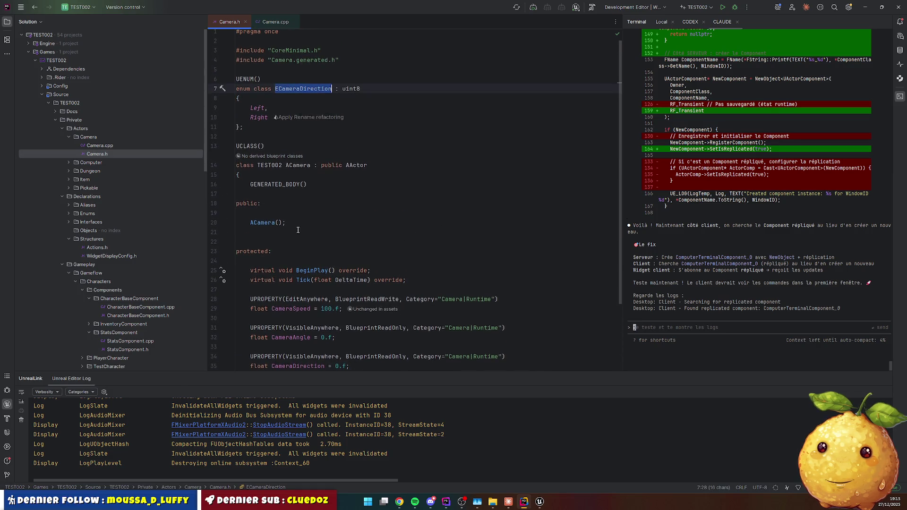
pyautogui.scroll(-3, 284, 189)
pyautogui.doubleClick(258, 280)
pyautogui.hotkey('ctrl', 'v')
pyautogui.doubleClick(376, 280)
pyautogui.hotkey('ctrl', 'v')
pyautogui.write('::')
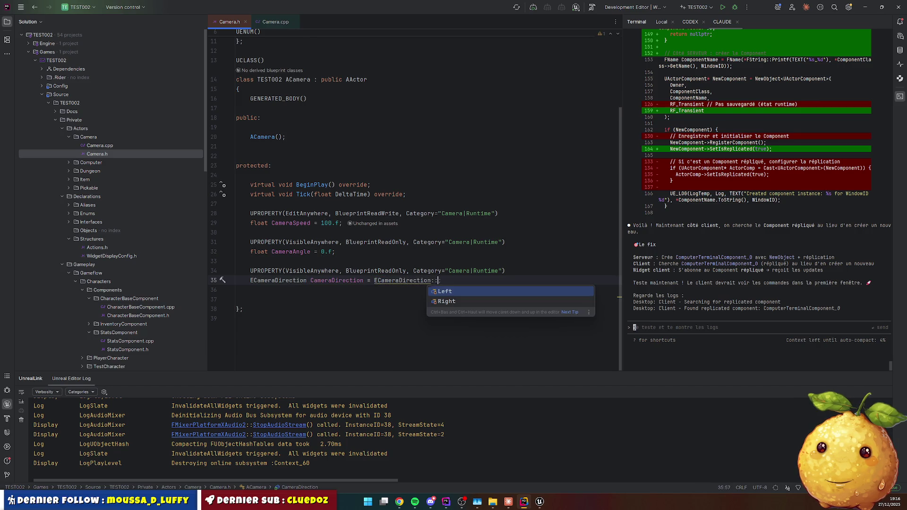
pyautogui.press('Return')
pyautogui.press('Down')
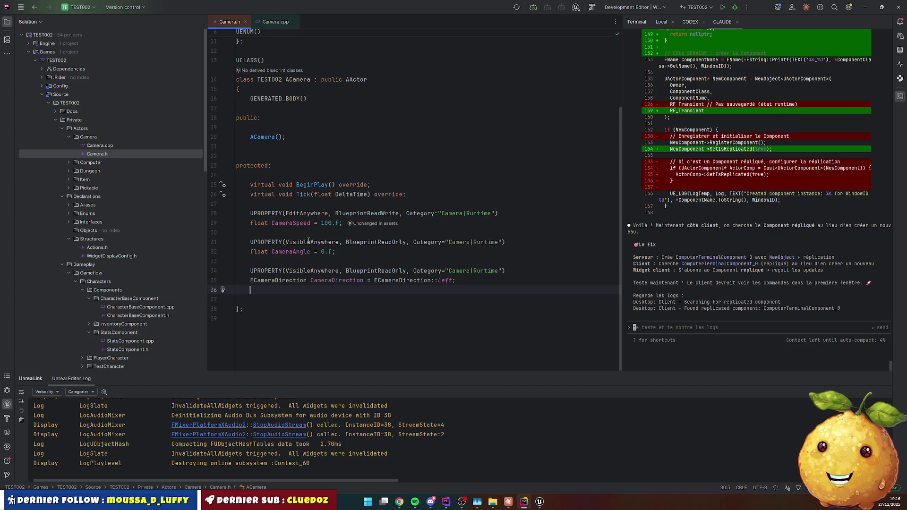
# Open Camera.cpp and add the #include "Camera.h" line at the top.
pyautogui.rightClick(298, 195)
pyautogui.doubleClick(99, 146)
pyautogui.write('#i')
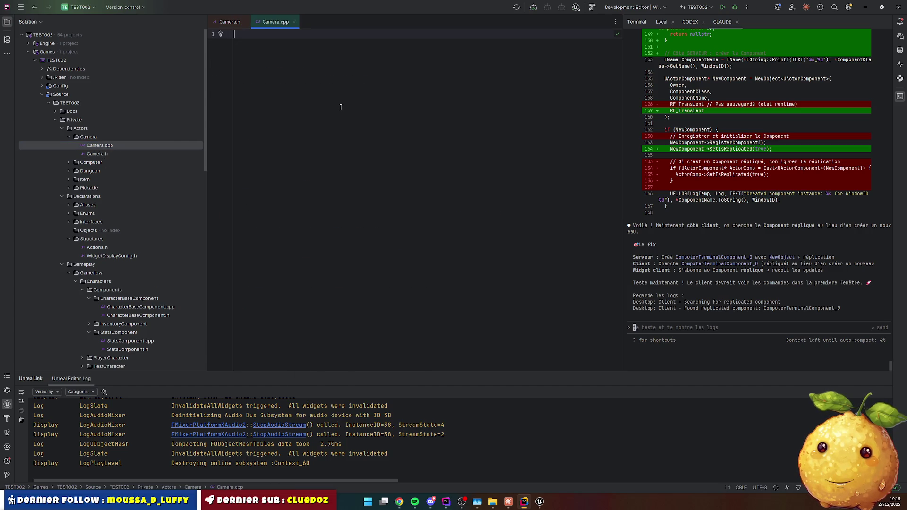
pyautogui.write('nclude ')
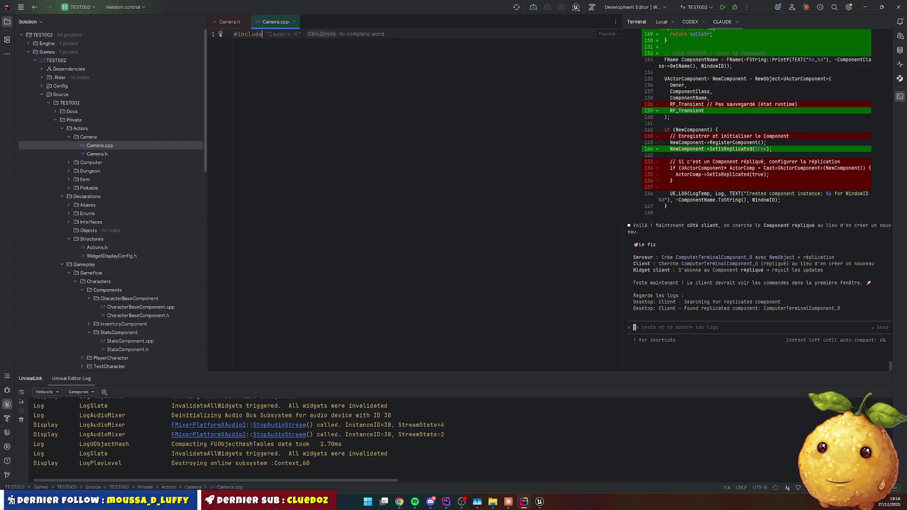
pyautogui.write('"Camera')
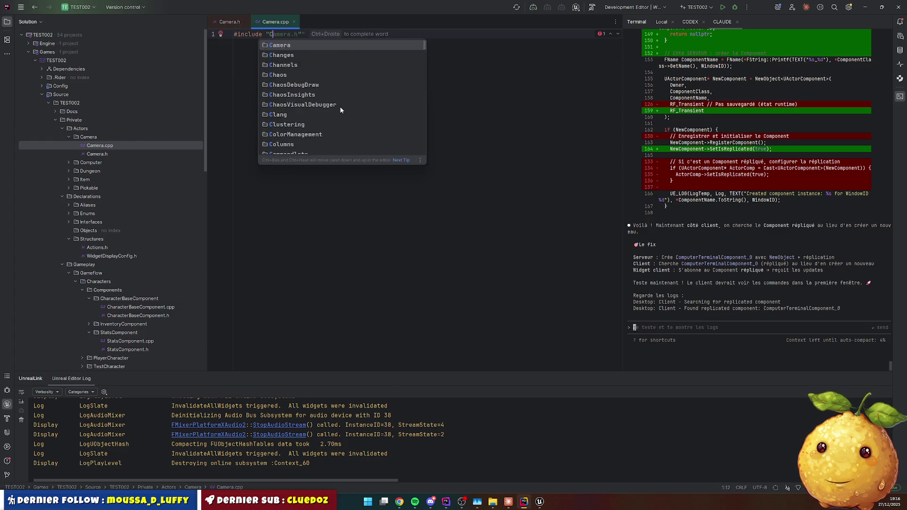
pyautogui.press('Escape')
pyautogui.write('.h"')
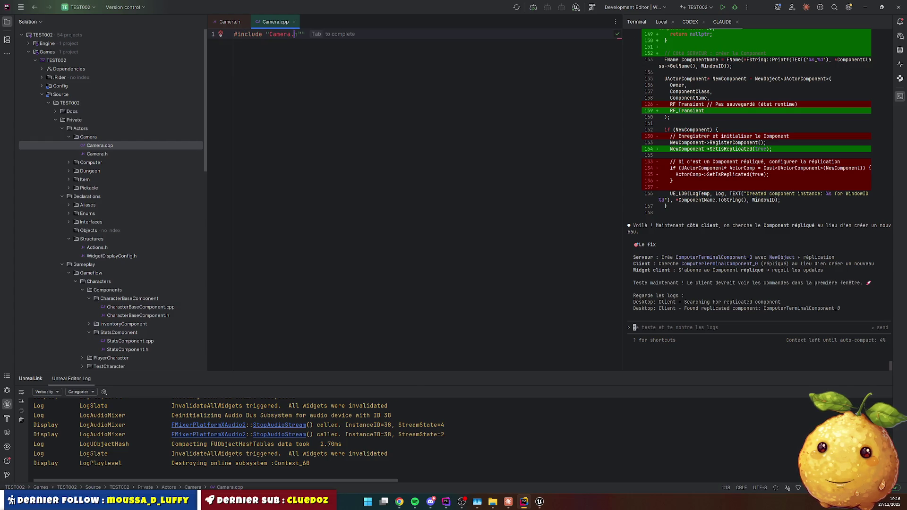
pyautogui.press('Return')
pyautogui.press('Return')
pyautogui.press('Up')
pyautogui.press('Up')
pyautogui.press('End')
pyautogui.press('BackSpace')
pyautogui.press('Return')
pyautogui.press('Return')
pyautogui.press('Return')
# Add an empty ACamera::ACamera() constructor and duplicate it below.
pyautogui.write('ACamera::')
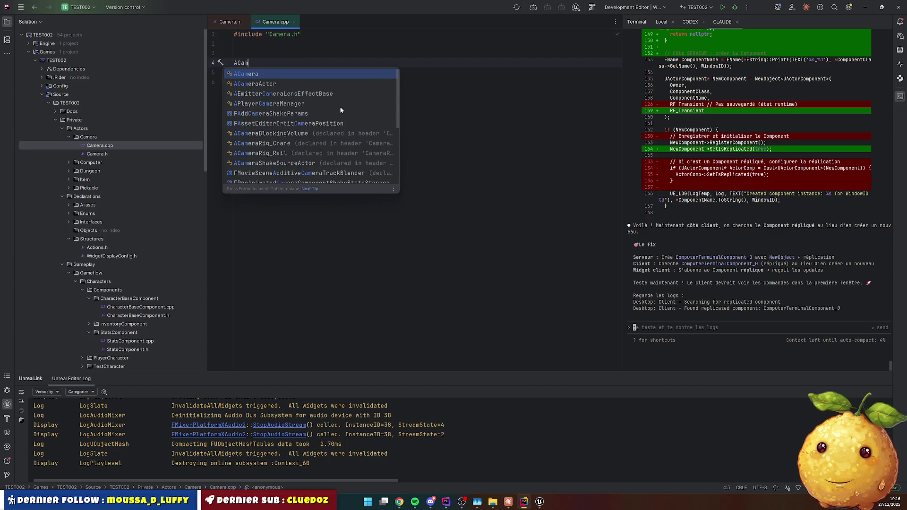
pyautogui.press('Return')
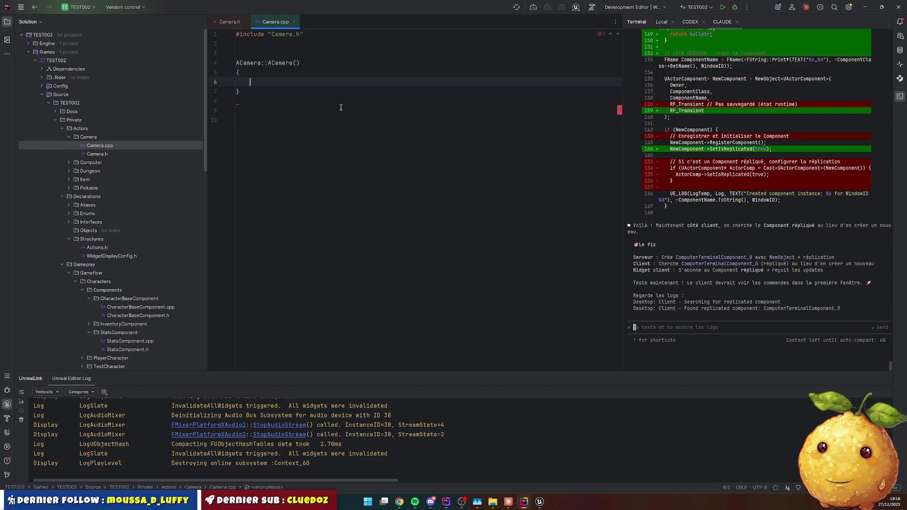
pyautogui.press('Up')
pyautogui.press('Up')
pyautogui.press('Up')
pyautogui.hotkey('shift', 'Down')
pyautogui.hotkey('shift', 'Down')
pyautogui.hotkey('shift', 'Down')
pyautogui.hotkey('shift', 'End')
pyautogui.hotkey('ctrl', 'd')
pyautogui.press('Left')
pyautogui.press('Return')
pyautogui.press('Down')
# Turn the duplicate into void ACamera::Tick(float DeltaTime).
pyautogui.write('vo')
pyautogui.press('Return')
pyautogui.hotkey('ctrl', 'Right')
pyautogui.hotkey('ctrl', 'Right')
pyautogui.hotkey('ctrl', 'shift', 'Right')
pyautogui.write('Tic')
pyautogui.press('Return')
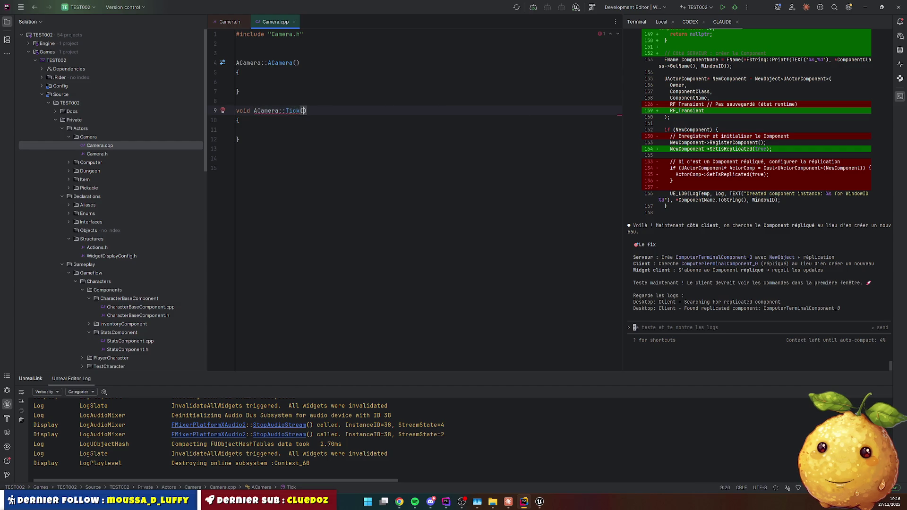
pyautogui.write('float Del')
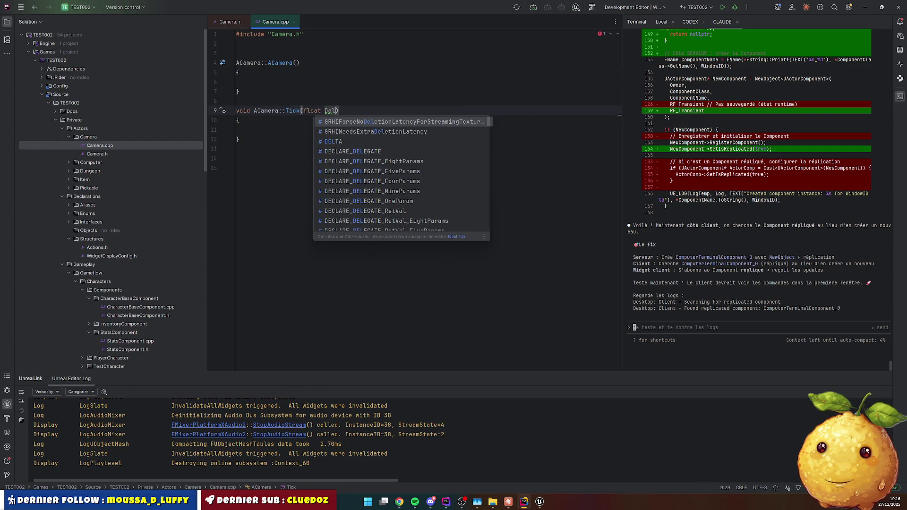
pyautogui.write('taTime')
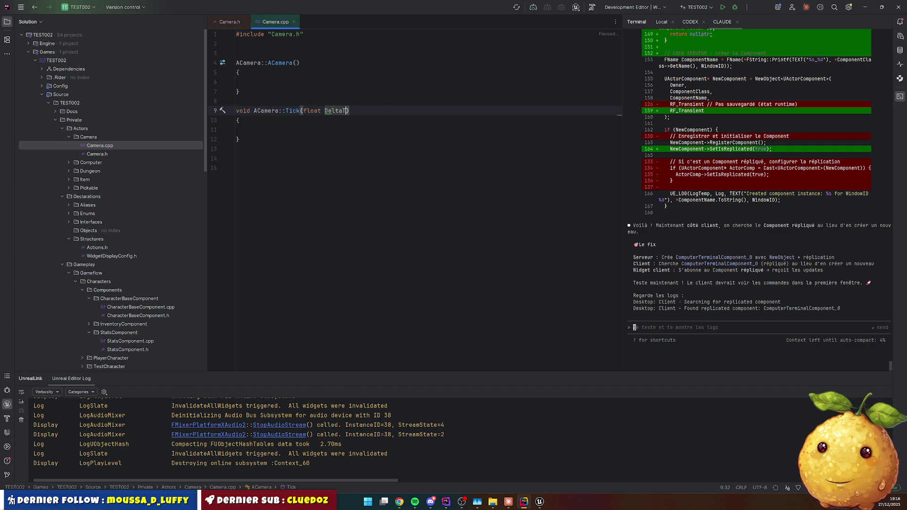
pyautogui.click(249, 129)
# Begin Tick with if (CameraDirection == ECameraDirection::Left) and open its block.
pyautogui.press('Return')
pyautogui.press('Return')
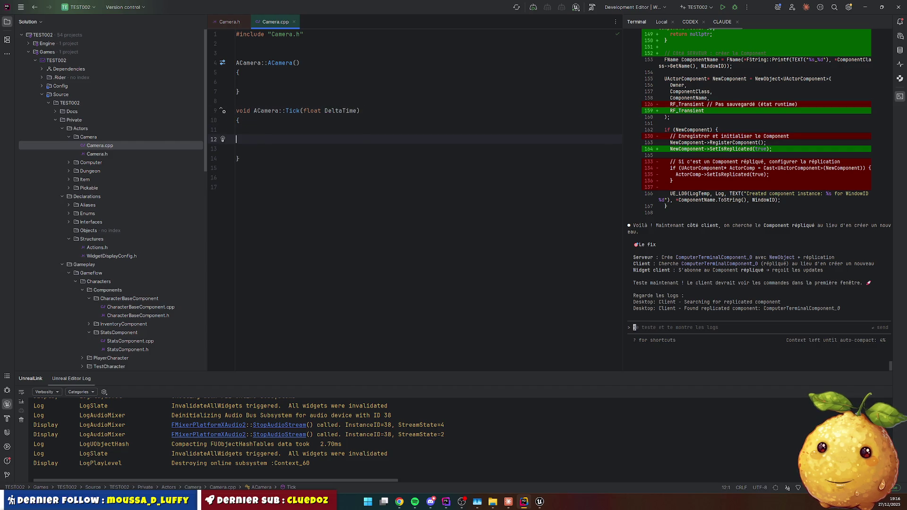
pyautogui.write('if (')
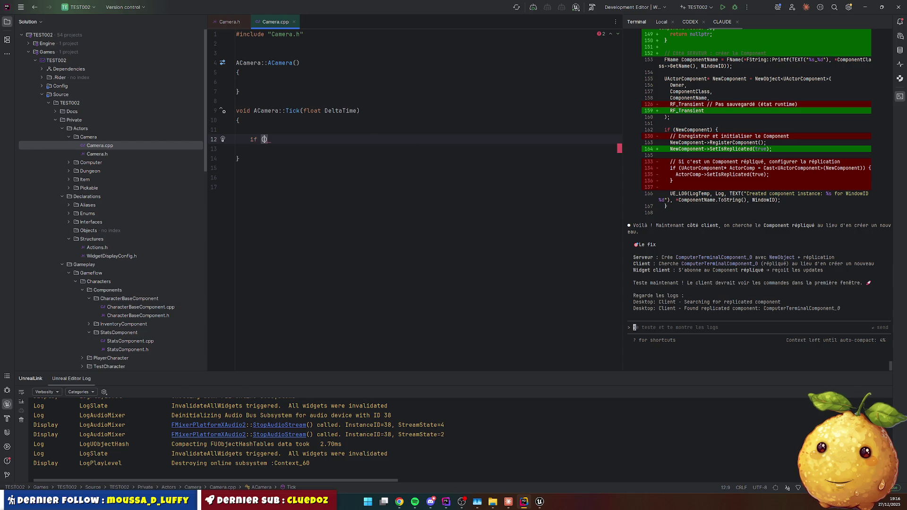
pyautogui.write('Dire')
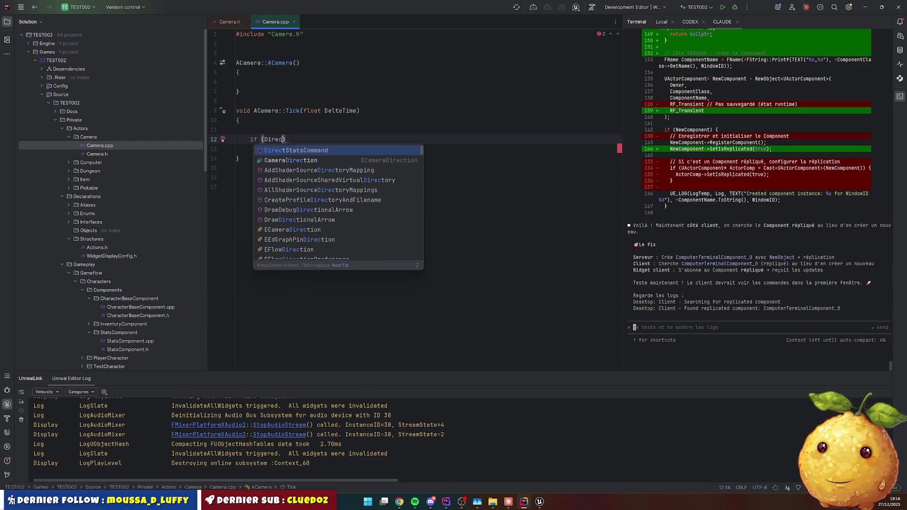
pyautogui.press('Down')
pyautogui.press('Return')
pyautogui.write('== ')
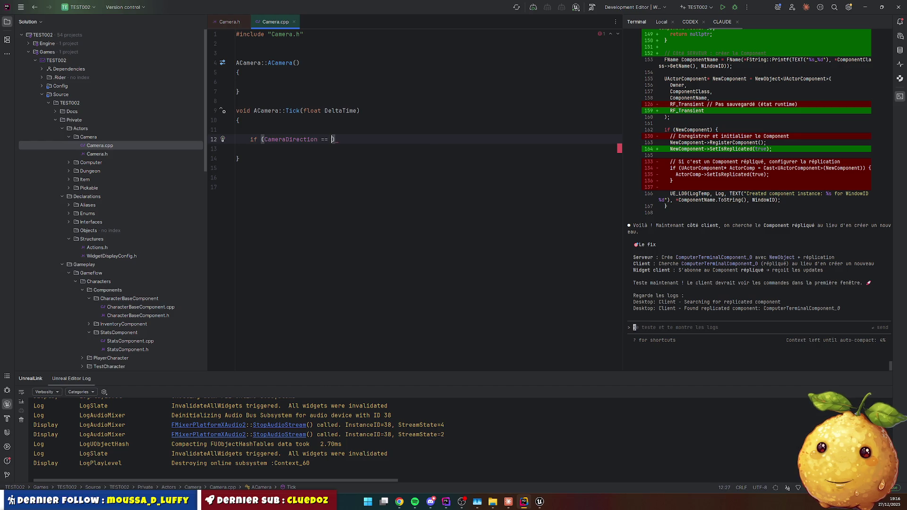
pyautogui.write('L')
pyautogui.press('Return')
pyautogui.press('Down')
pyautogui.press('Up')
pyautogui.press('End')
pyautogui.write('{')
pyautogui.press('Return')
# Replace the suggested offset call with SetActorRelativeRotation using a 0.1f yaw.
pyautogui.press('Tab')
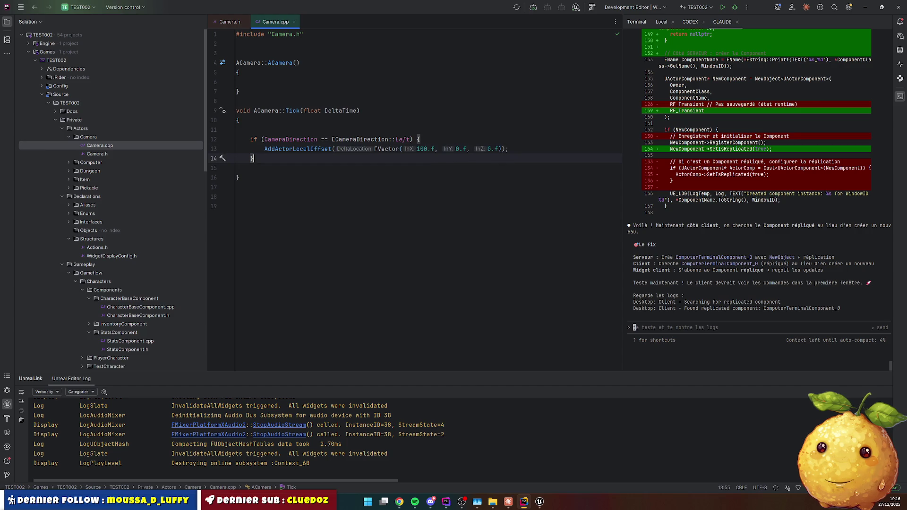
pyautogui.click(314, 150)
pyautogui.hotkey('ctrl', 'z')
pyautogui.write('Add')
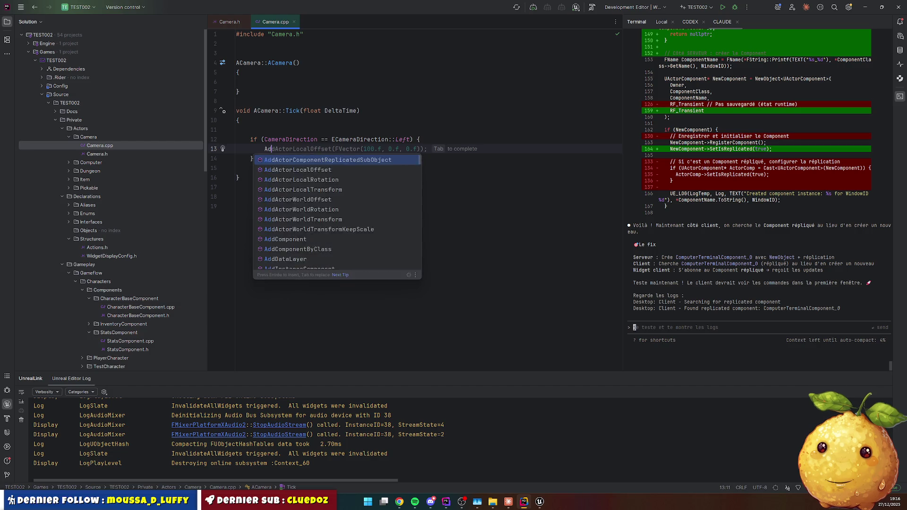
pyautogui.write('Actor')
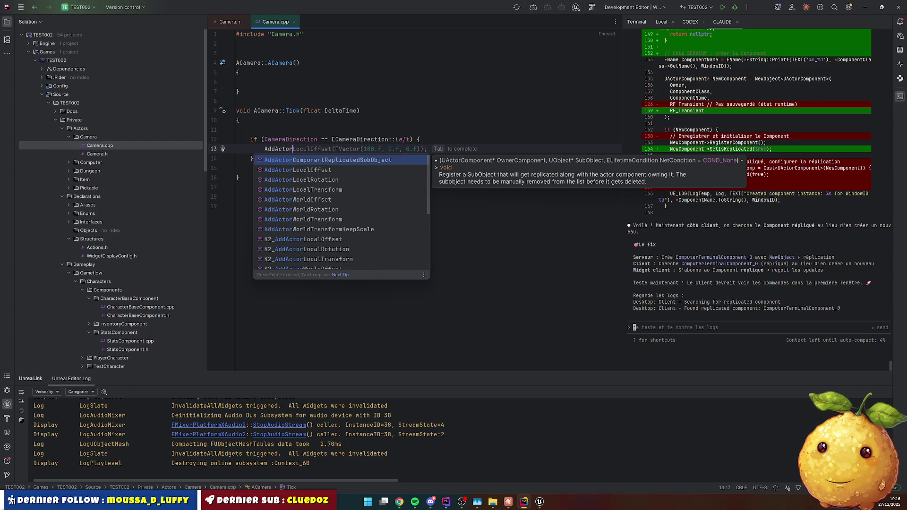
pyautogui.write('Ro')
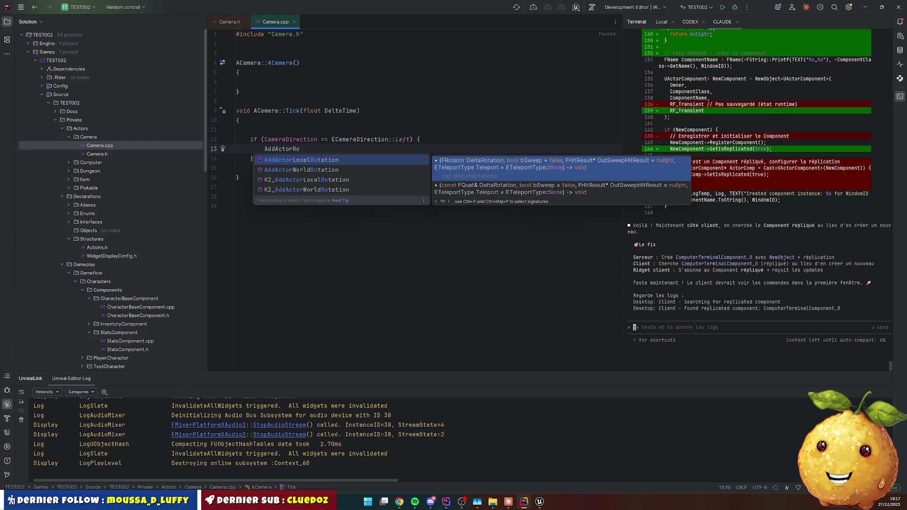
pyautogui.hotkey('ctrl', 'z')
pyautogui.hotkey('ctrl', 'z')
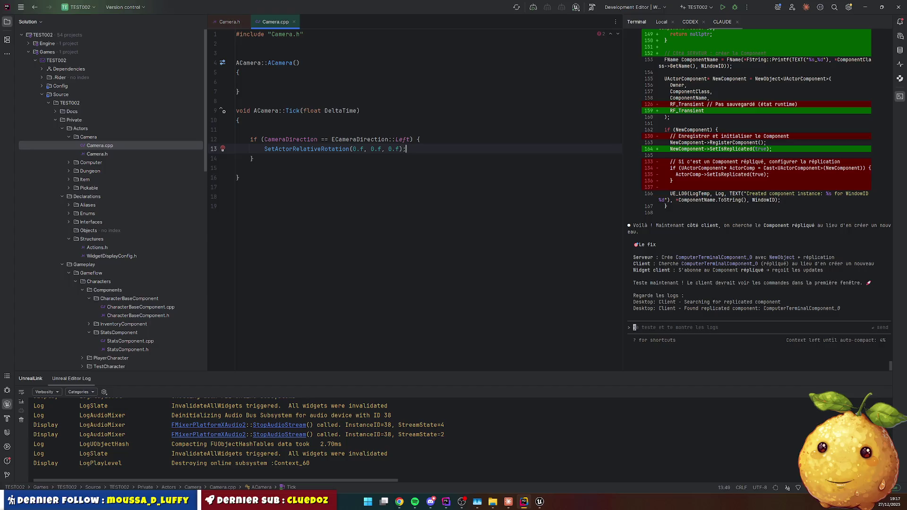
pyautogui.press('Delete')
pyautogui.press('Delete')
pyautogui.write('.01')
pyautogui.press('BackSpace')
pyautogui.press('Right')
pyautogui.write('f')
# Wrap the rotation arguments in FRotator(0.f, 0.1f, 0.f).
pyautogui.press('Down')
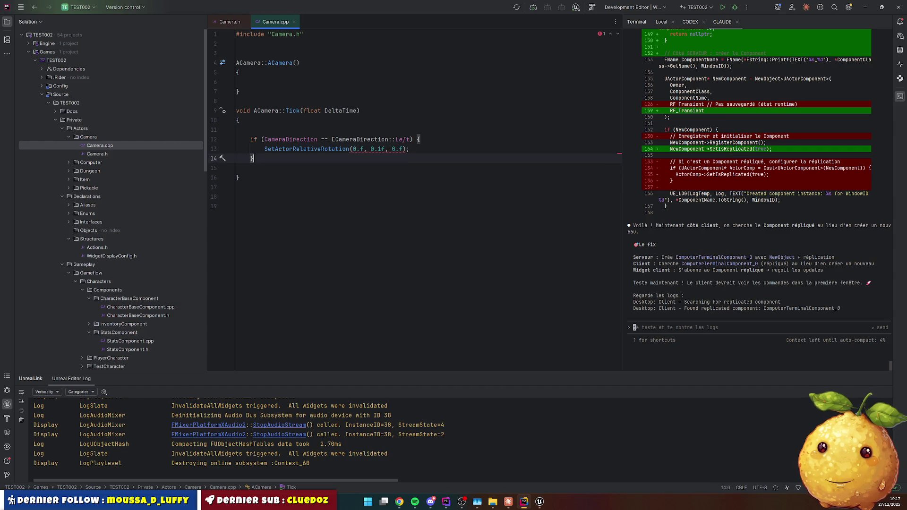
pyautogui.click(385, 148)
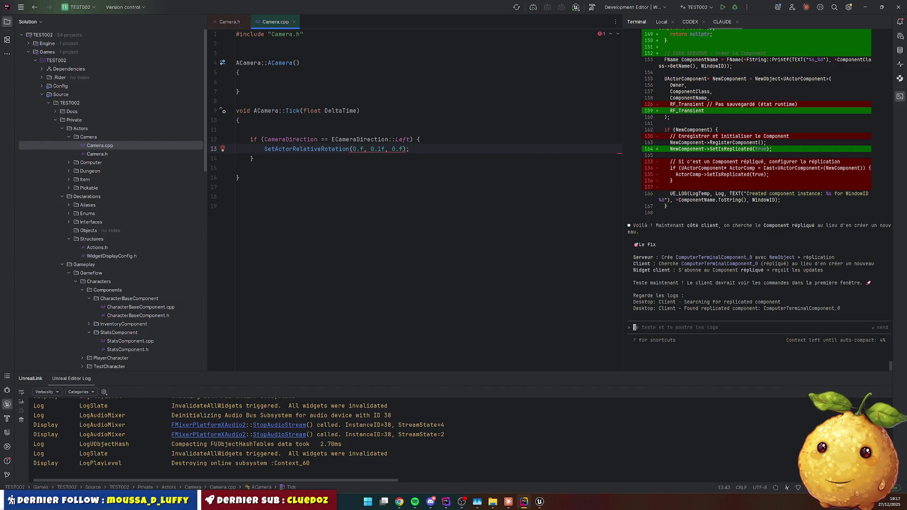
pyautogui.press('Left')
pyautogui.press('Left')
pyautogui.press('Left')
pyautogui.write('FR')
pyautogui.write('otat')
pyautogui.write('or(')
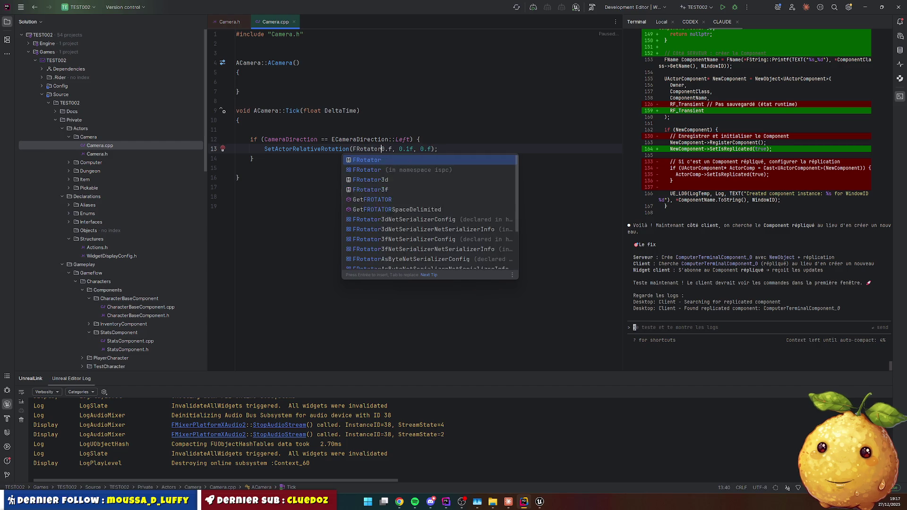
pyautogui.press('End')
pyautogui.press('Left')
pyautogui.write(')')
# Add an else branch with the same rotation call using a -0.1f yaw.
pyautogui.press('Home')
pyautogui.hotkey('shift', 'End')
pyautogui.hotkey('ctrl', 'c')
pyautogui.press('Down')
pyautogui.press('End')
pyautogui.press('Return')
pyautogui.write('else')
pyautogui.press('Return')
pyautogui.hotkey('ctrl', 'v')
pyautogui.press('Left')
pyautogui.press('Left')
pyautogui.press('Left')
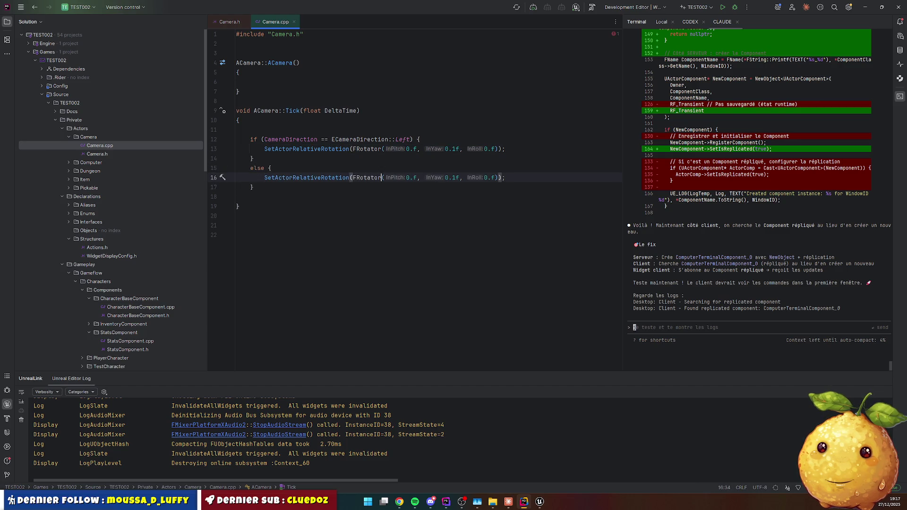
pyautogui.press('Left')
pyautogui.write('-')
pyautogui.press('Up')
pyautogui.press('End')
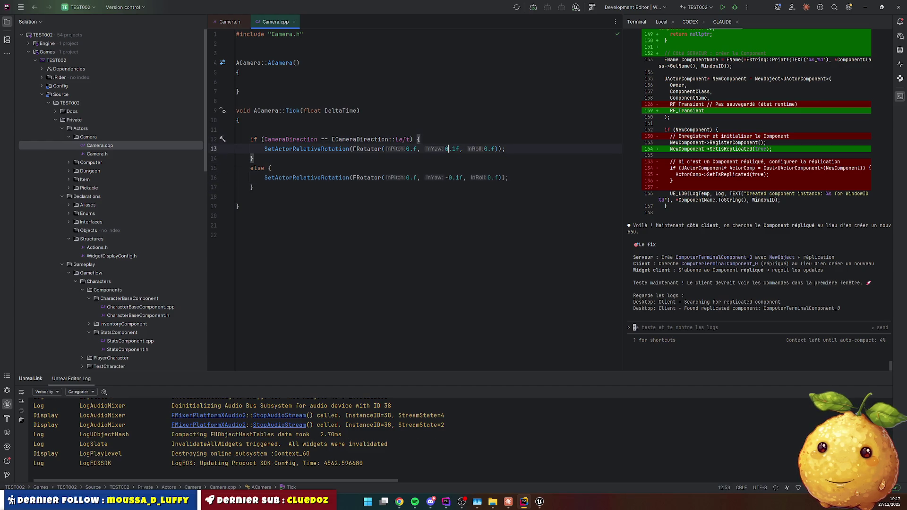
pyautogui.click(448, 178)
pyautogui.press('Down')
pyautogui.press('Return')
pyautogui.press('Return')
# Insert a GetActorRotation() call at the top of the Tick body.
pyautogui.click(284, 120)
pyautogui.press('Return')
pyautogui.press('Return')
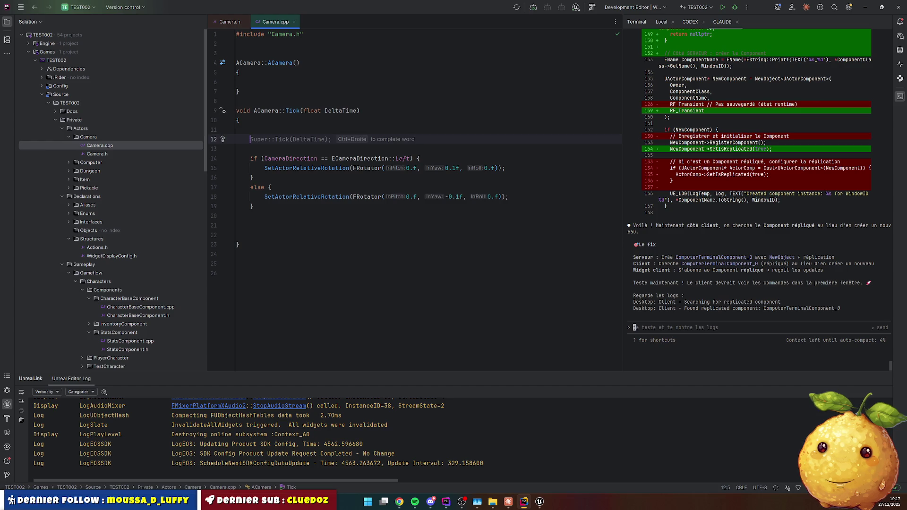
pyautogui.write('GetRaltive')
pyautogui.write('R')
pyautogui.press('BackSpace')
pyautogui.press('BackSpace')
pyautogui.press('BackSpace')
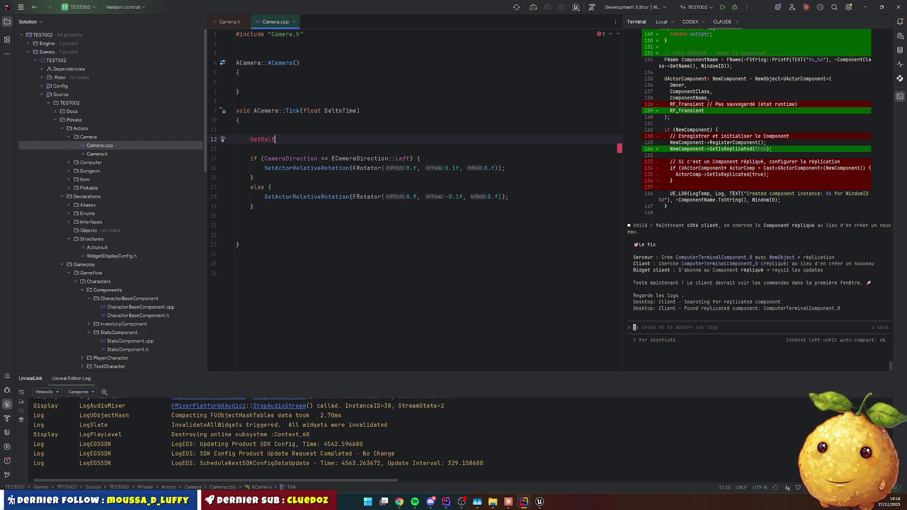
pyautogui.press('BackSpace')
pyautogui.write('el')
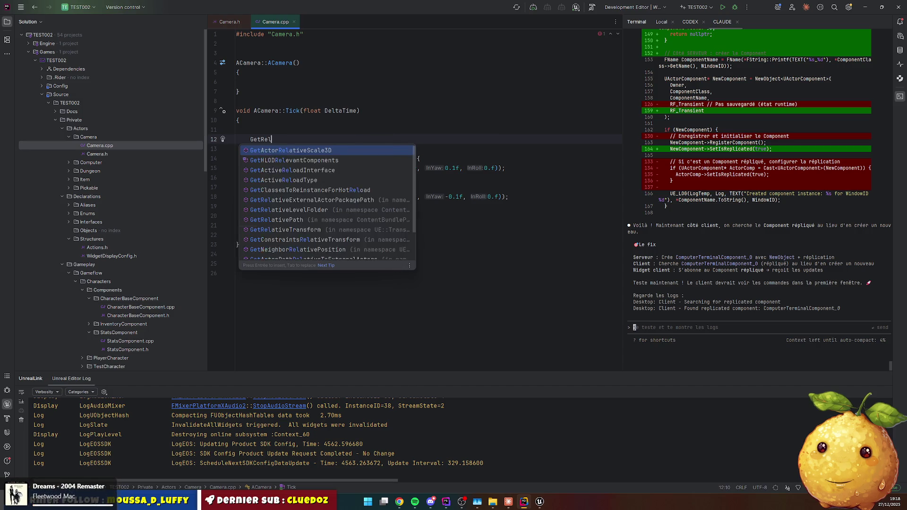
pyautogui.write('ativeR')
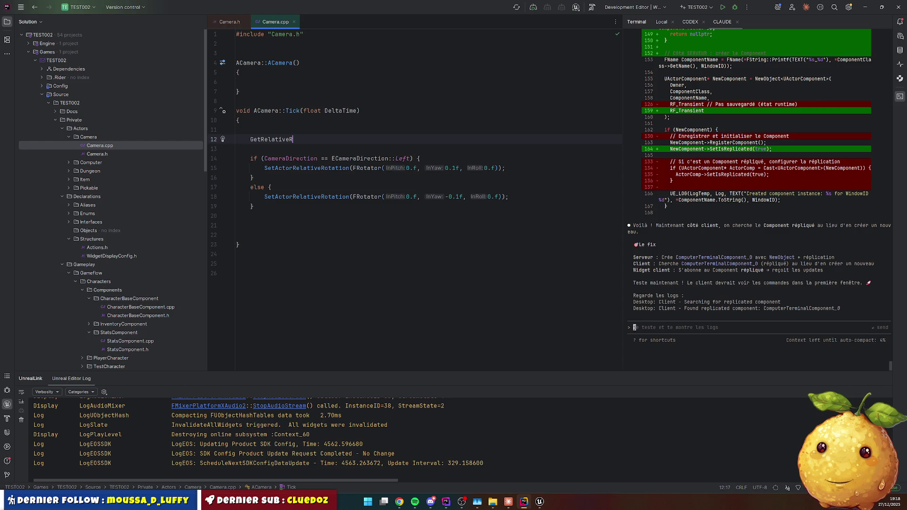
pyautogui.click(286, 139)
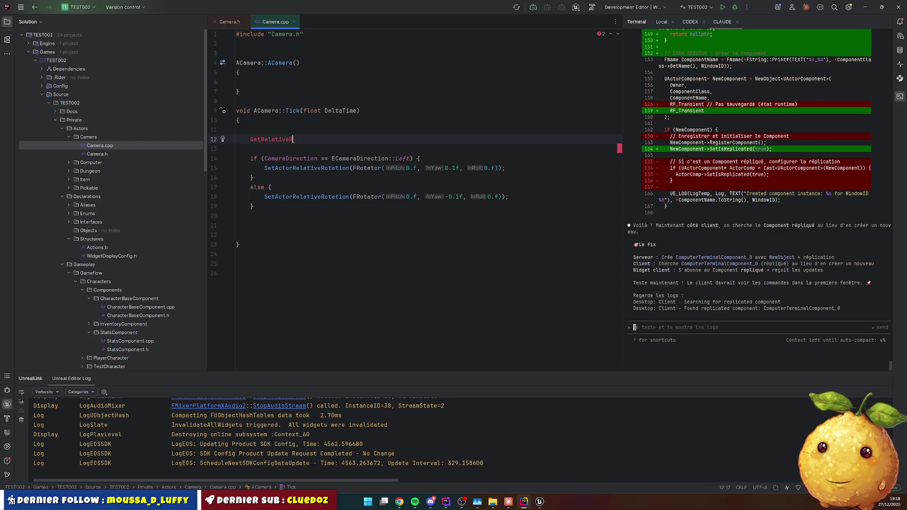
pyautogui.hotkey('ctrl', 'space')
pyautogui.press('BackSpace')
pyautogui.press('BackSpace')
pyautogui.press('BackSpace')
pyautogui.write('Ac')
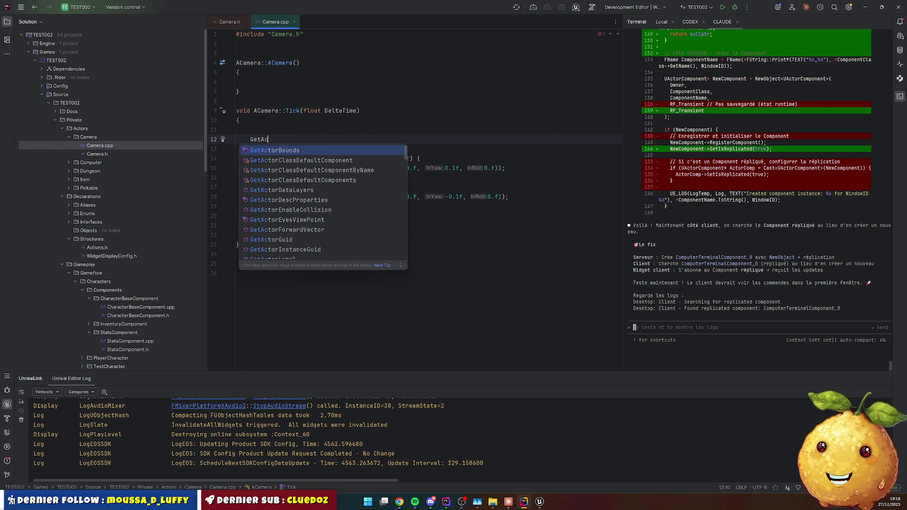
pyautogui.write('torRe')
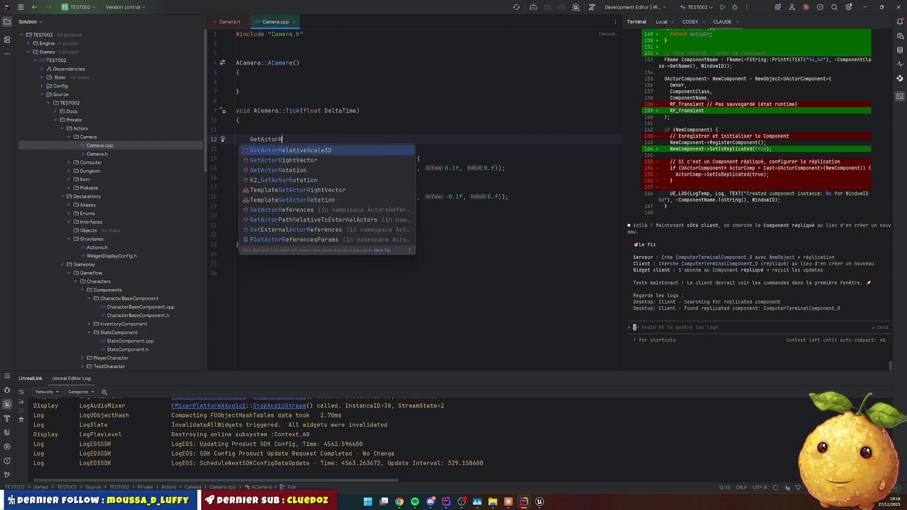
pyautogui.press('Down')
pyautogui.press('Down')
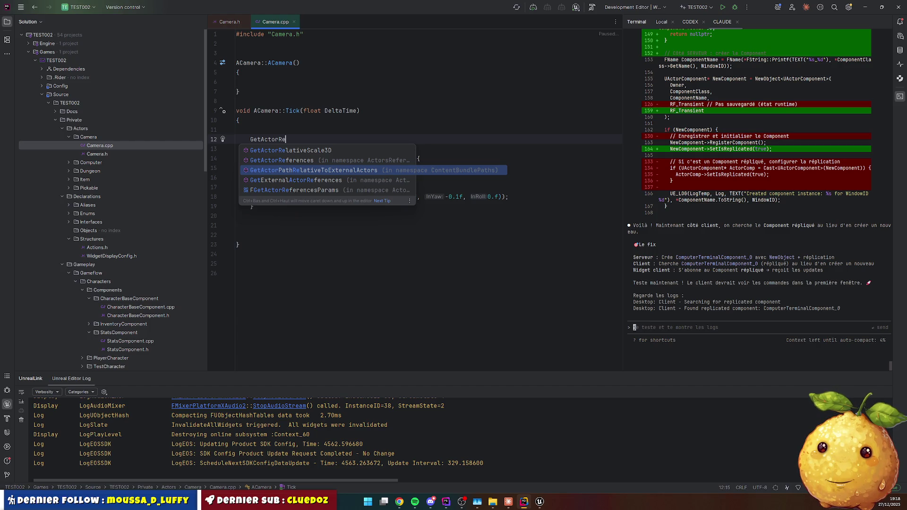
pyautogui.press('BackSpace')
pyautogui.press('BackSpace')
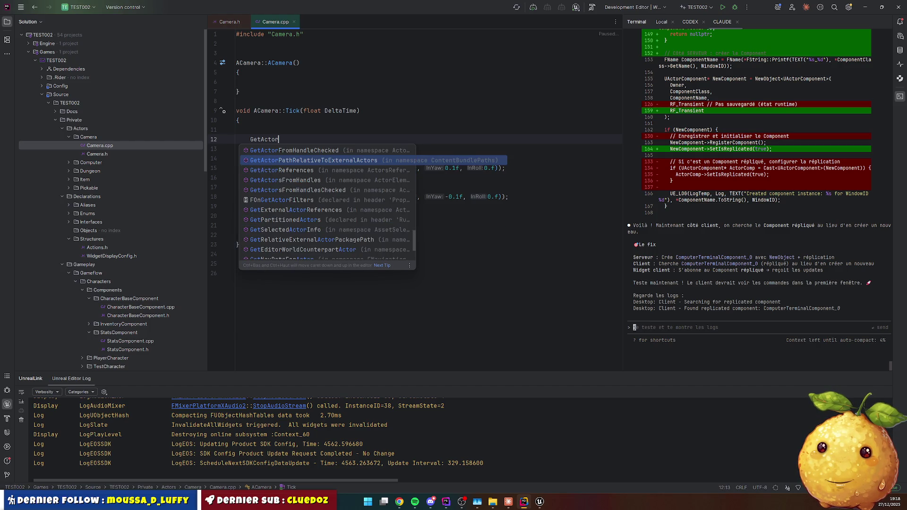
pyautogui.write('Rotat')
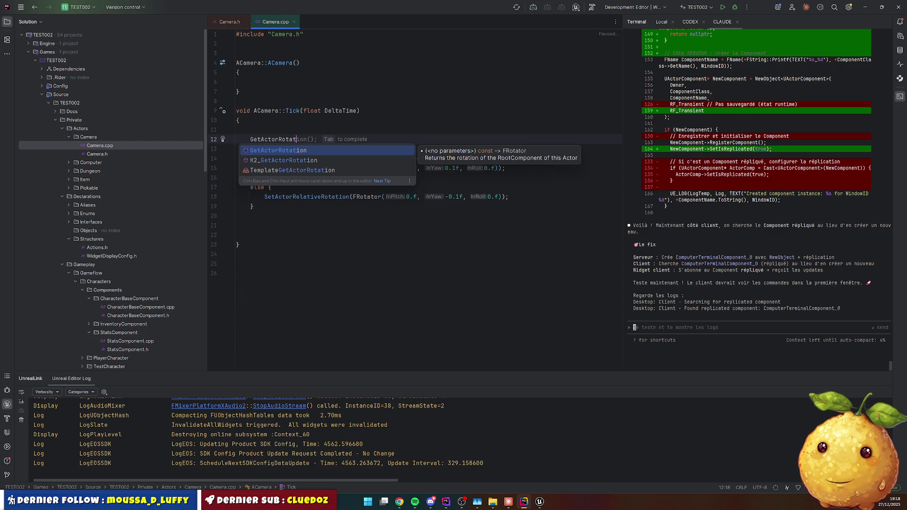
pyautogui.press('Return')
# Make the line read FRotator Rotation = GetActorRotation();.
pyautogui.press('Home')
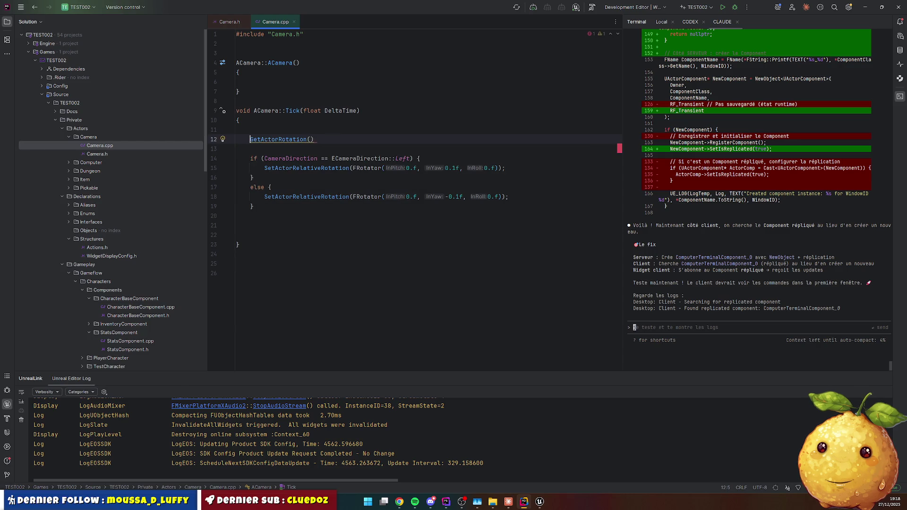
pyautogui.write('FRotator')
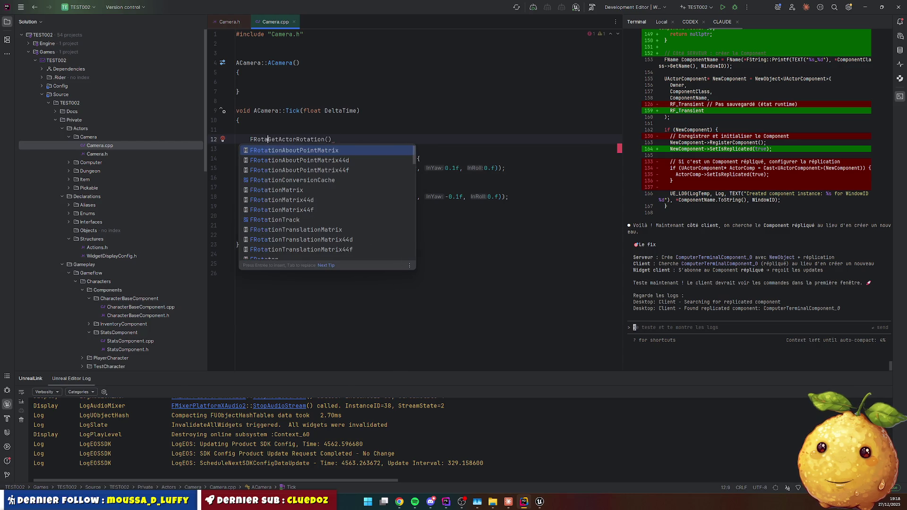
pyautogui.write(' Rotation')
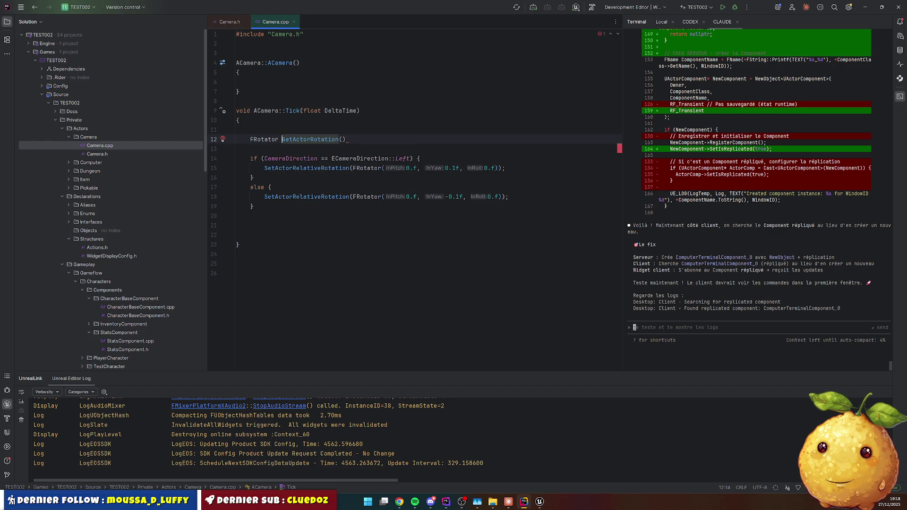
pyautogui.write(' = GetActorRotation()')
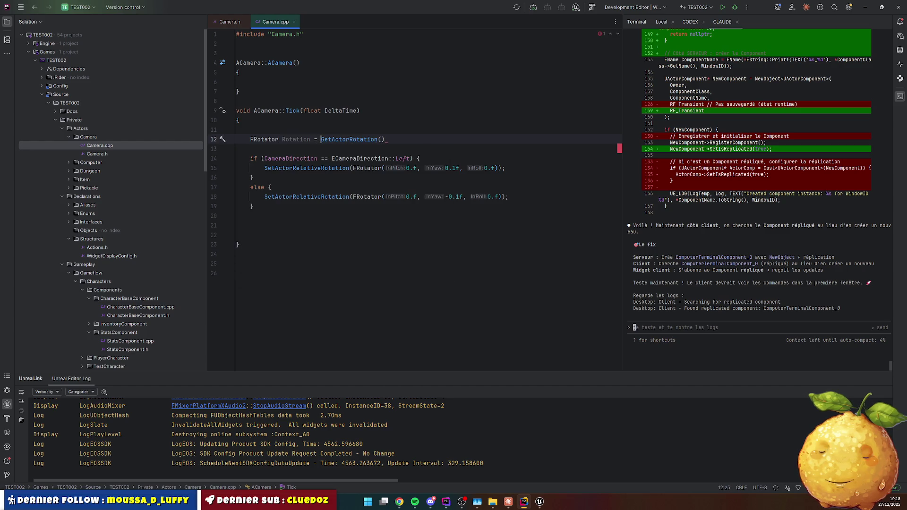
pyautogui.write(';')
pyautogui.press('Down')
pyautogui.press('Down')
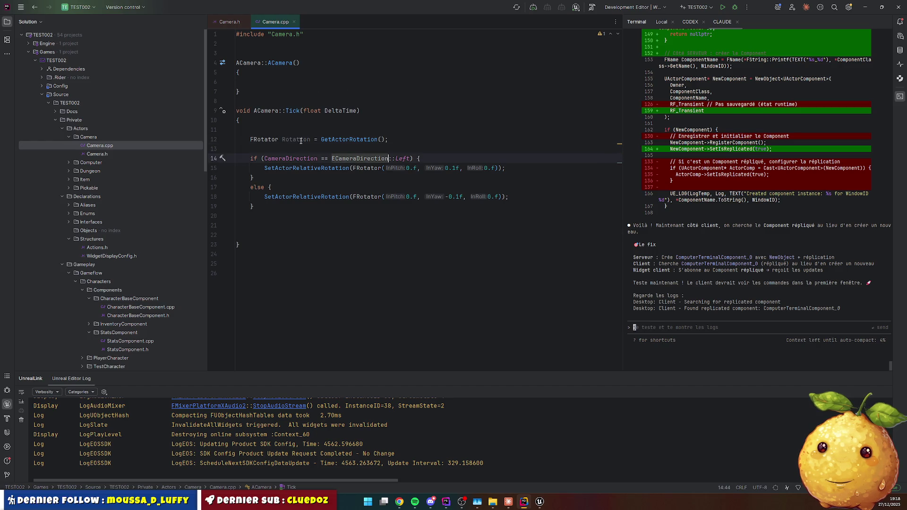
pyautogui.press('Down')
pyautogui.press('Down')
pyautogui.press('Down')
pyautogui.click(398, 141)
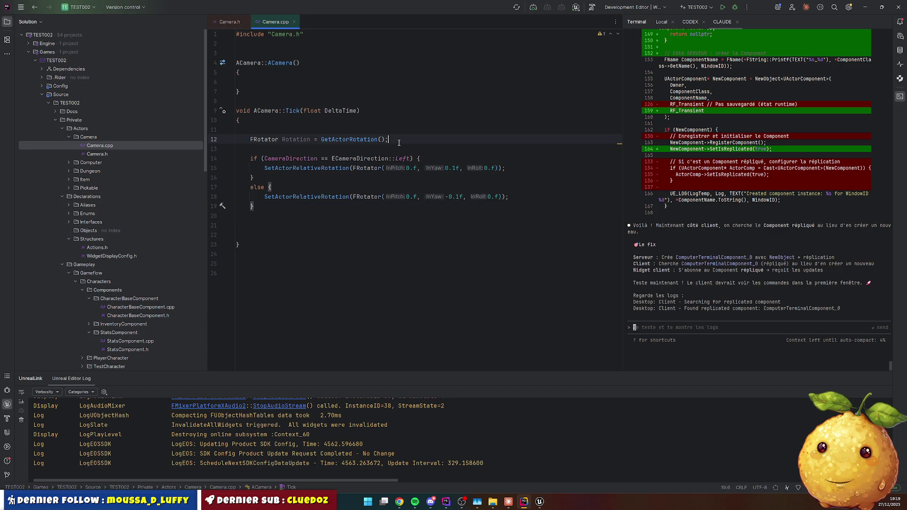
# Duplicate the Rotation line as NewRotation = Rotation + FRotator(0.f, 0.1f, 0.f).
pyautogui.hotkey('ctrl', 'd')
pyautogui.press('Home')
pyautogui.hotkey('ctrl', 'Right')
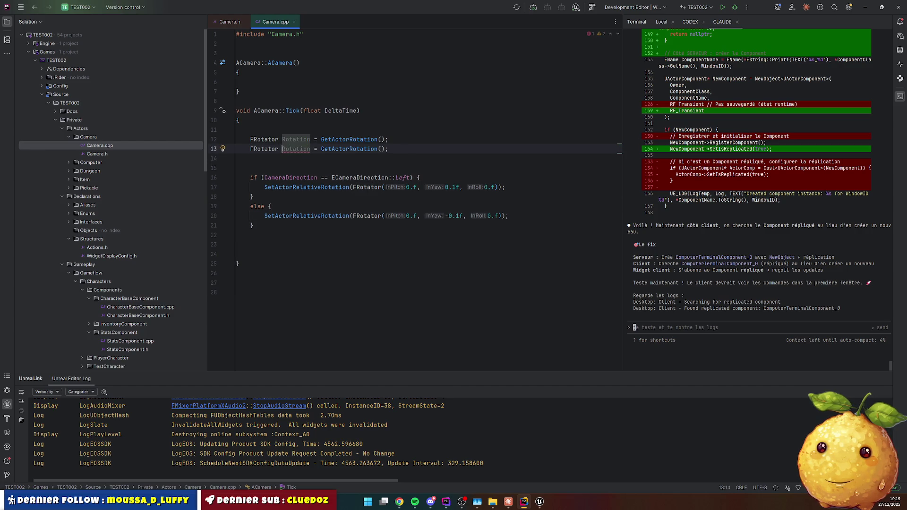
pyautogui.write('New')
pyautogui.press('Escape')
pyautogui.click(332, 149)
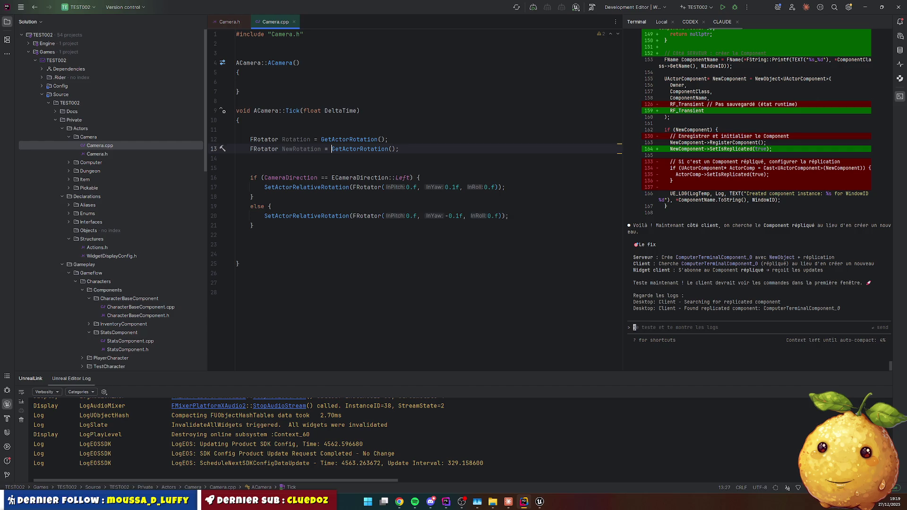
pyautogui.click(321, 140)
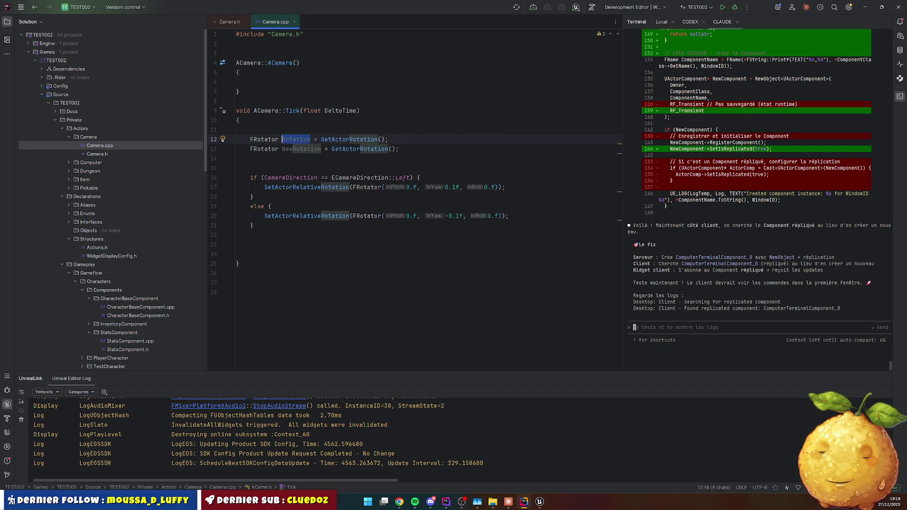
pyautogui.moveTo(332, 148); pyautogui.dragTo(396, 148)
pyautogui.write('Rotation +')
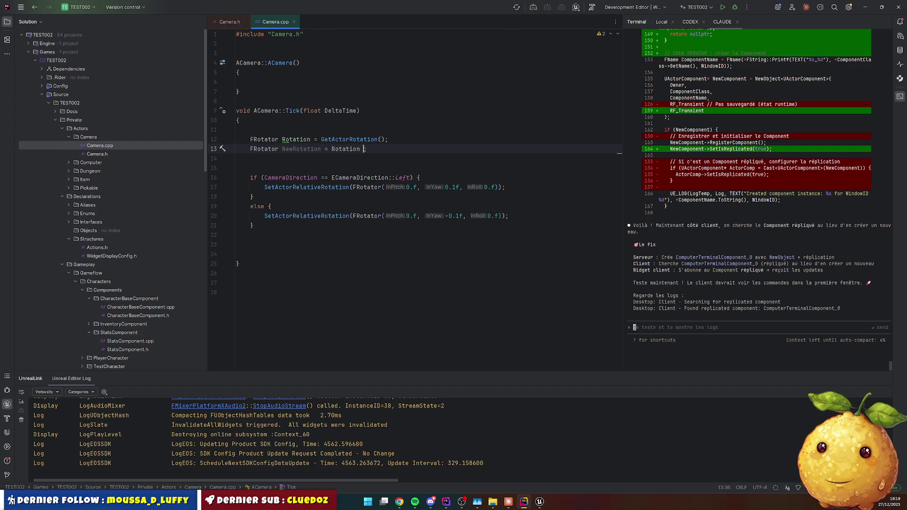
pyautogui.click(354, 188)
pyautogui.hotkey('ctrl', 'w')
pyautogui.hotkey('ctrl', 'w')
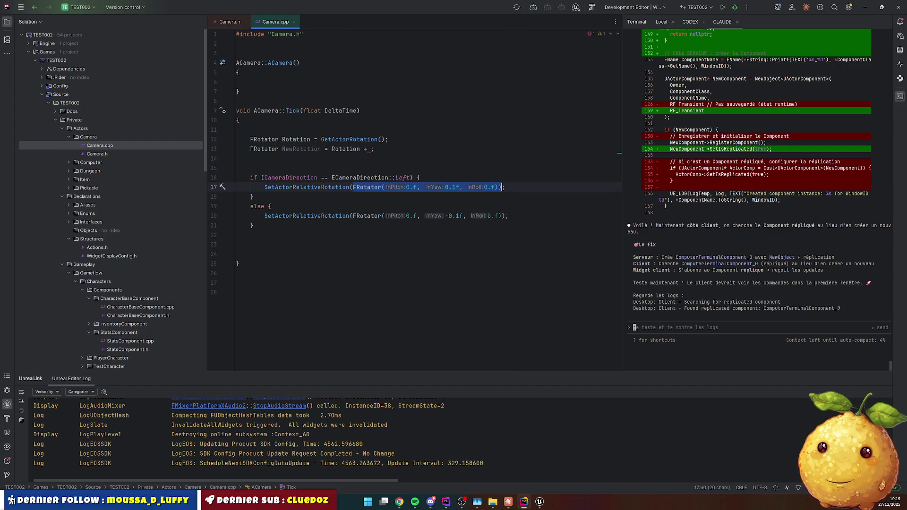
pyautogui.press('Up')
pyautogui.press('Up')
pyautogui.press('Up')
pyautogui.press('End')
pyautogui.press('Left')
pyautogui.hotkey('ctrl', 'v')
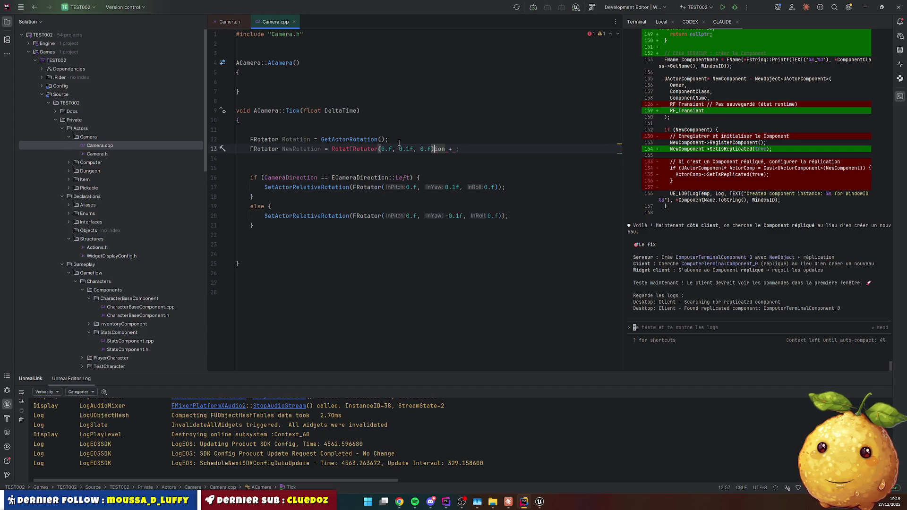
# Replace the Left branch's SetActorRelativeRotation call with that NewRotation assignment.
pyautogui.hotkey('ctrl', 'w')
pyautogui.hotkey('ctrl', 'w')
pyautogui.hotkey('ctrl', 'w')
pyautogui.hotkey('ctrl', 'c')
pyautogui.press('Down')
pyautogui.press('Down')
pyautogui.press('Down')
pyautogui.hotkey('ctrl', 'w')
pyautogui.hotkey('ctrl', 'w')
pyautogui.hotkey('ctrl', 'v')
pyautogui.press('Home')
pyautogui.hotkey('ctrl', 'Delete')
# Reduce line 13 to a bare FRotator NewRotation; declaration.
pyautogui.click(303, 149)
pyautogui.hotkey('ctrl', 'Right')
pyautogui.hotkey('shift', 'End')
pyautogui.hotkey('shift', 'Left')
pyautogui.press('Delete')
# Use the NewRotation assignment in the else branch too, with a -0.1f yaw.
pyautogui.click(264, 187)
pyautogui.hotkey('shift', 'End')
pyautogui.hotkey('ctrl', 'c')
pyautogui.press('Down')
pyautogui.press('Down')
pyautogui.press('Down')
pyautogui.hotkey('shift', 'End')
pyautogui.hotkey('ctrl', 'v')
pyautogui.press('Left')
pyautogui.press('Left')
pyautogui.press('Left')
pyautogui.hotkey('ctrl', 'Left')
pyautogui.hotkey('ctrl', 'Left')
pyautogui.hotkey('ctrl', 'Left')
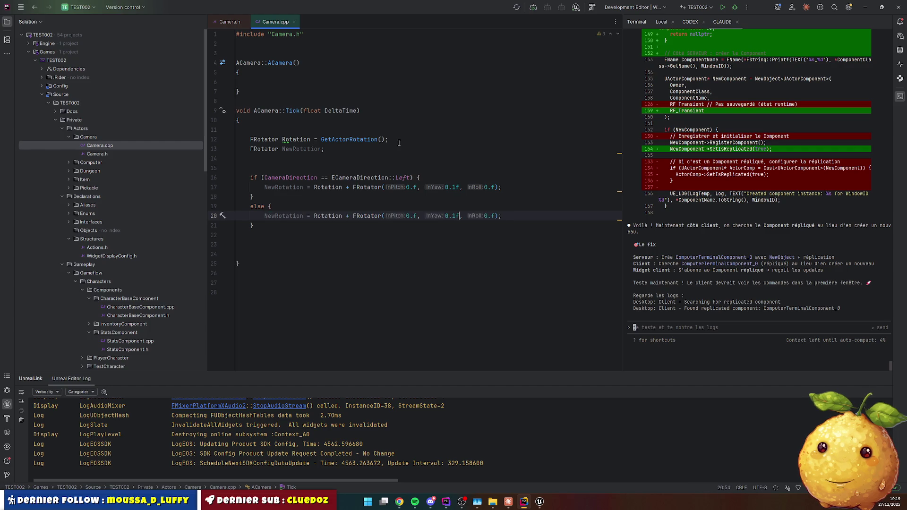
pyautogui.write('-')
pyautogui.click(303, 140)
pyautogui.click(335, 226)
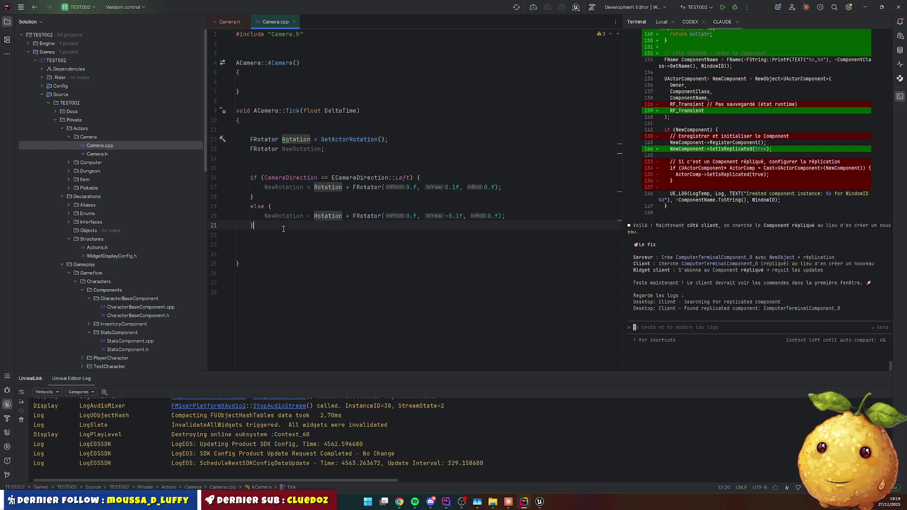
# Add 'SetActorRotation(NewRotation);' on a new line below the direction branches.
pyautogui.press('Return')
pyautogui.press('Return')
pyautogui.write('SetActorRotation(NewRotation);')
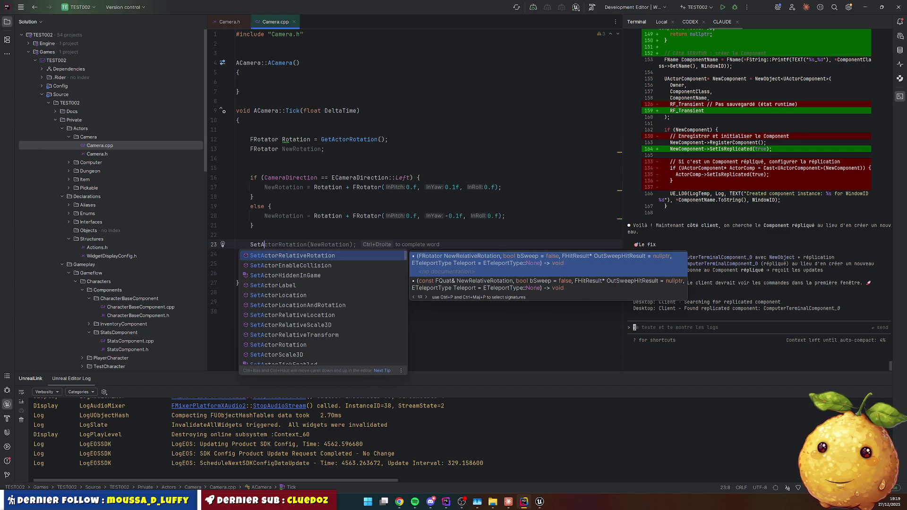
pyautogui.press('Return')
pyautogui.press('Return')
# Begin an 'if (NewRotation' condition on line 18 inside the Left branch.
pyautogui.write('if (R')
pyautogui.write('otat')
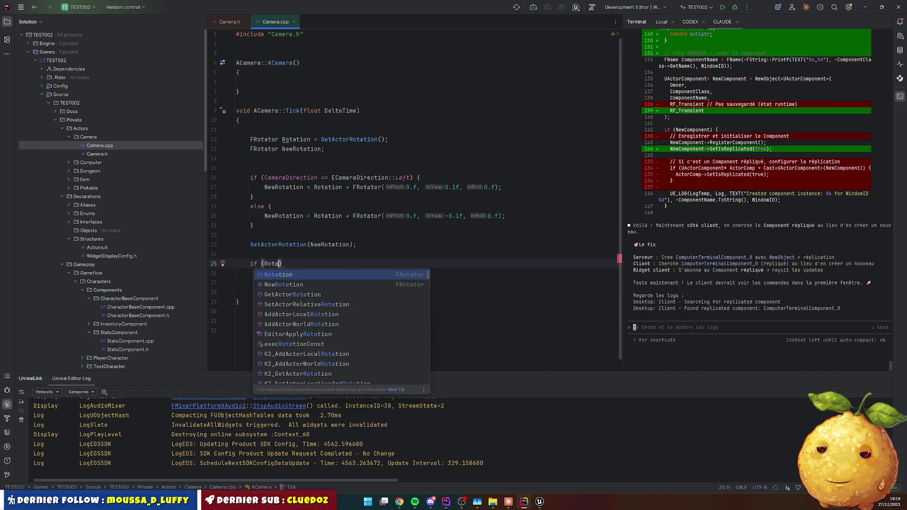
pyautogui.hotkey('ctrl', 'shift', 'Left')
pyautogui.write('New')
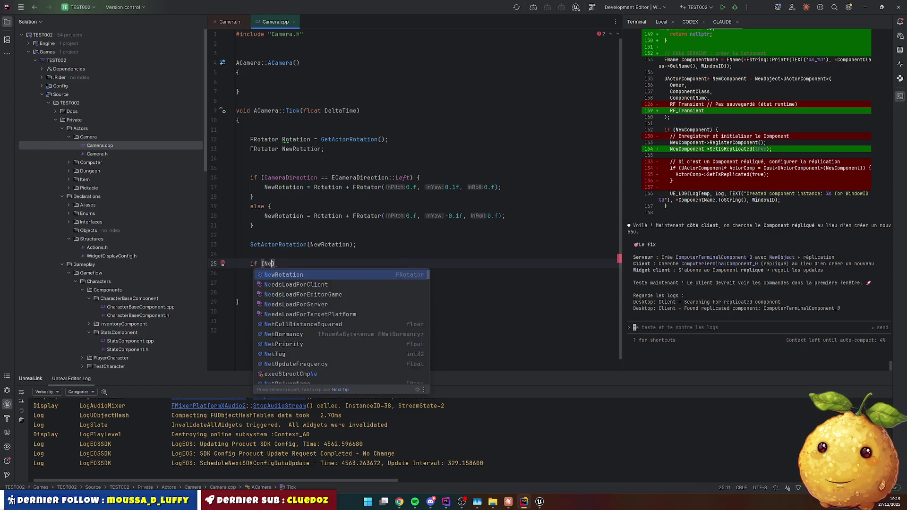
pyautogui.press('Return')
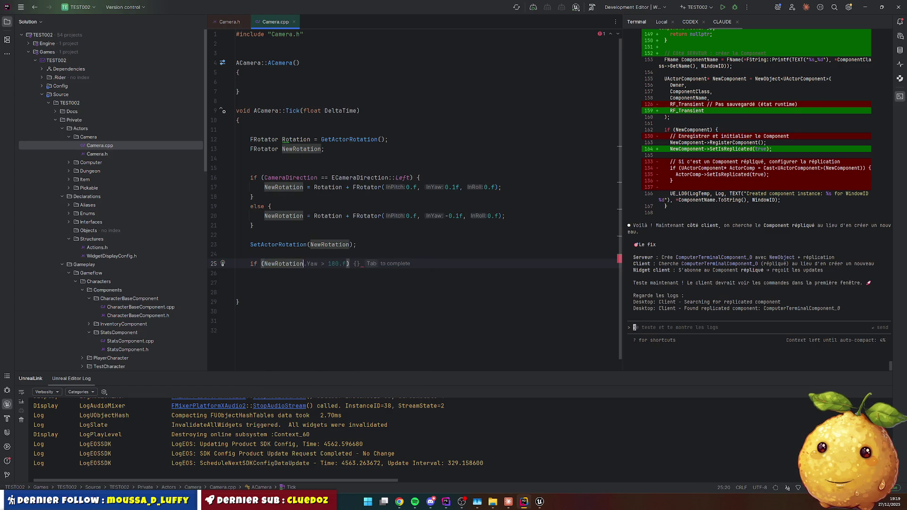
pyautogui.hotkey('shift', 'Home')
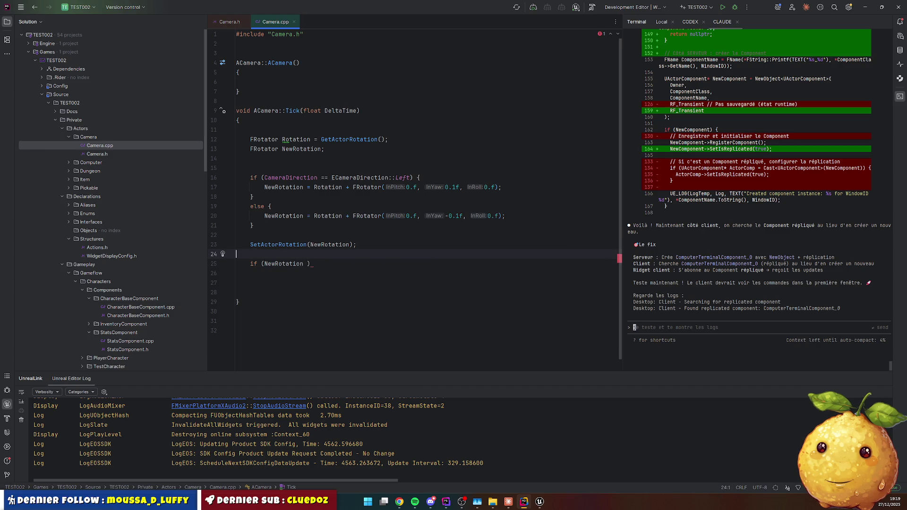
pyautogui.press('BackSpace')
pyautogui.press('Up')
pyautogui.press('Up')
pyautogui.press('Up')
pyautogui.press('End')
pyautogui.press('Return')
pyautogui.hotkey('ctrl', 'v')
pyautogui.press('Left')
pyautogui.press('BackSpace')
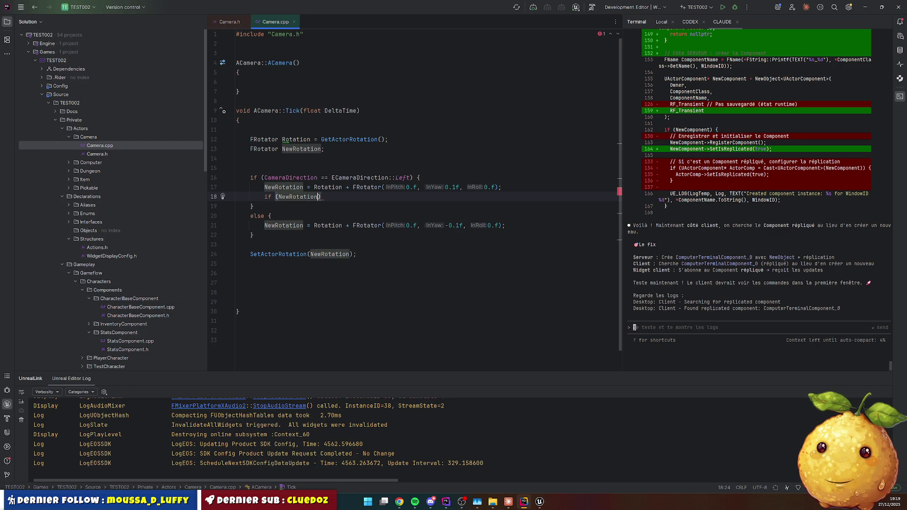
# Complete the Left-branch check: below -45.f, set CameraDirection to ECameraDirection::Right.
pyautogui.write('<')
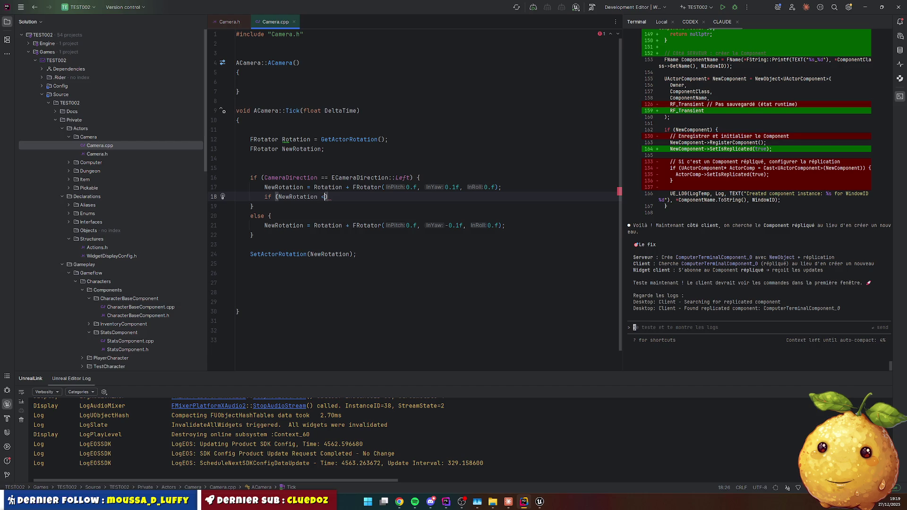
pyautogui.write(' -45f')
pyautogui.press('BackSpace')
pyautogui.write('.f')
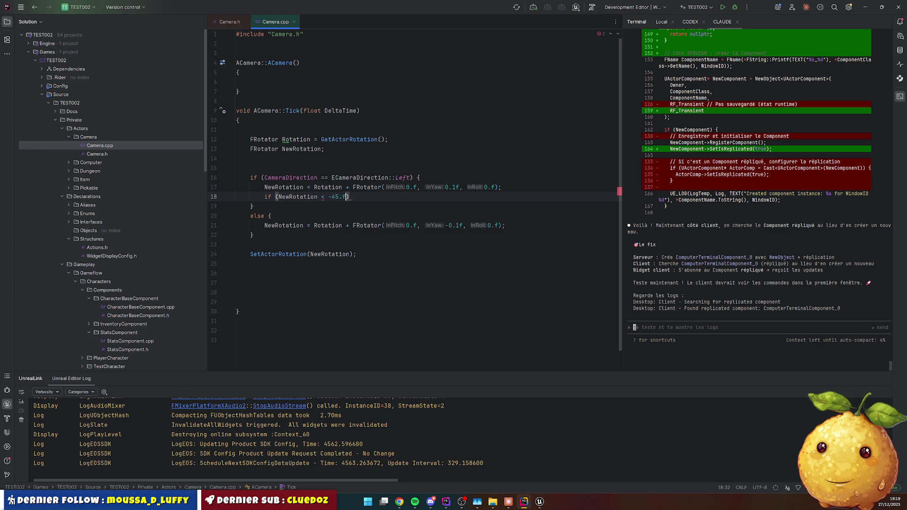
pyautogui.write(') ')
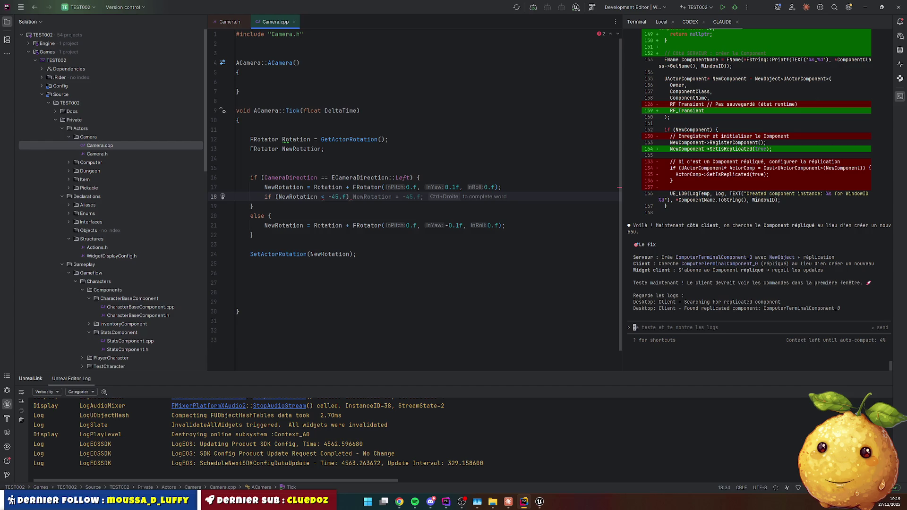
pyautogui.write('Direct')
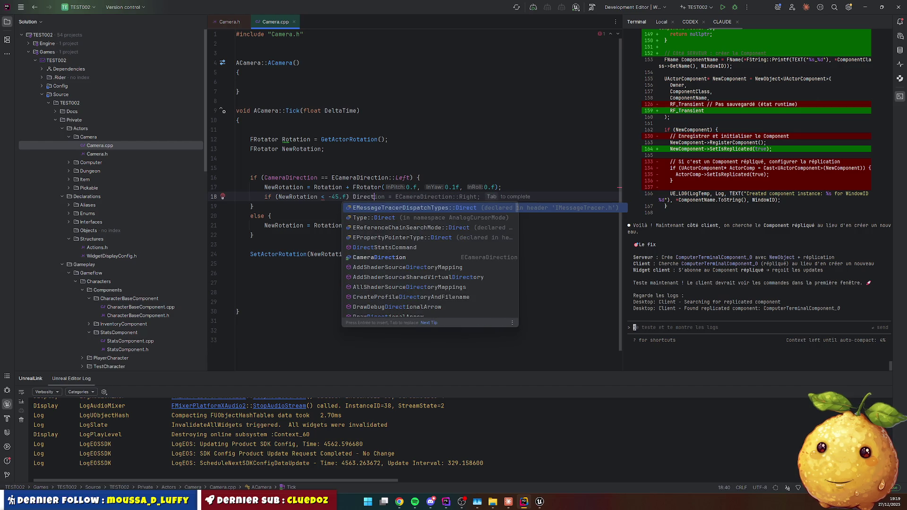
pyautogui.hotkey('ctrl', 'shift', 'Left')
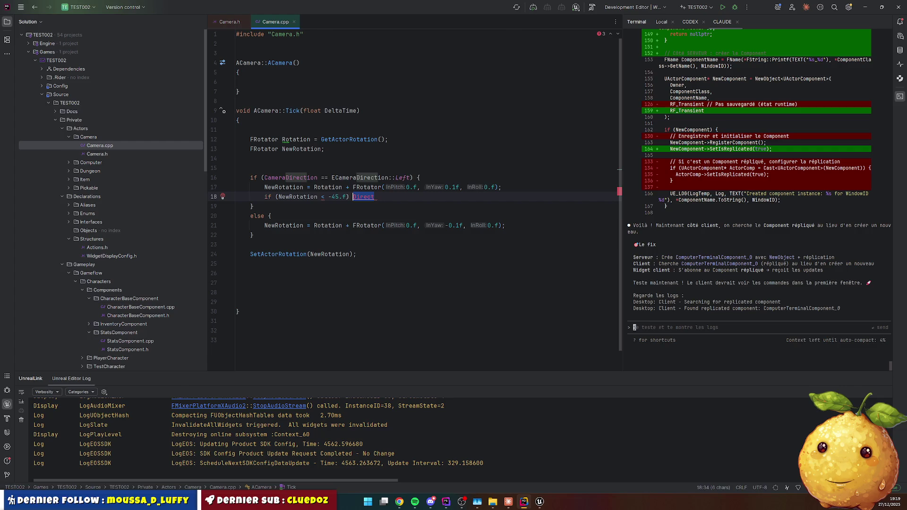
pyautogui.press('Right')
pyautogui.hotkey('ctrl', 'space')
pyautogui.press('Down')
pyautogui.press('Down')
pyautogui.press('Return')
pyautogui.write('=')
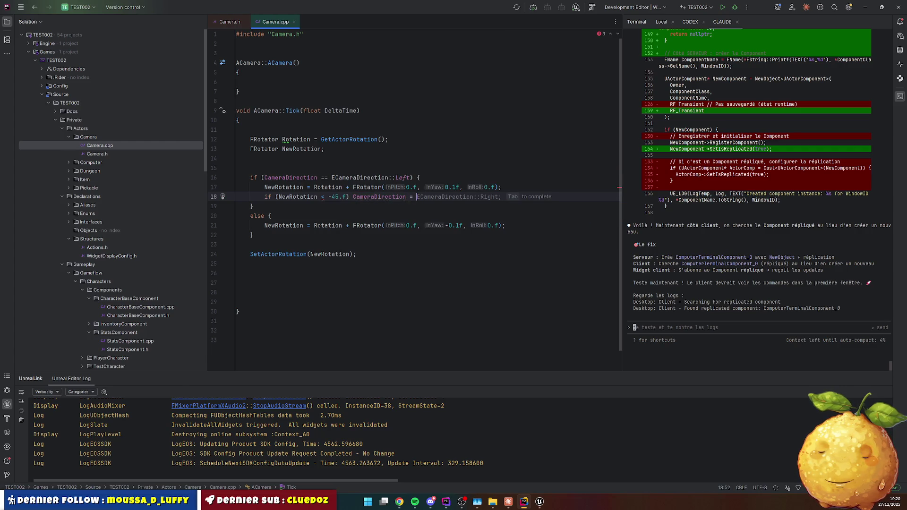
pyautogui.press('Escape')
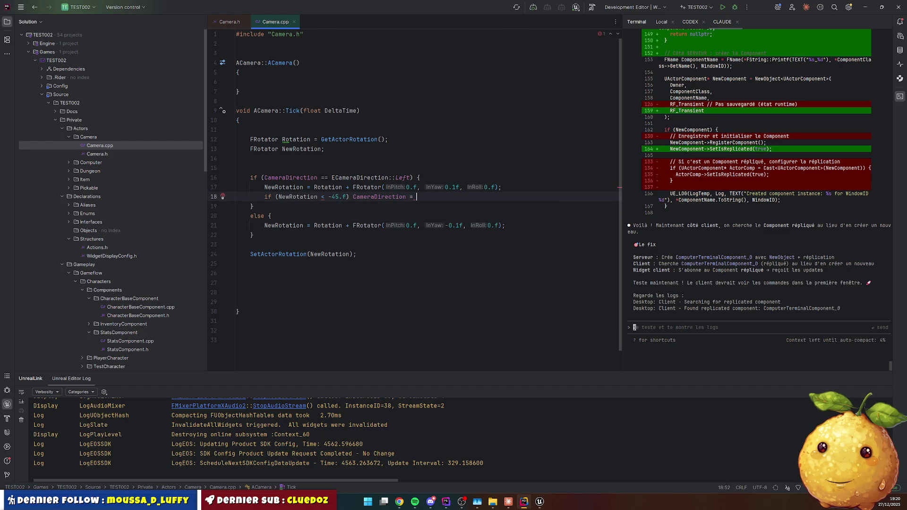
pyautogui.hotkey('ctrl', 'space')
pyautogui.press('Return')
# Paste a copy of the direction check into the else branch.
pyautogui.press('Down')
pyautogui.press('Down')
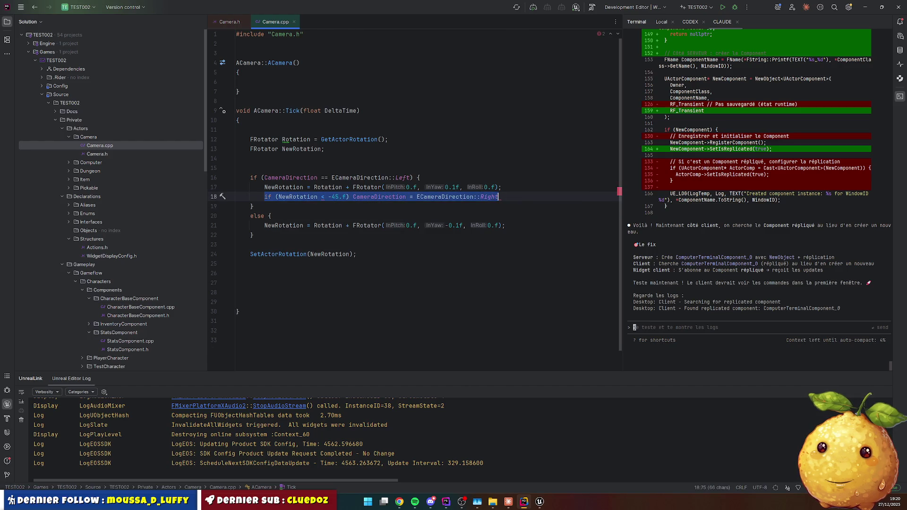
pyautogui.press('Down')
pyautogui.press('End')
pyautogui.press('Return')
pyautogui.hotkey('ctrl', 'v')
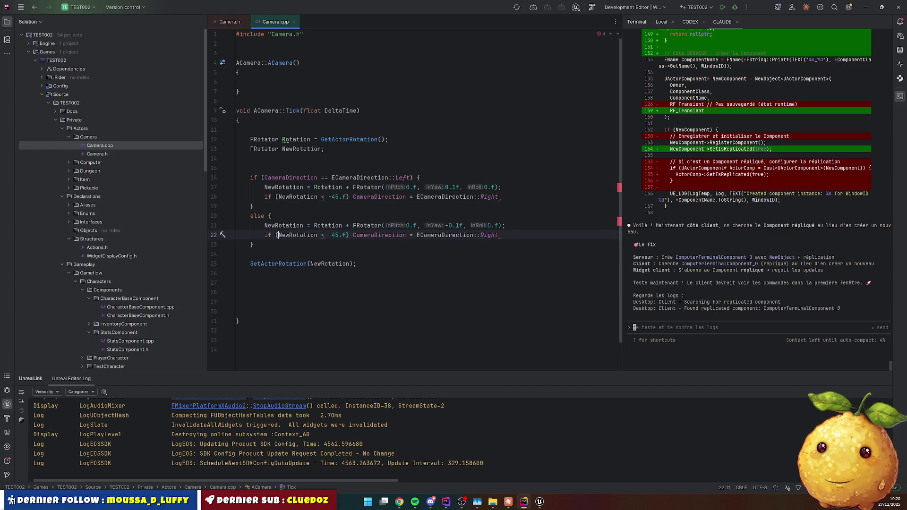
# Make both direction checks compare NewRotation.Yaw.
pyautogui.click(333, 235)
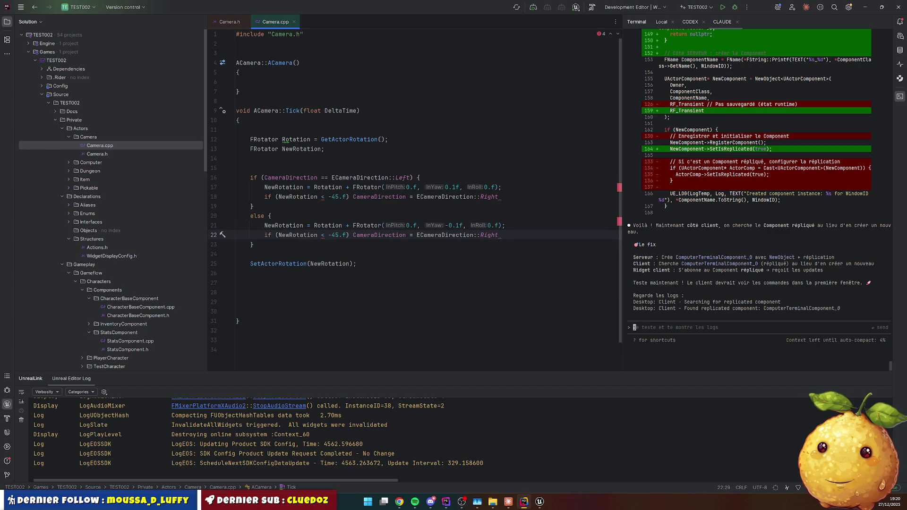
pyautogui.press('Up')
pyautogui.press('Up')
pyautogui.press('Up')
pyautogui.press('Left')
pyautogui.press('Left')
pyautogui.press('Left')
pyautogui.write('.Z')
pyautogui.press('Escape')
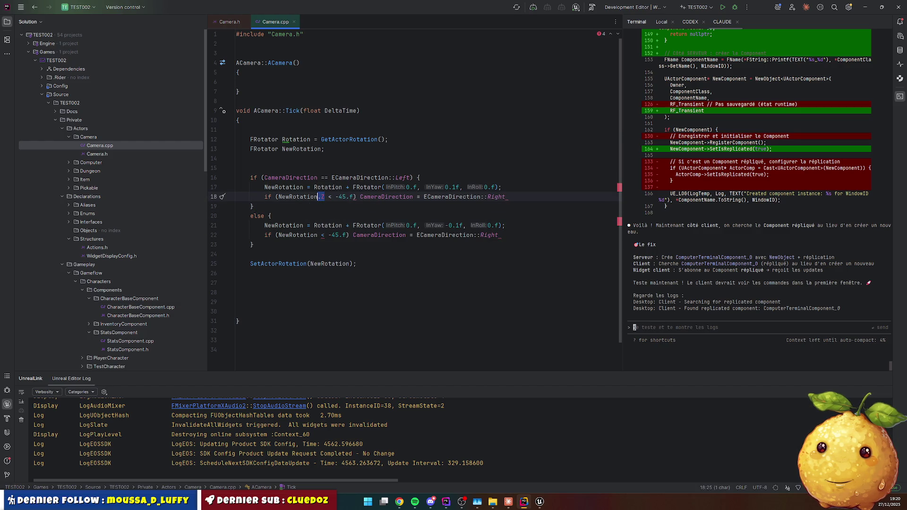
pyautogui.press('Down')
pyautogui.press('Down')
pyautogui.press('Down')
pyautogui.press('Left')
pyautogui.press('Left')
pyautogui.write('.Z')
pyautogui.press('Up')
pyautogui.press('Up')
pyautogui.press('Up')
pyautogui.press('BackSpace')
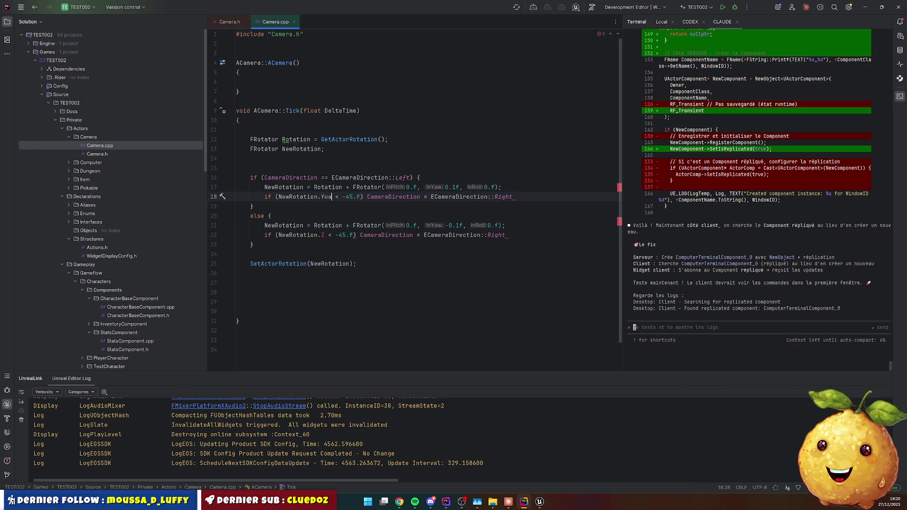
pyautogui.write('Yaw')
pyautogui.press('Escape')
pyautogui.press('Down')
pyautogui.press('Up')
pyautogui.press('Up')
pyautogui.press('BackSpace')
pyautogui.press('Down')
pyautogui.press('Down')
pyautogui.press('Down')
pyautogui.press('Down')
pyautogui.press('BackSpace')
pyautogui.write('Yaw')
pyautogui.press('Escape')
# Change the else-branch check to Yaw > 45.f, setting ECameraDirection::Left.
pyautogui.press('Right')
pyautogui.press('Delete')
pyautogui.write('>')
pyautogui.press('Right')
pyautogui.press('Right')
pyautogui.press('BackSpace')
pyautogui.press('Right')
pyautogui.press('End')
pyautogui.hotkey('ctrl', 'shift', 'Left')
pyautogui.write('Left')
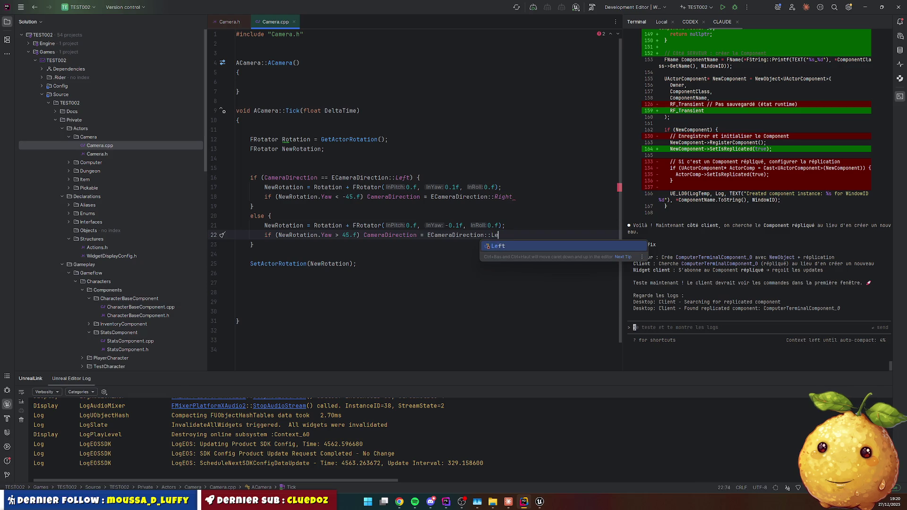
pyautogui.press('Escape')
pyautogui.write(';')
# Add the missing semicolon on line 18 and delete the empty lines ending Tick.
pyautogui.press('Up')
pyautogui.press('Up')
pyautogui.press('Up')
pyautogui.press('End')
pyautogui.write(';')
pyautogui.press('Down')
pyautogui.press('Down')
pyautogui.press('Down')
pyautogui.press('Down')
pyautogui.press('Down')
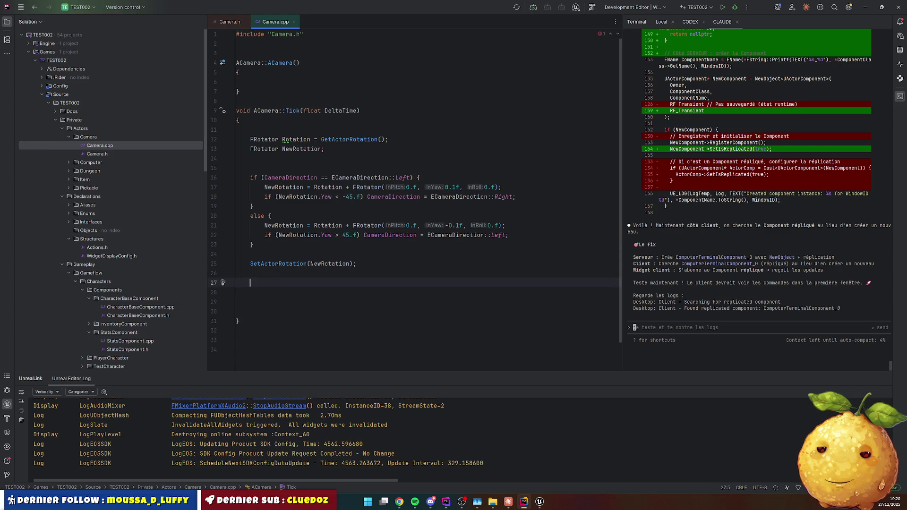
pyautogui.press('Delete')
pyautogui.press('Delete')
pyautogui.press('Delete')
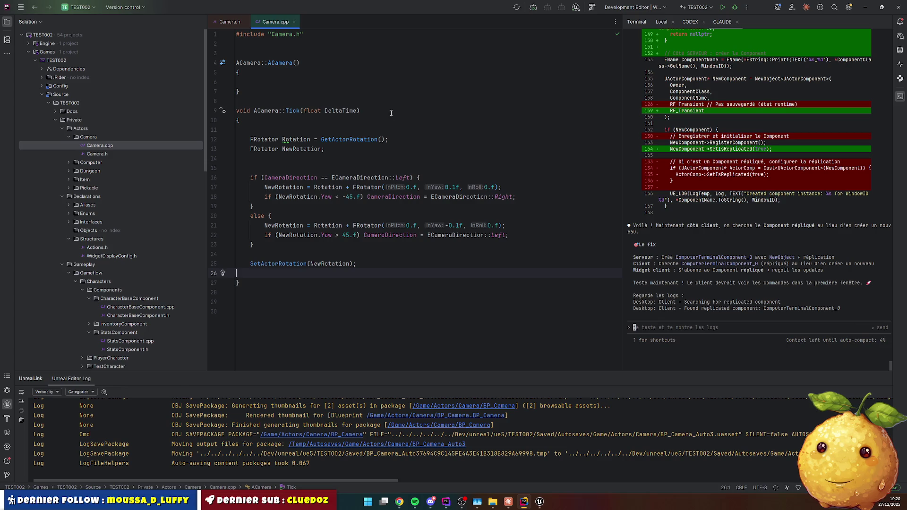
# Run Live Coding, note the Camera.h error "found 'ACamera' when expecting '{'", and close the console.
pyautogui.click(412, 153)
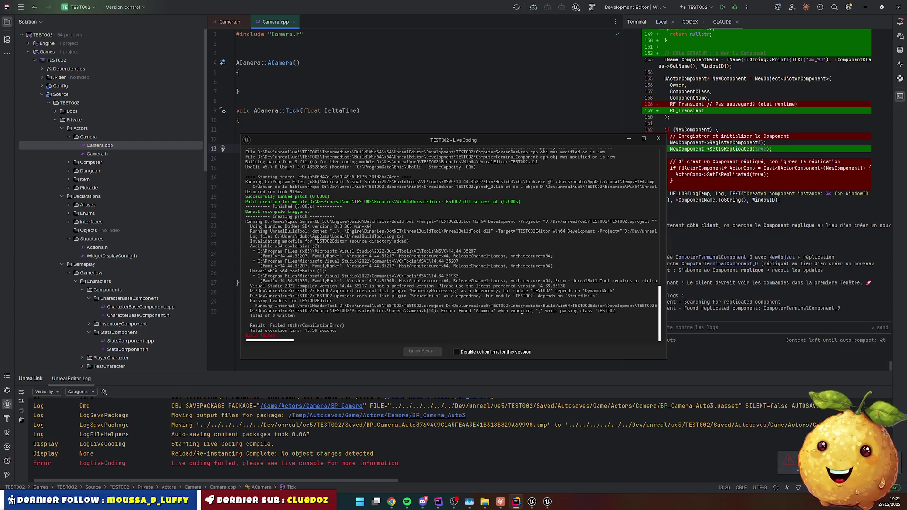
pyautogui.click(659, 138)
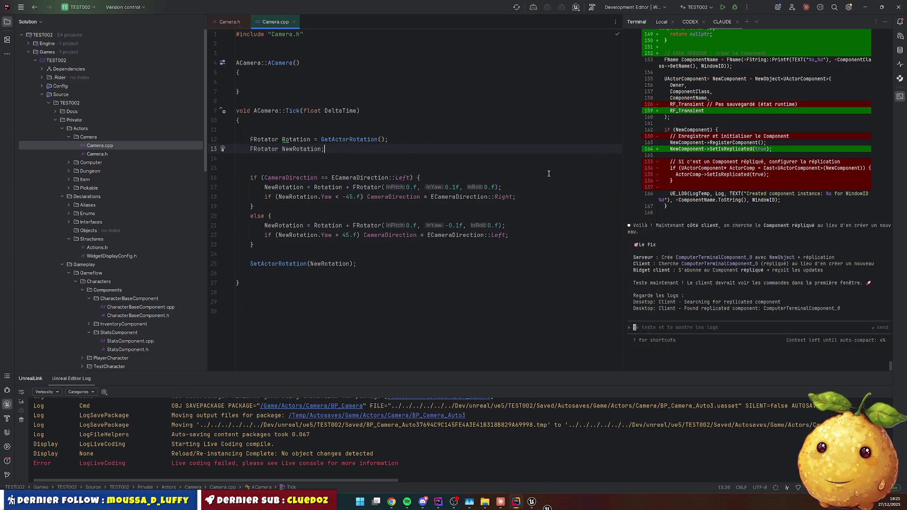
pyautogui.click(230, 22)
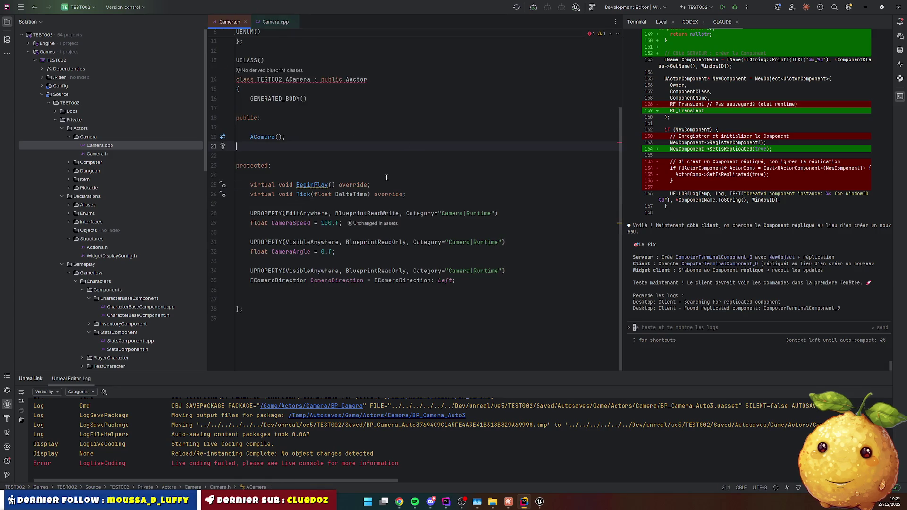
pyautogui.scroll(3, 311, 101)
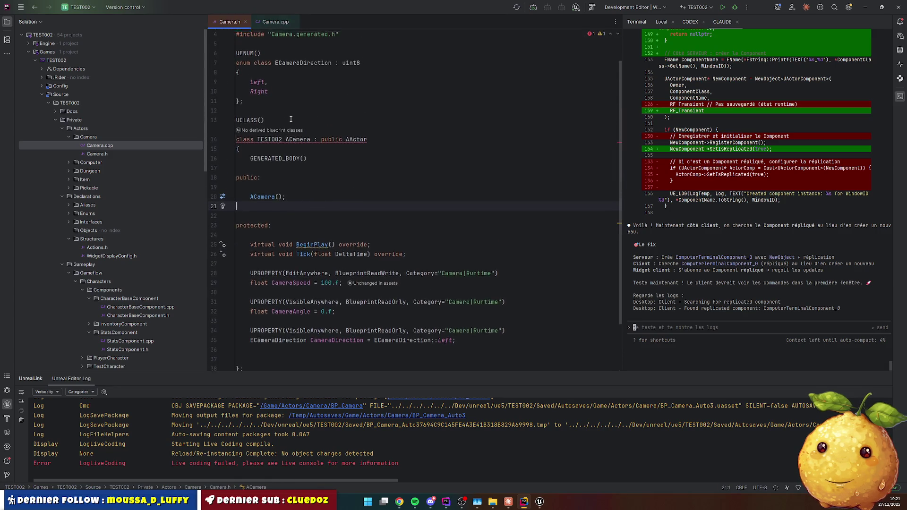
pyautogui.moveTo(289, 172)
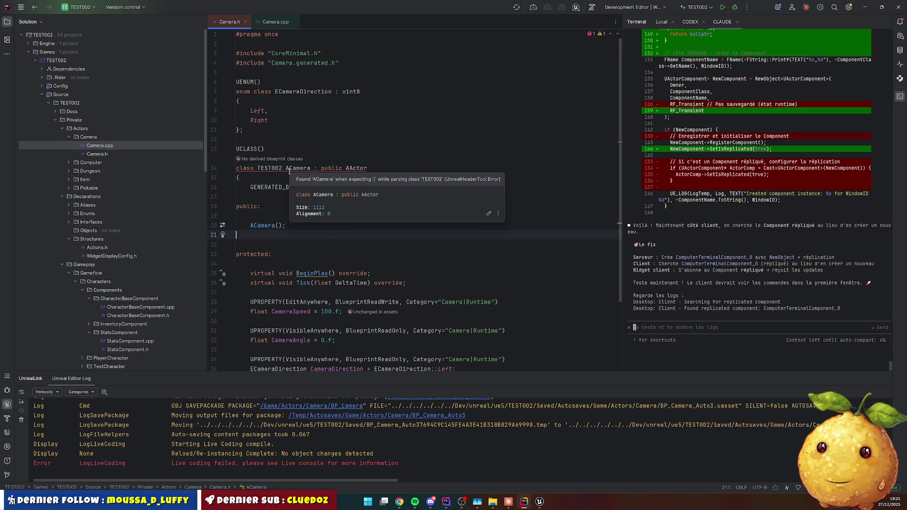
pyautogui.click(380, 168)
pyautogui.hotkey('ctrl', 'space')
pyautogui.press('Escape')
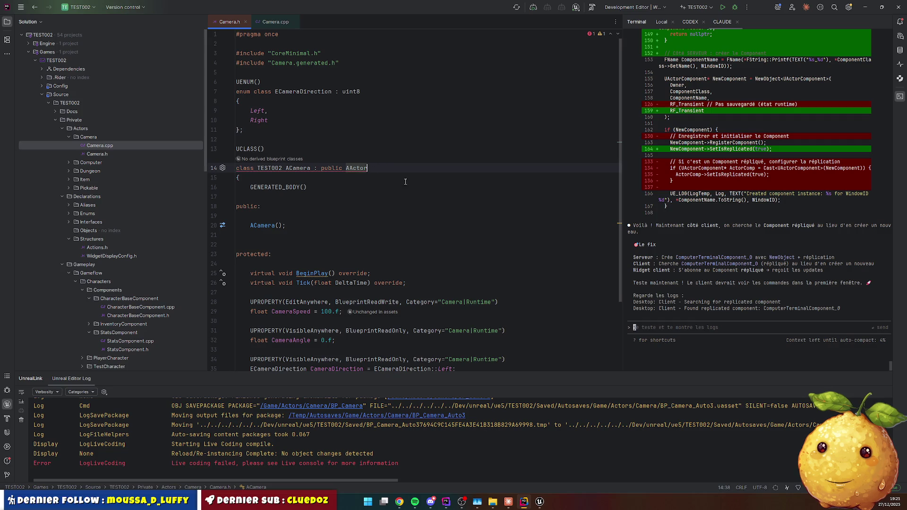
pyautogui.scroll(-3, 395, 174)
pyautogui.moveTo(311, 187)
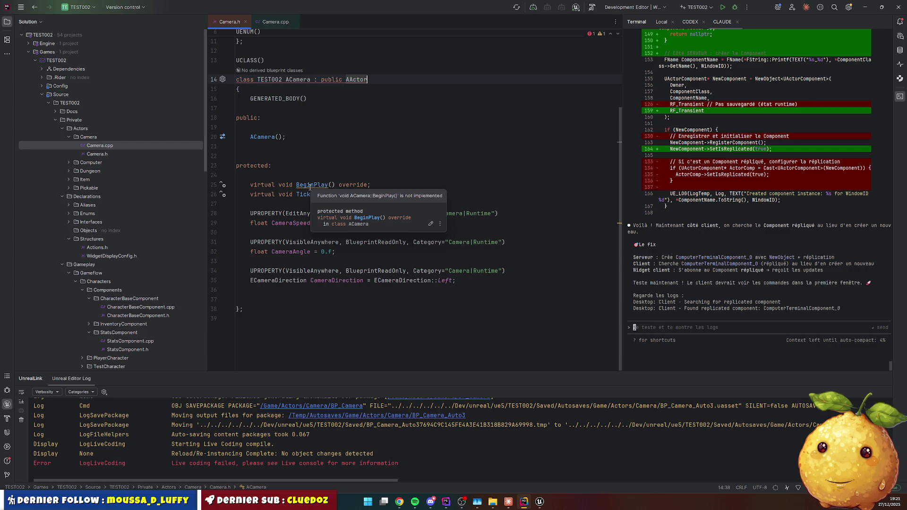
pyautogui.hotkey('ctrl', 'alt', 'Home')
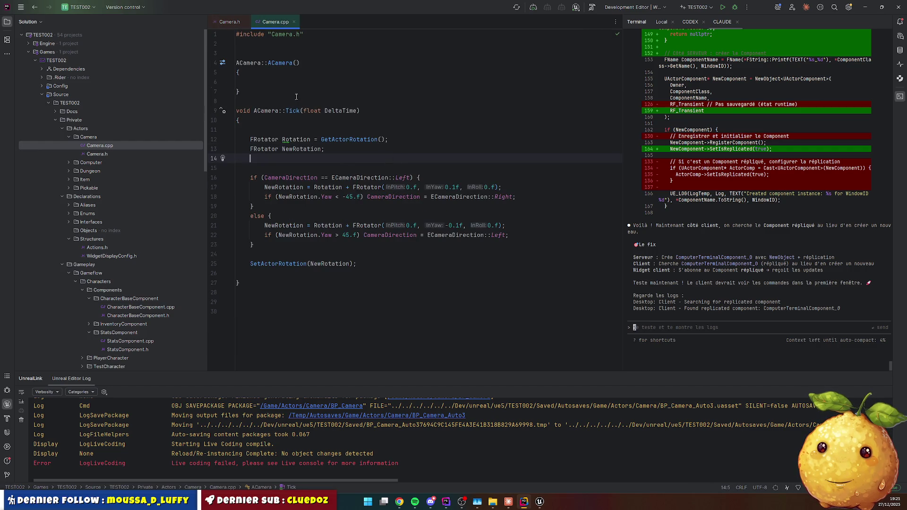
# Duplicate the Tick signature into an empty ACamera::BeginPlay() definition with no parameters.
pyautogui.click(264, 111)
pyautogui.hotkey('ctrl', 'd')
pyautogui.press('Up')
pyautogui.press('End')
pyautogui.press('Return')
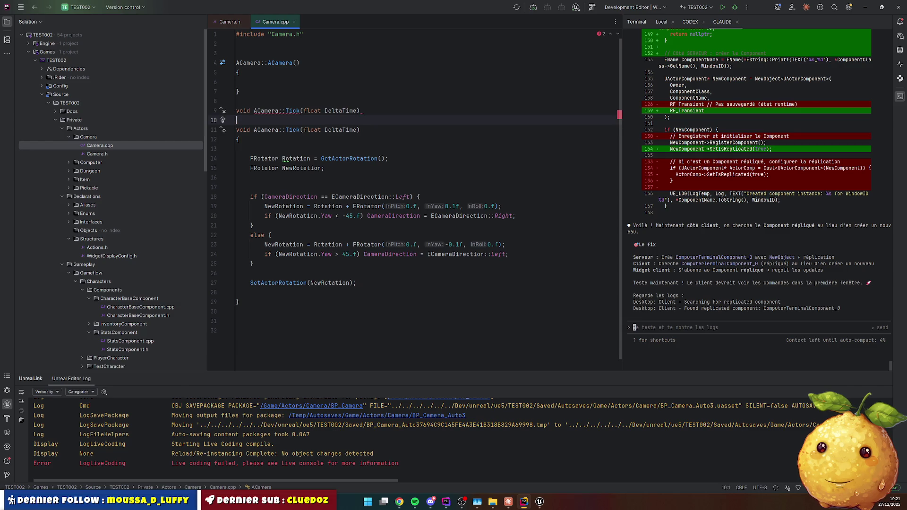
pyautogui.write('{')
pyautogui.press('Return')
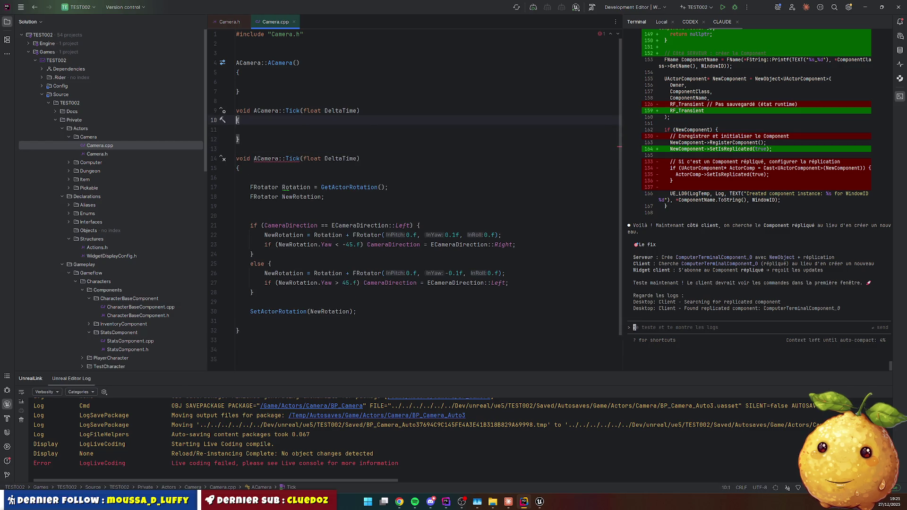
pyautogui.press('Up')
pyautogui.hotkey('ctrl', 'w')
pyautogui.write('BeginPlay')
pyautogui.press('Right')
pyautogui.hotkey('ctrl', 'shift', 'Right')
pyautogui.hotkey('ctrl', 'shift', 'Right')
pyautogui.press('Delete')
# Rerun the Live Coding compile, which fails again, then go to the Tick declaration in Camera.h.
pyautogui.click(250, 130)
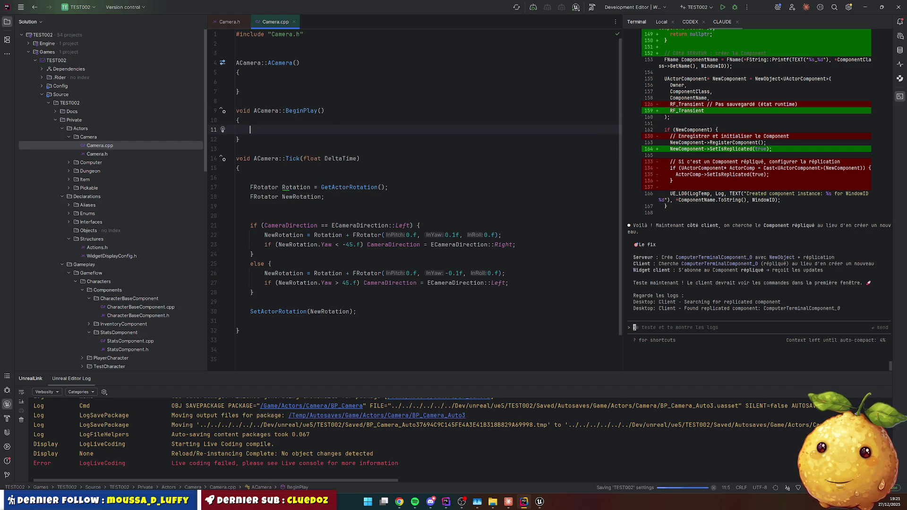
pyautogui.hotkey('ctrl', 'alt', 'F11')
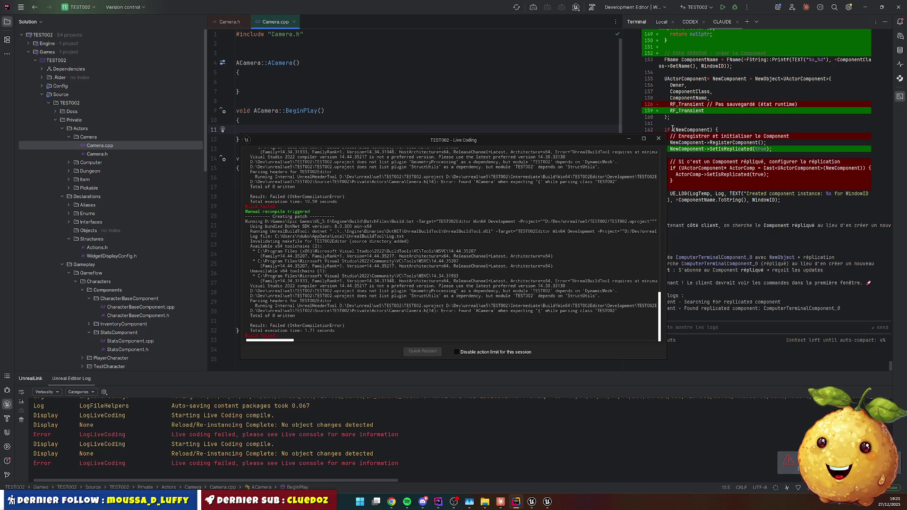
pyautogui.click(659, 138)
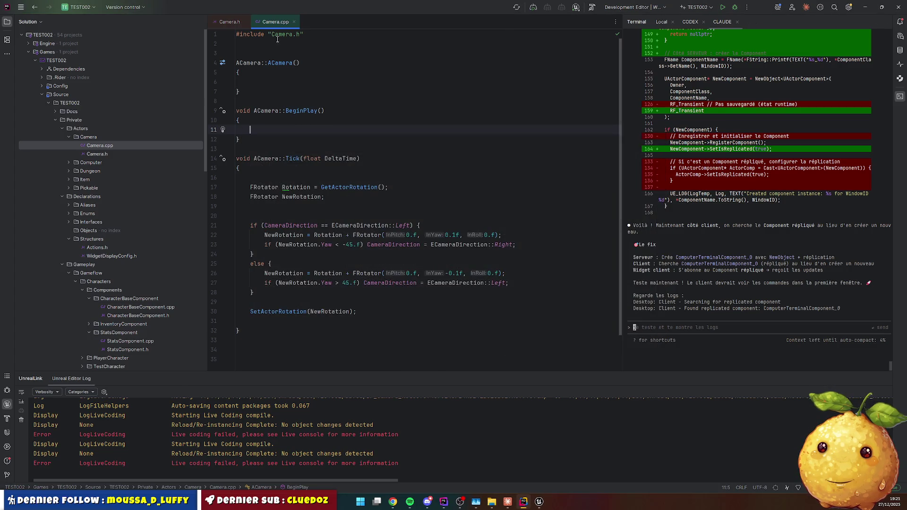
pyautogui.click(230, 22)
pyautogui.click(324, 194)
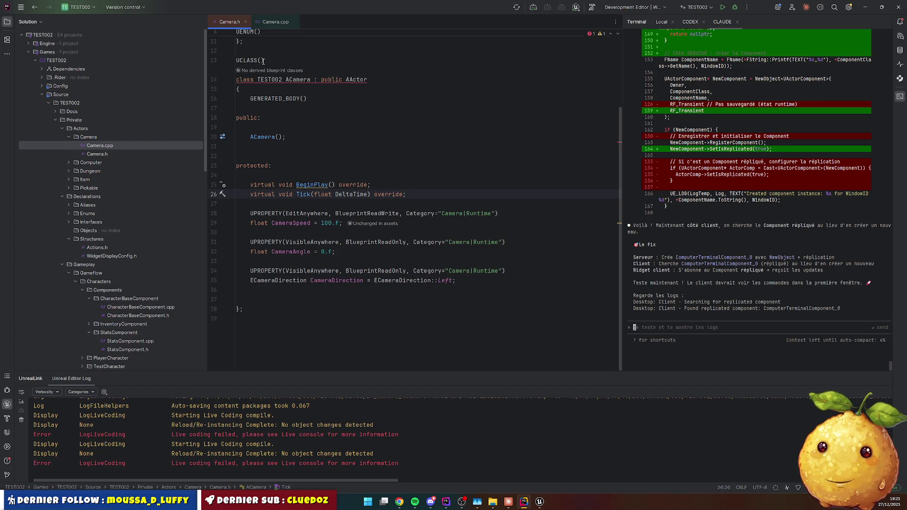
# Duplicate the CoreMinimal.h include line and change the copy to #include "AActor.h".
pyautogui.scroll(3, 391, 80)
pyautogui.click(286, 53)
pyautogui.hotkey('ctrl', 'd')
pyautogui.hotkey('ctrl', 'w')
pyautogui.write('Aa')
pyautogui.write('ctor')
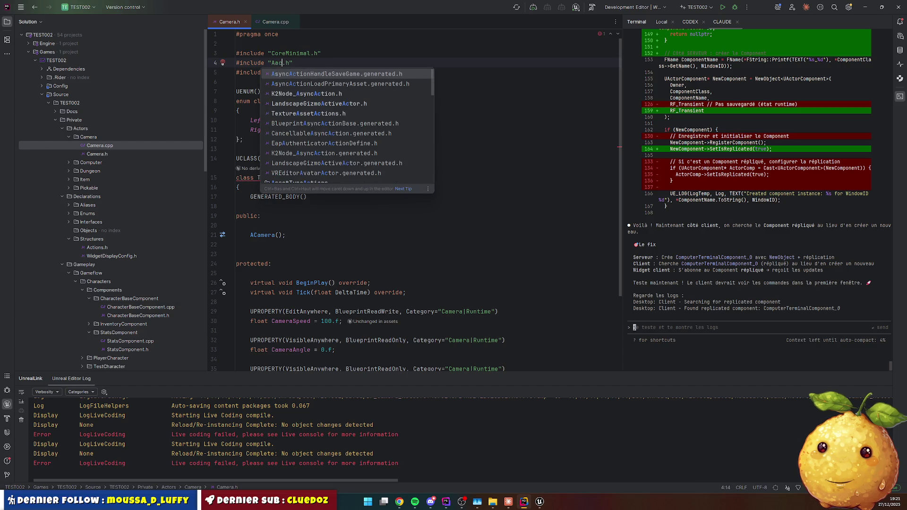
pyautogui.press('Left')
pyautogui.press('Left')
pyautogui.press('Left')
pyautogui.press('Delete')
pyautogui.write('A')
pyautogui.press('Escape')
pyautogui.press('Down')
# Check the AActor completions and correct the include to "Actor.h".
pyautogui.click(278, 62)
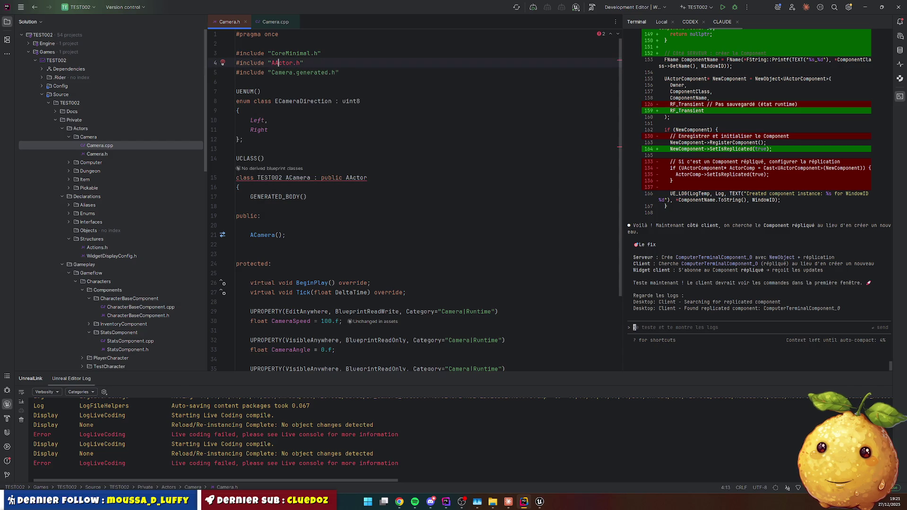
pyautogui.press('Right')
pyautogui.press('Right')
pyautogui.press('Right')
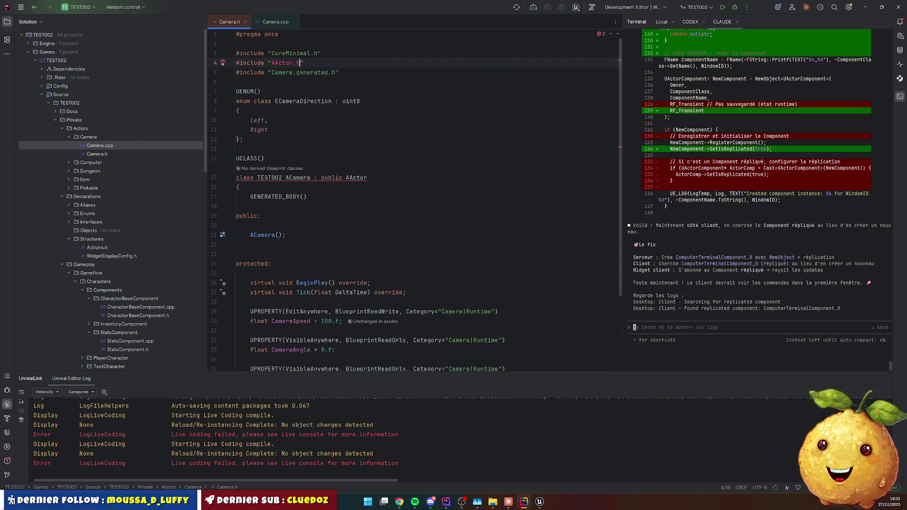
pyautogui.press('Escape')
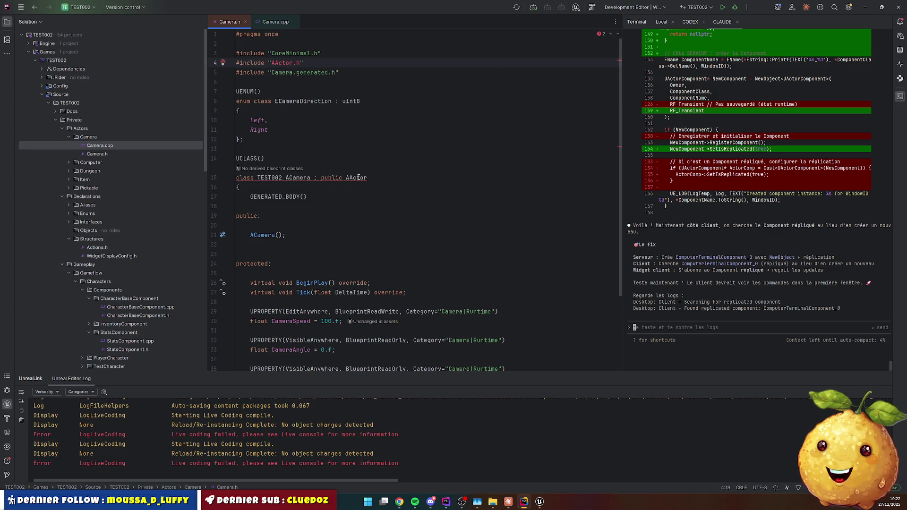
pyautogui.click(392, 181)
pyautogui.hotkey('ctrl', 'space')
pyautogui.press('Escape')
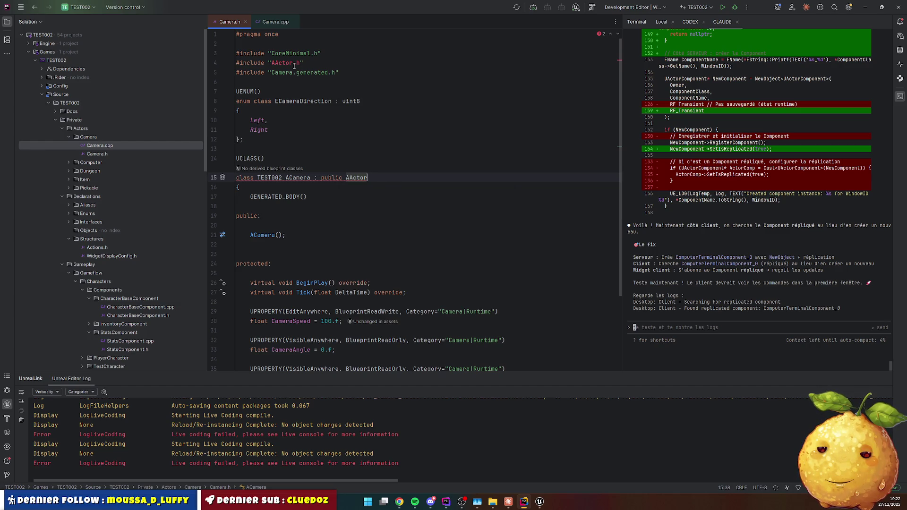
pyautogui.click(275, 63)
pyautogui.press('BackSpace')
pyautogui.press('Down')
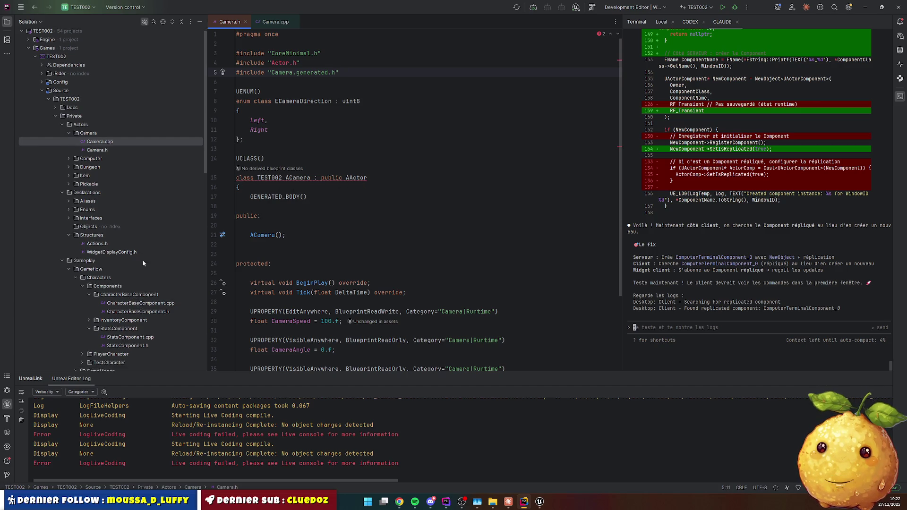
pyautogui.click(69, 161)
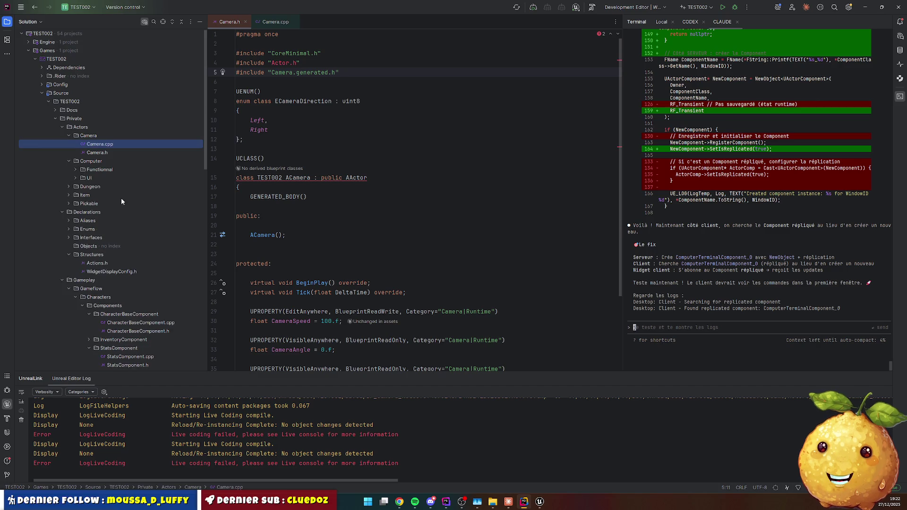
# Open Computer.h from the Functional folder and declare the class as TEST002_API AComputer.
pyautogui.click(82, 170)
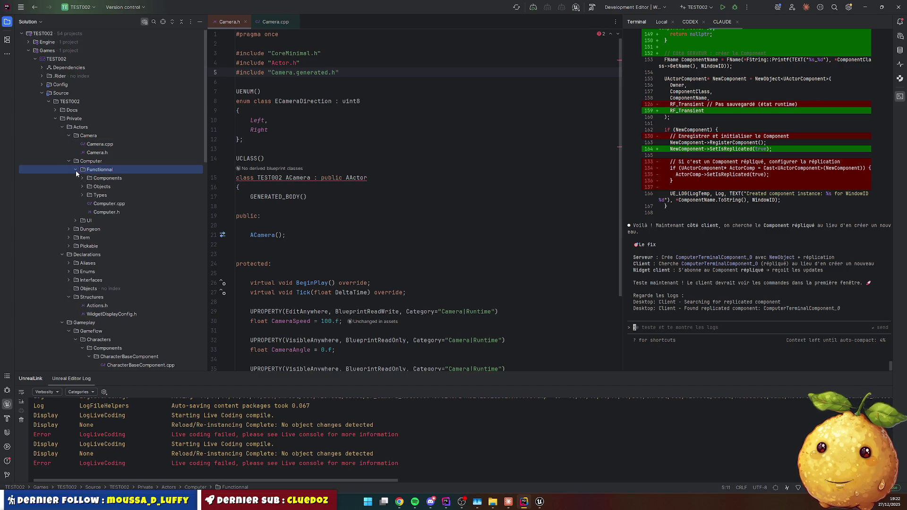
pyautogui.doubleClick(106, 212)
pyautogui.scroll(15, 394, 145)
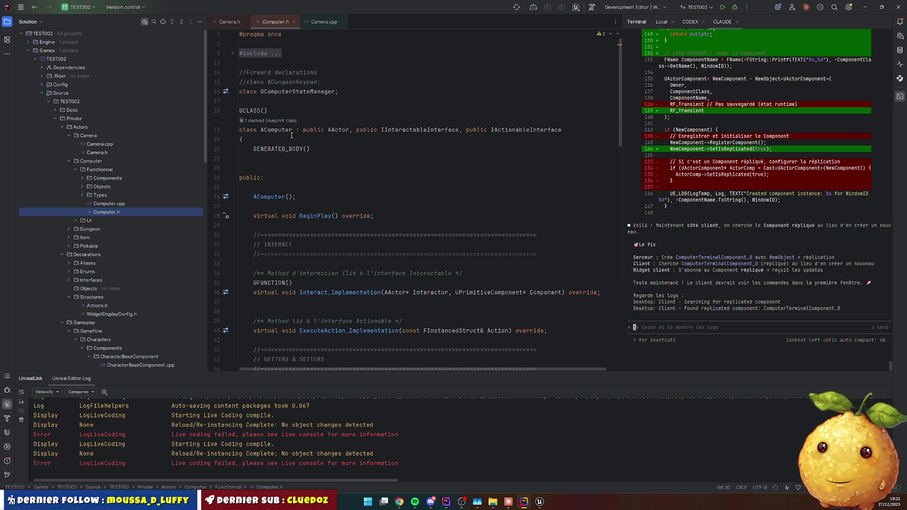
pyautogui.click(261, 130)
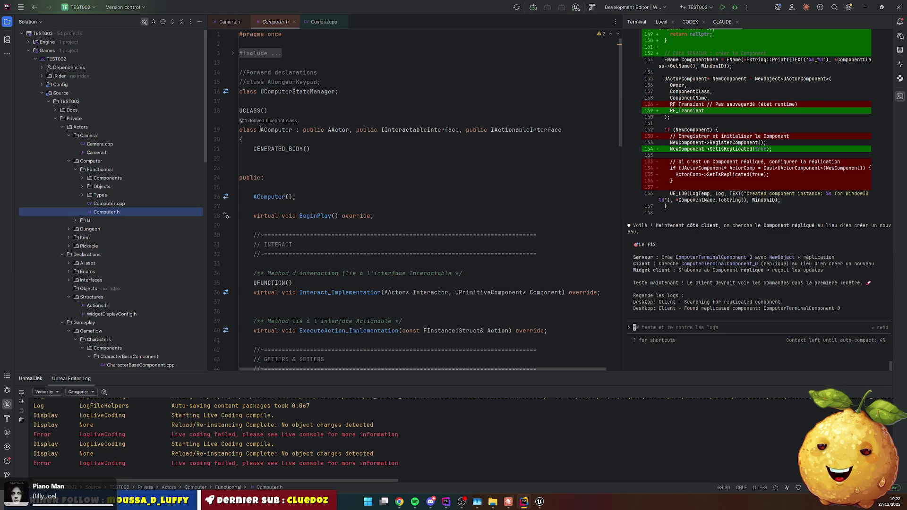
pyautogui.write('TEST')
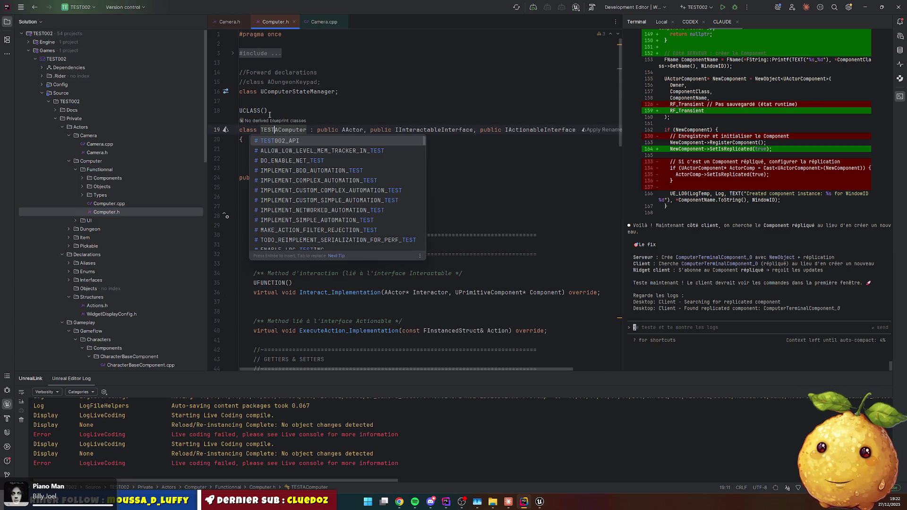
pyautogui.press('Return')
pyautogui.hotkey('ctrl', 'shift', 'Left')
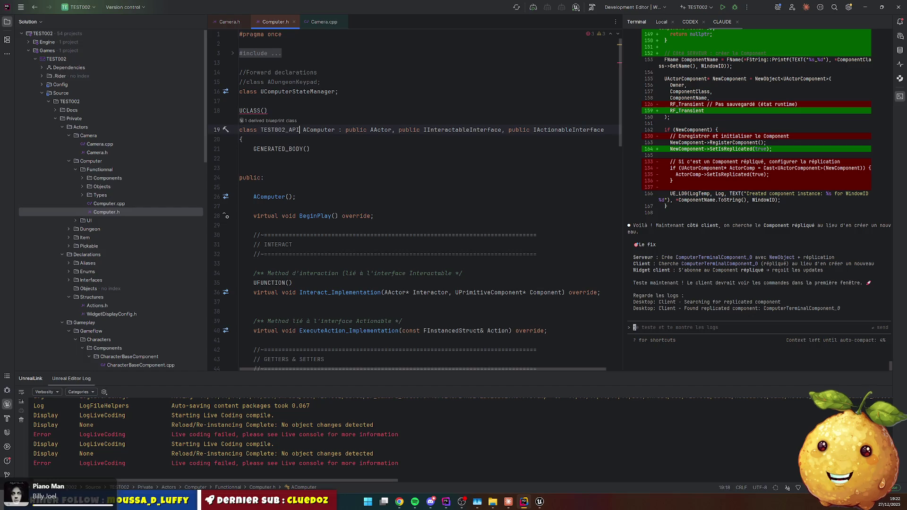
pyautogui.click(230, 22)
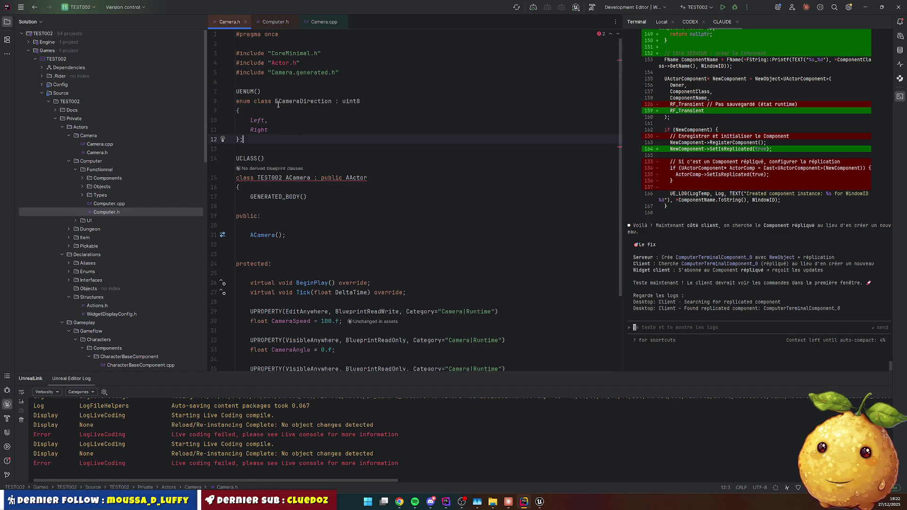
# Complete TEST002 to TEST002_API in the ACamera declaration on line 15.
pyautogui.doubleClick(270, 178)
pyautogui.write('TEST002_API')
pyautogui.click(340, 160)
# Remove the Actor.h include and run a Live Coding compile that now succeeds.
pyautogui.click(308, 66)
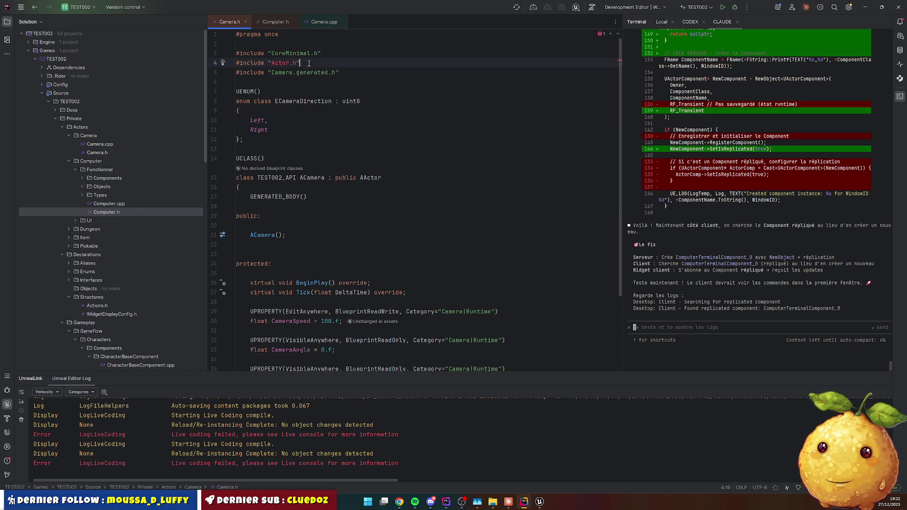
pyautogui.hotkey('ctrl', 'x')
pyautogui.press('Down')
pyautogui.press('Down')
pyautogui.press('Down')
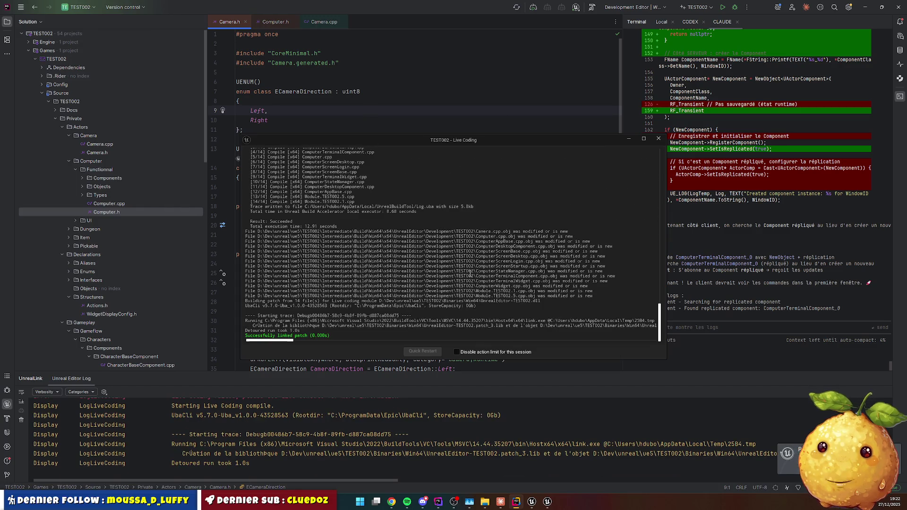
pyautogui.click(658, 138)
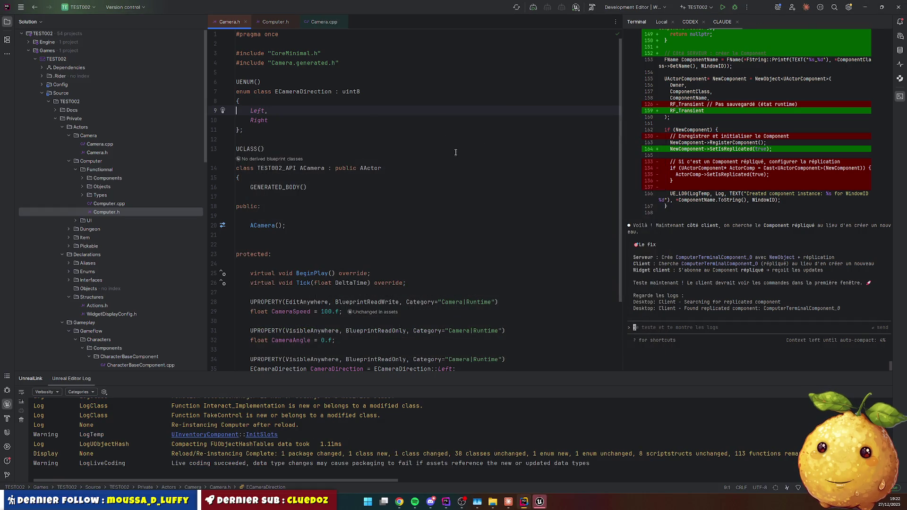
pyautogui.click(900, 96)
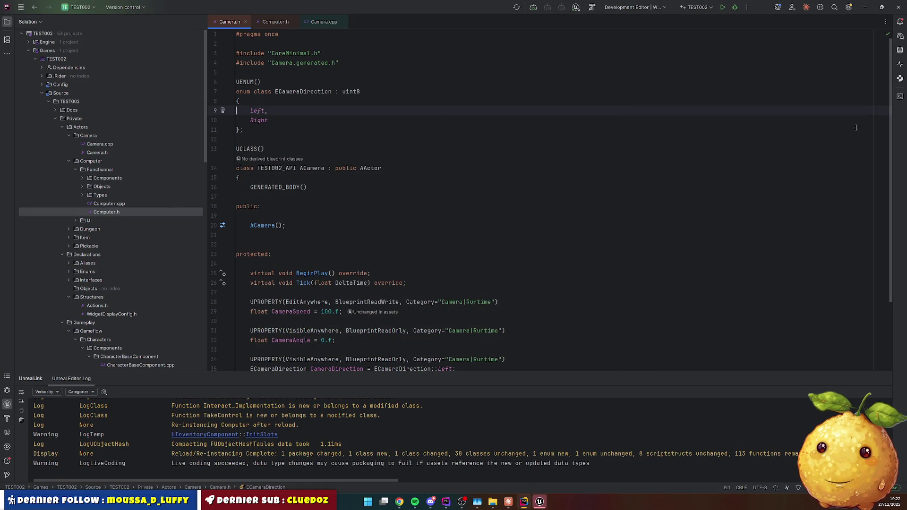
pyautogui.click(539, 502)
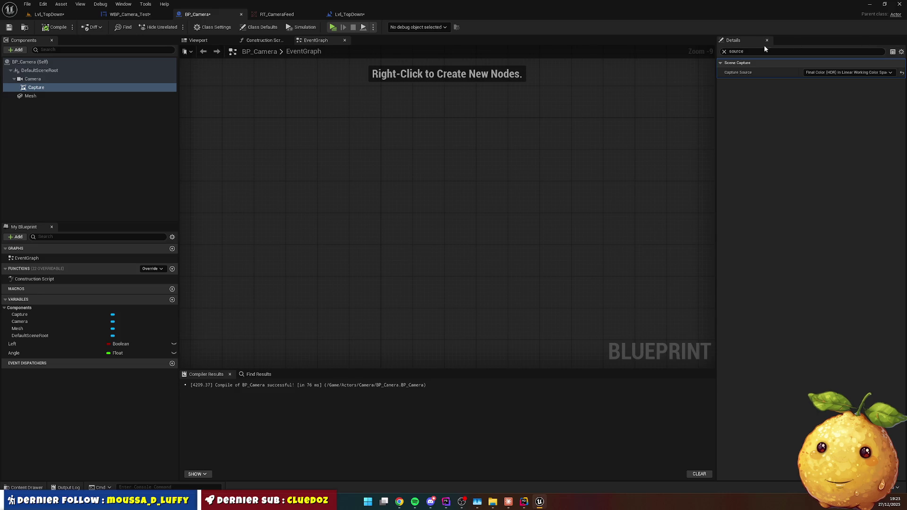
# Set BP_Camera's Parent Class to Camera in Class Settings and compile the blueprint.
pyautogui.click(724, 52)
pyautogui.click(212, 27)
pyautogui.click(817, 72)
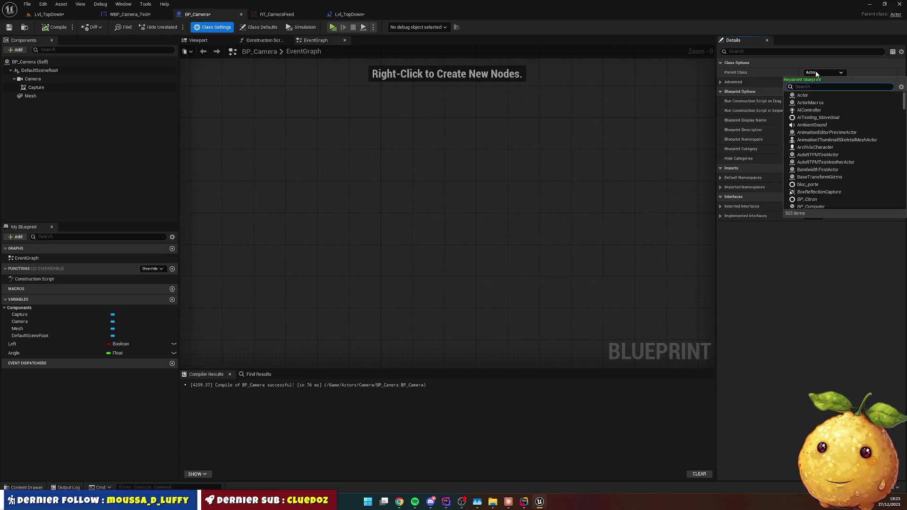
pyautogui.write('camera')
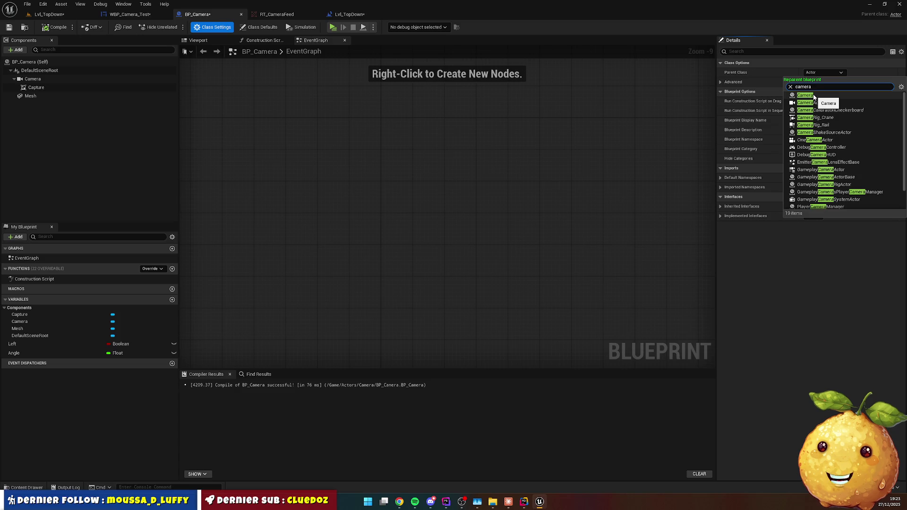
pyautogui.click(811, 95)
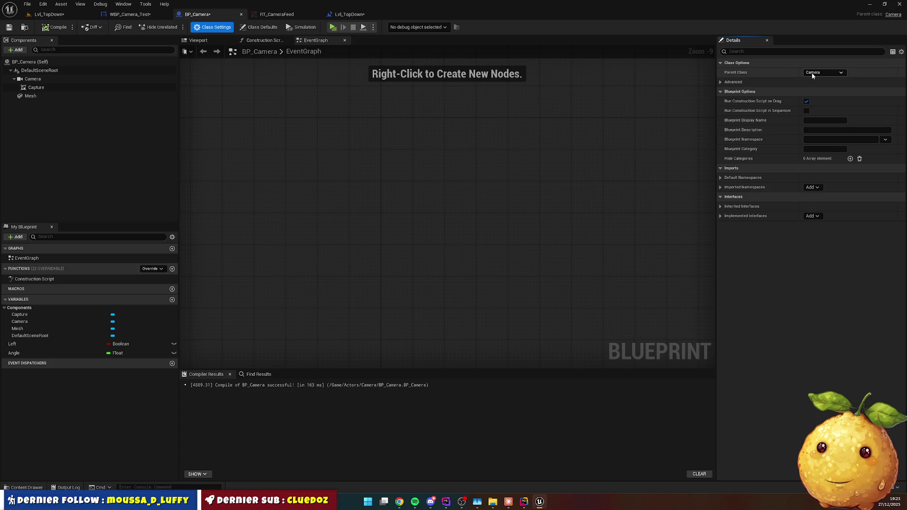
pyautogui.click(55, 27)
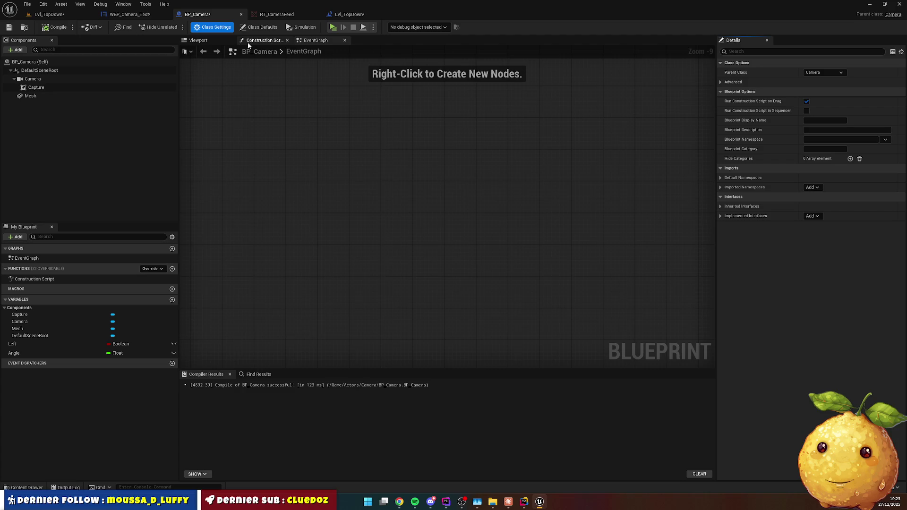
pyautogui.click(198, 40)
# Switch to the Lvl_TopDown level and set play to spawn at Current Camera Location.
pyautogui.click(52, 15)
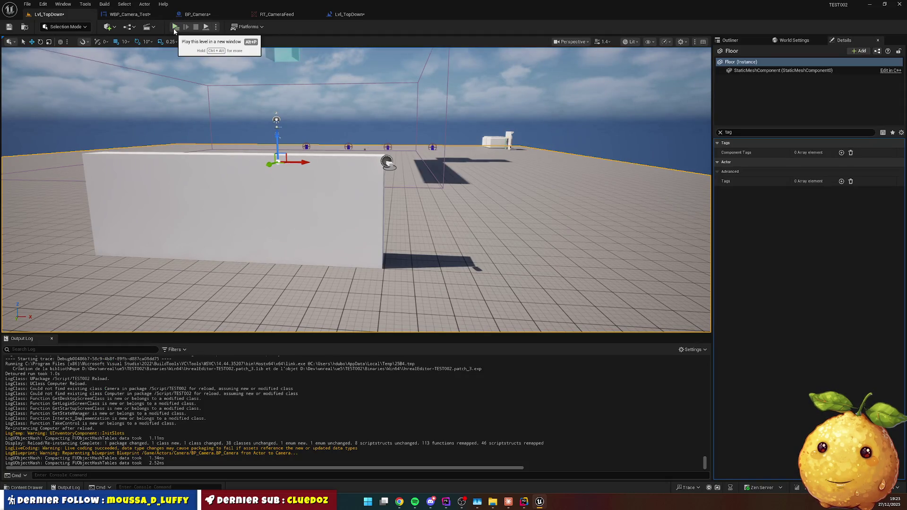
pyautogui.click(216, 27)
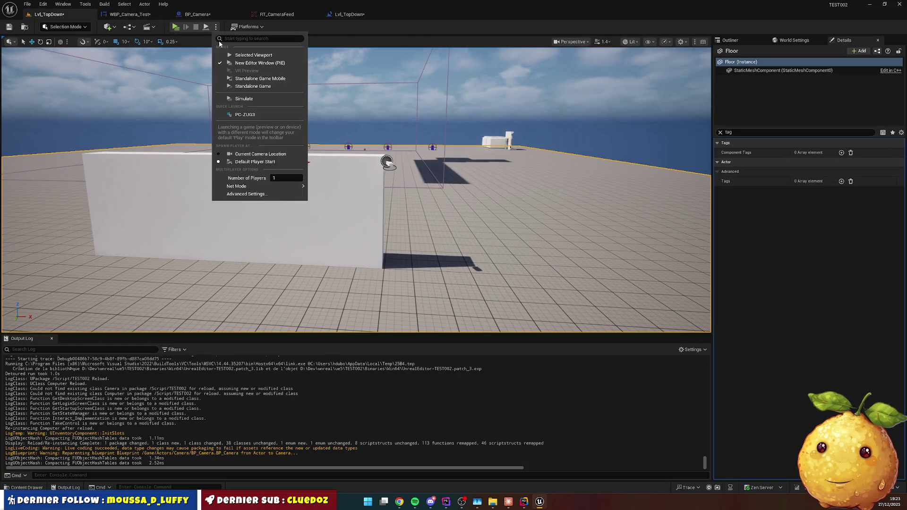
pyautogui.click(254, 154)
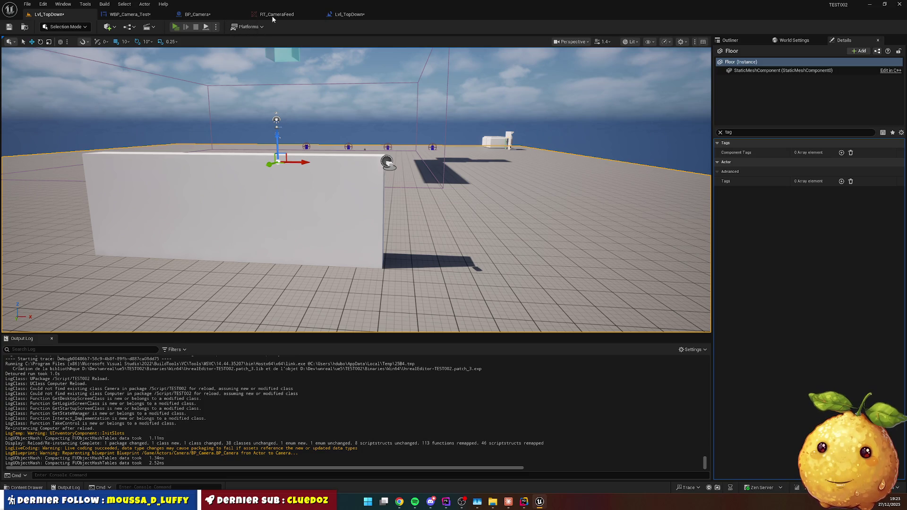
# Send and close the Unreal crash report, then relaunch TEST002.uproject from its project folder.
pyautogui.hotkey('alt', 'Tab')
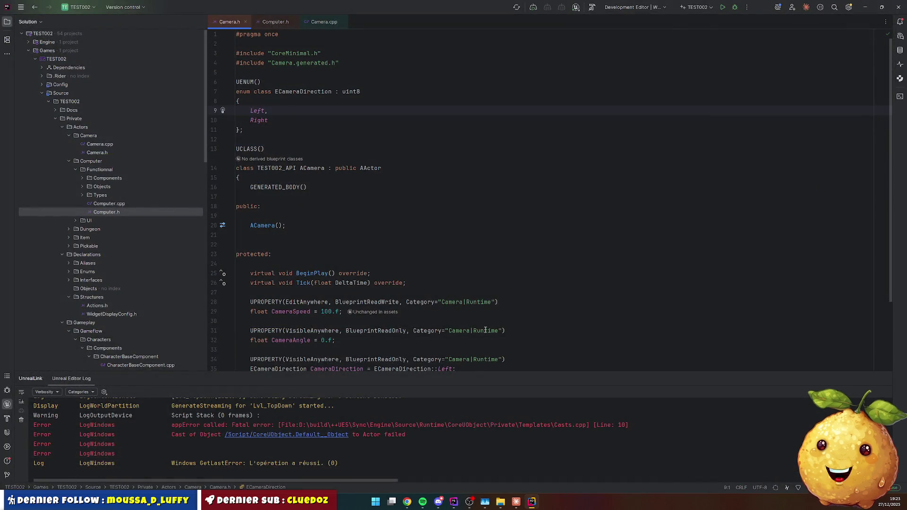
pyautogui.click(536, 500)
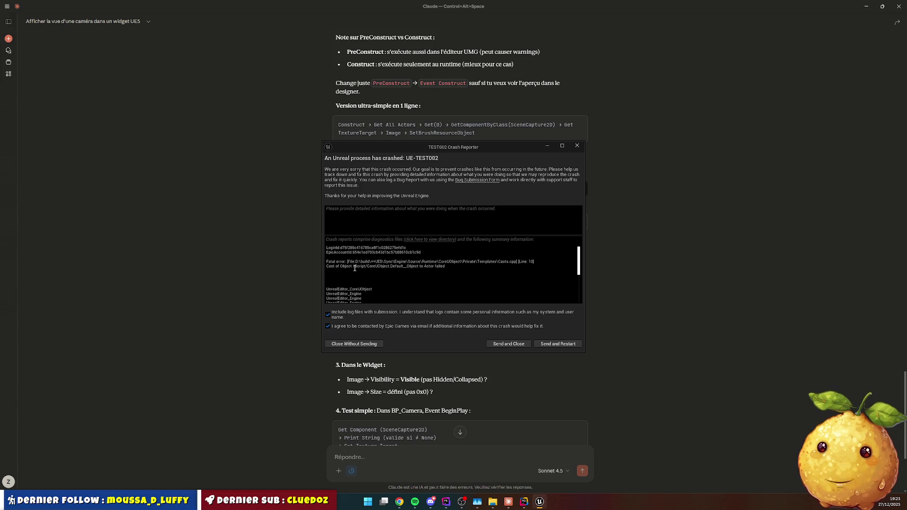
pyautogui.click(509, 344)
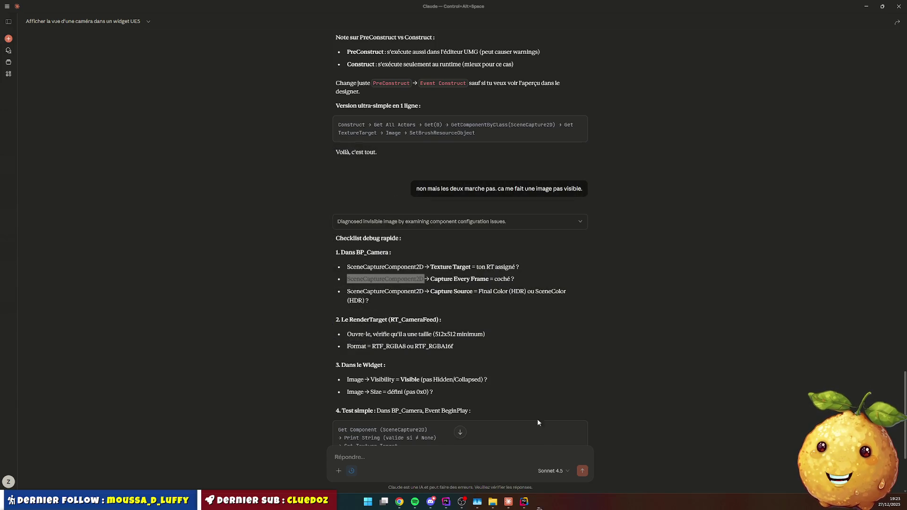
pyautogui.click(501, 502)
pyautogui.doubleClick(166, 229)
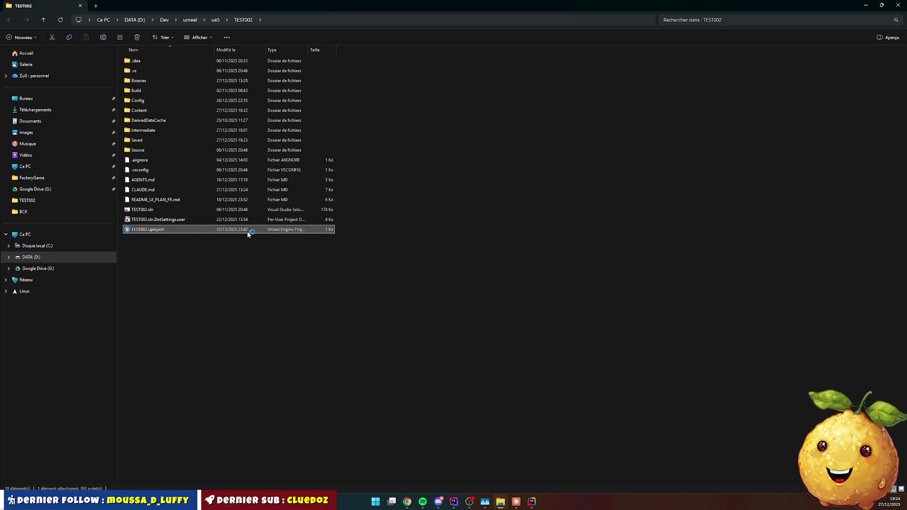
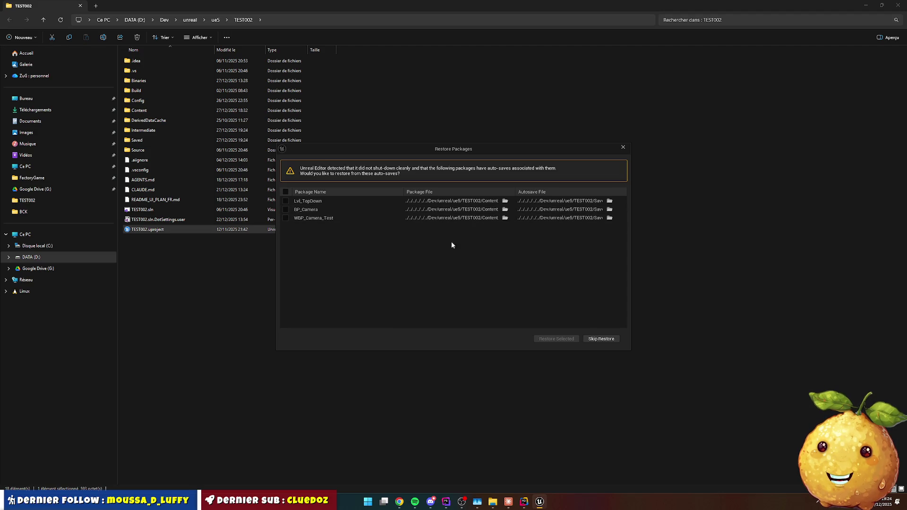
# Skip restoring the auto-saved packages and bring the Unreal editor with Lvl_TopDown to the front.
pyautogui.click(600, 338)
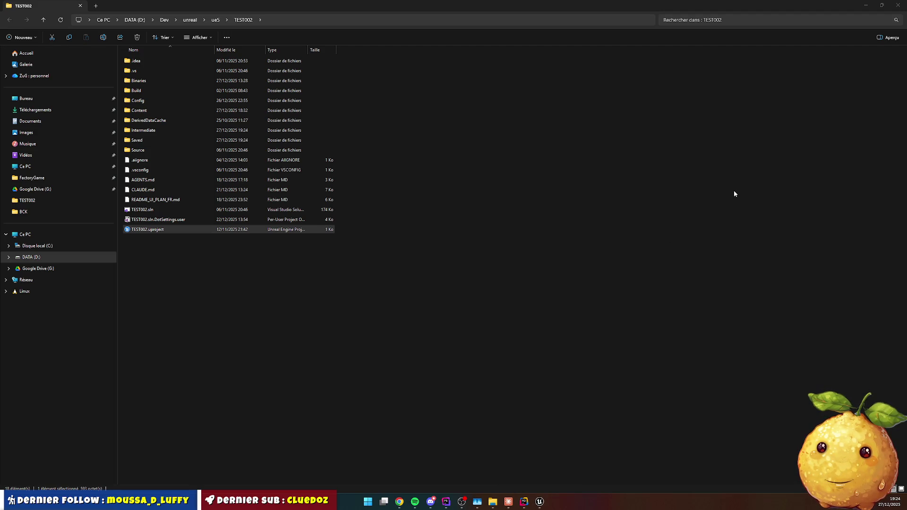
pyautogui.click(539, 502)
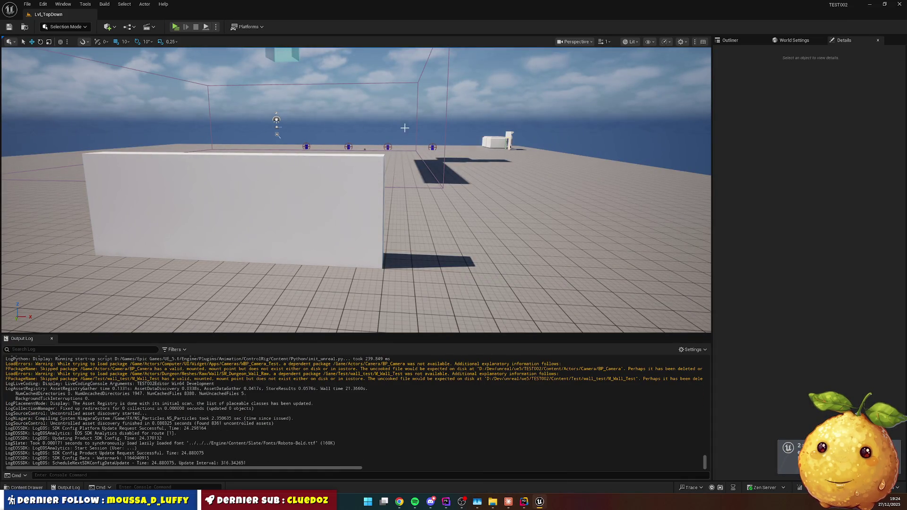
# Go to the Content/Actors/Camera folder and start a new Blueprint Class there.
pyautogui.click(43, 488)
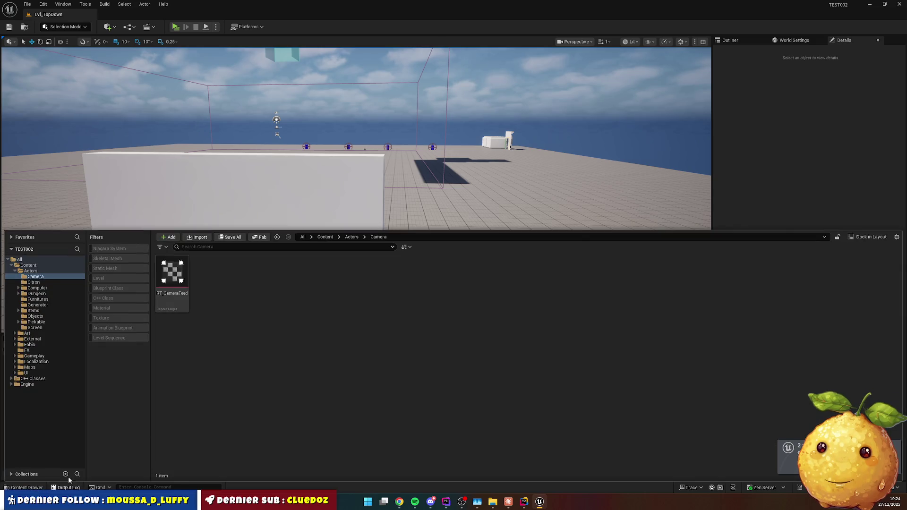
pyautogui.click(352, 238)
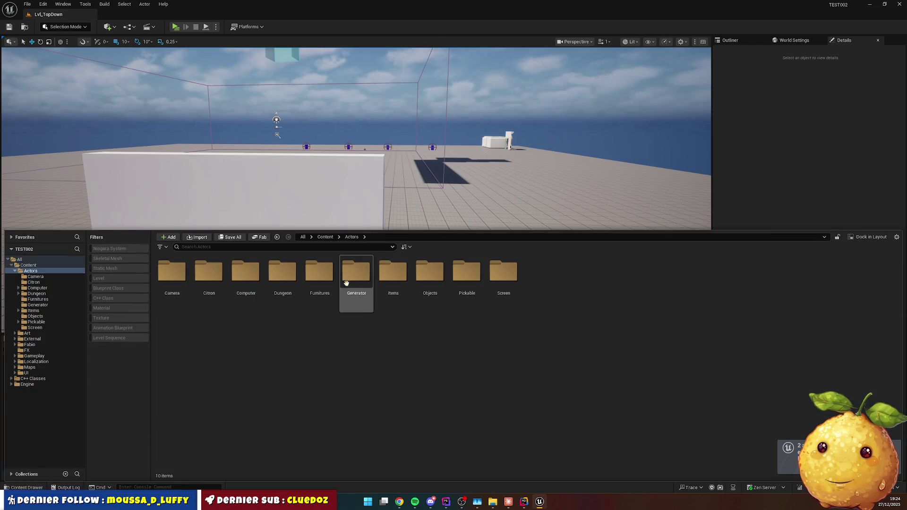
pyautogui.doubleClick(172, 272)
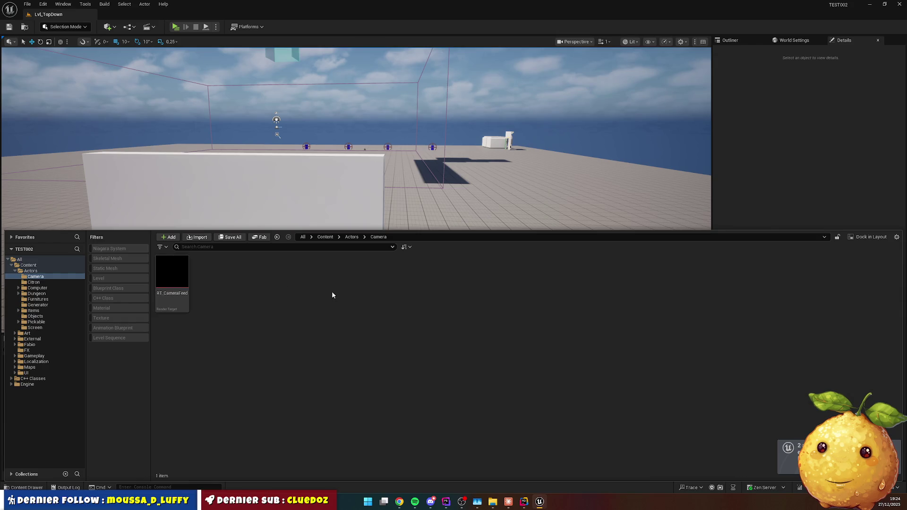
pyautogui.rightClick(262, 285)
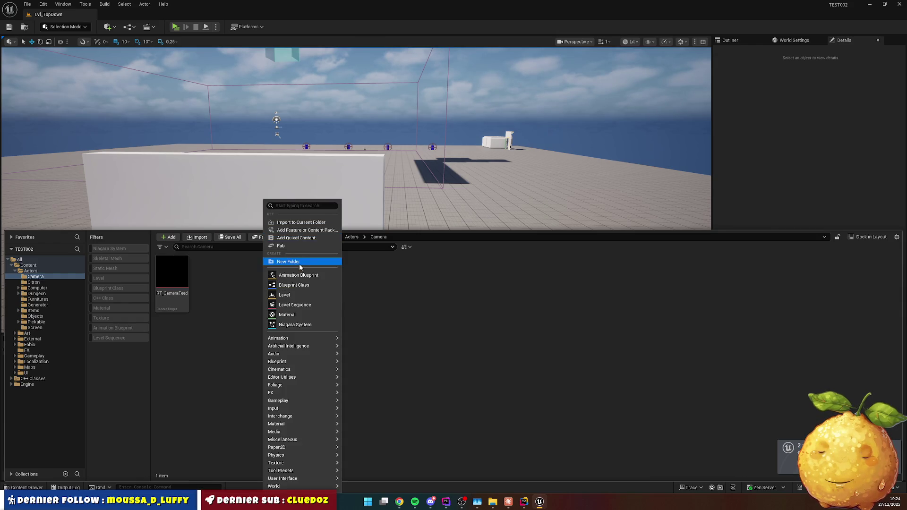
pyautogui.click(292, 285)
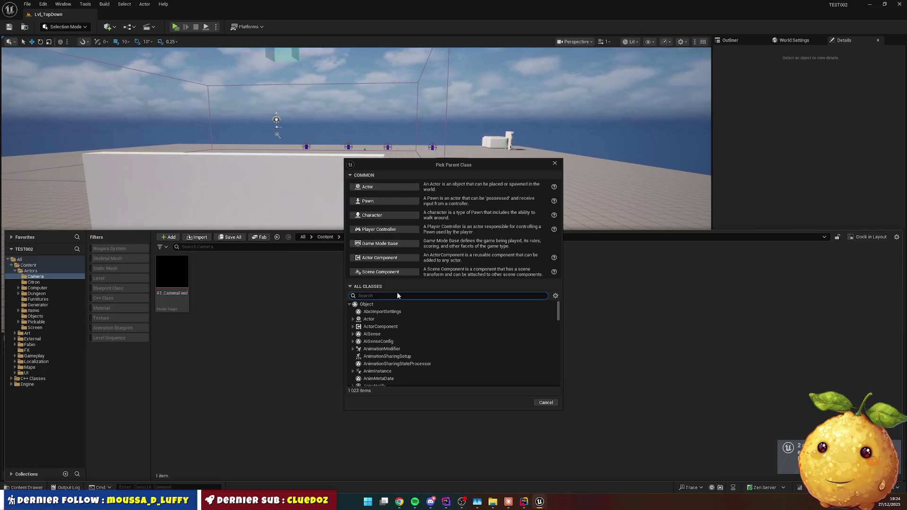
# Search 'camera' among parent classes, browse the results, then cancel and return to Rider.
pyautogui.write('camera')
pyautogui.scroll(-5, 426, 334)
pyautogui.scroll(5, 427, 334)
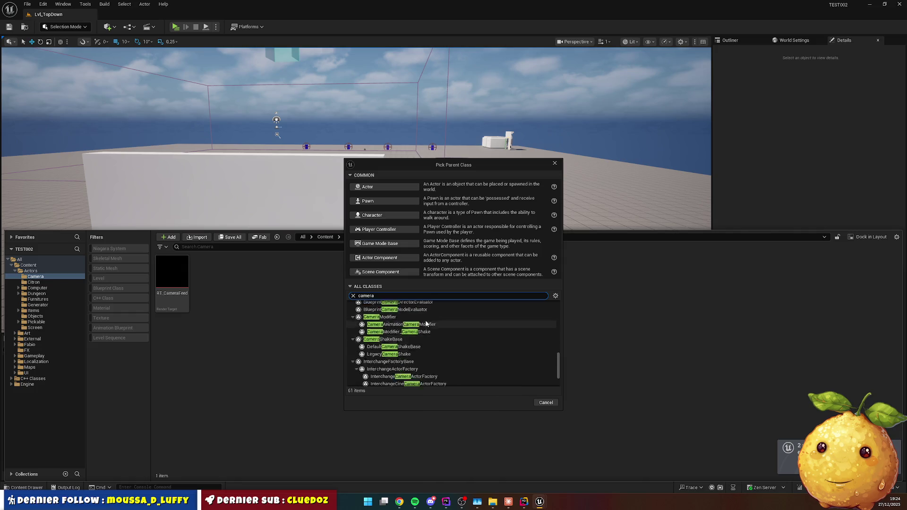
pyautogui.scroll(5, 416, 316)
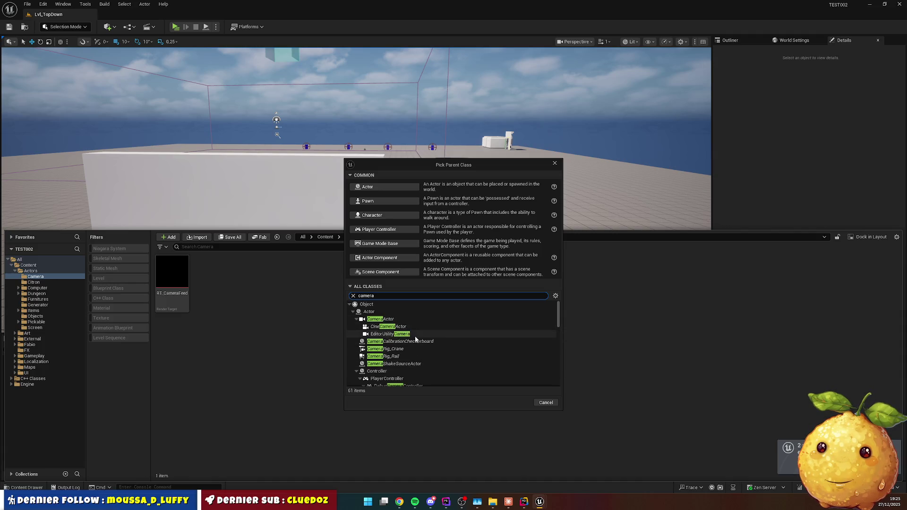
pyautogui.scroll(-2, 415, 333)
pyautogui.scroll(-4, 420, 330)
pyautogui.scroll(-6, 419, 332)
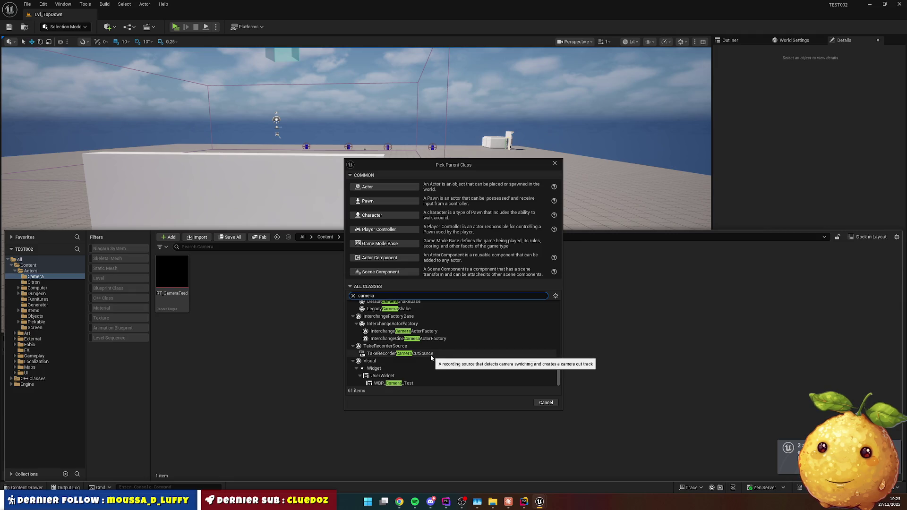
pyautogui.scroll(8, 430, 354)
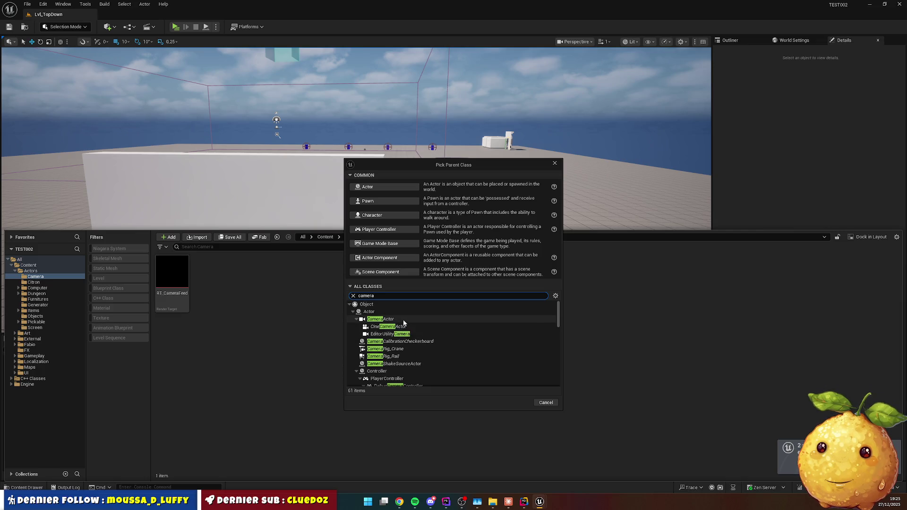
pyautogui.scroll(-2, 405, 337)
pyautogui.scroll(-3, 405, 336)
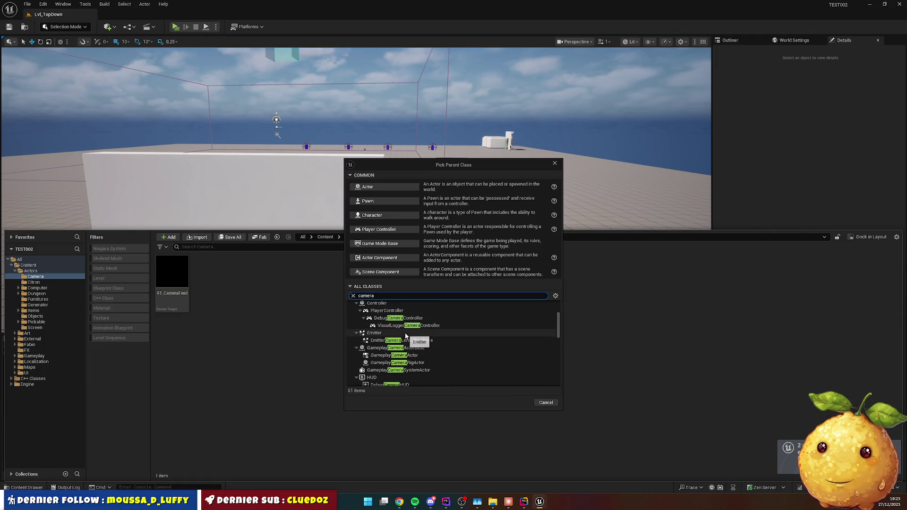
pyautogui.scroll(-4, 405, 336)
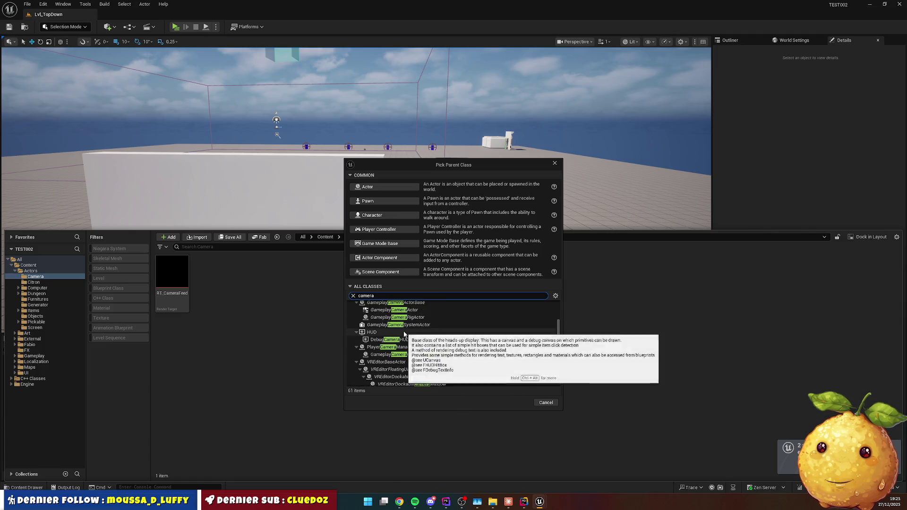
pyautogui.scroll(-2, 404, 334)
pyautogui.scroll(-3, 411, 333)
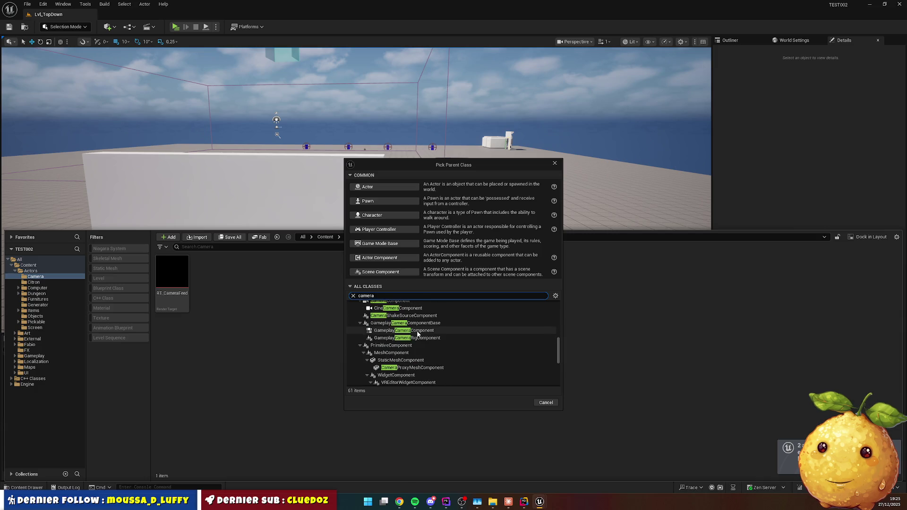
pyautogui.scroll(-2, 417, 331)
pyautogui.scroll(-1, 418, 331)
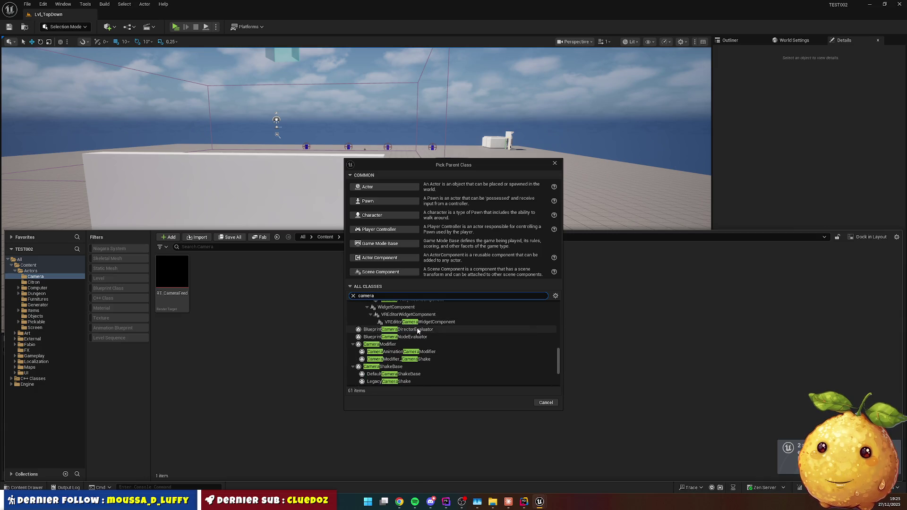
pyautogui.scroll(-3, 418, 331)
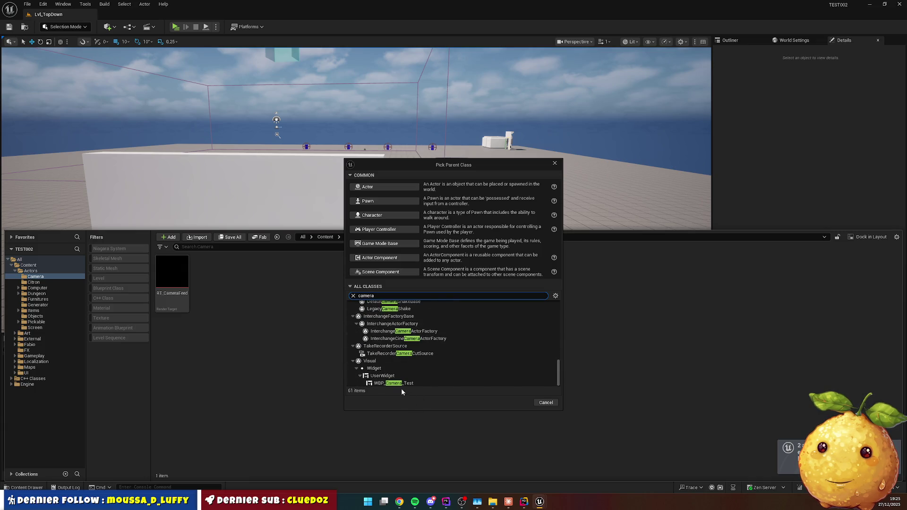
pyautogui.scroll(15, 406, 355)
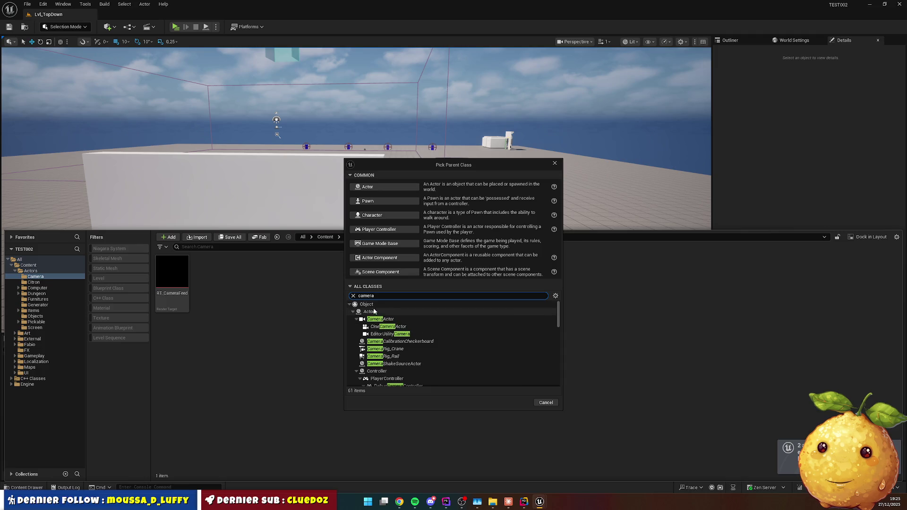
pyautogui.click(555, 163)
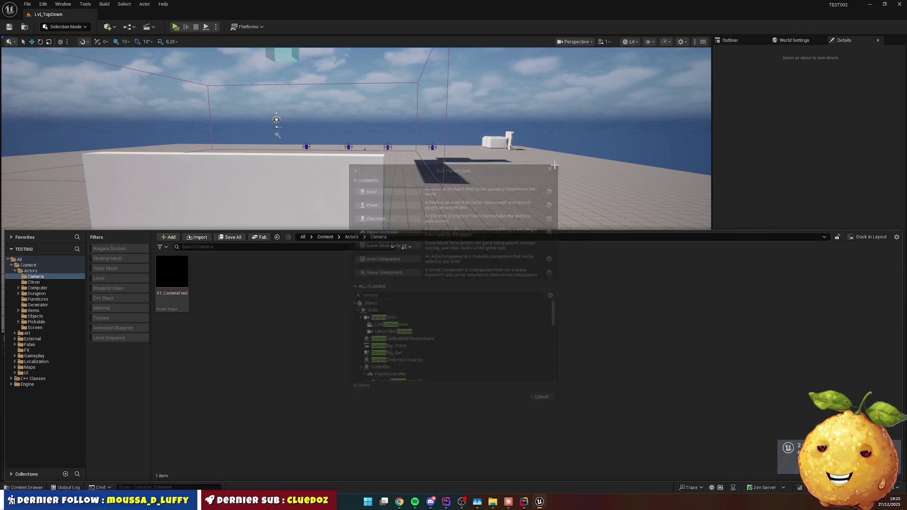
pyautogui.click(524, 502)
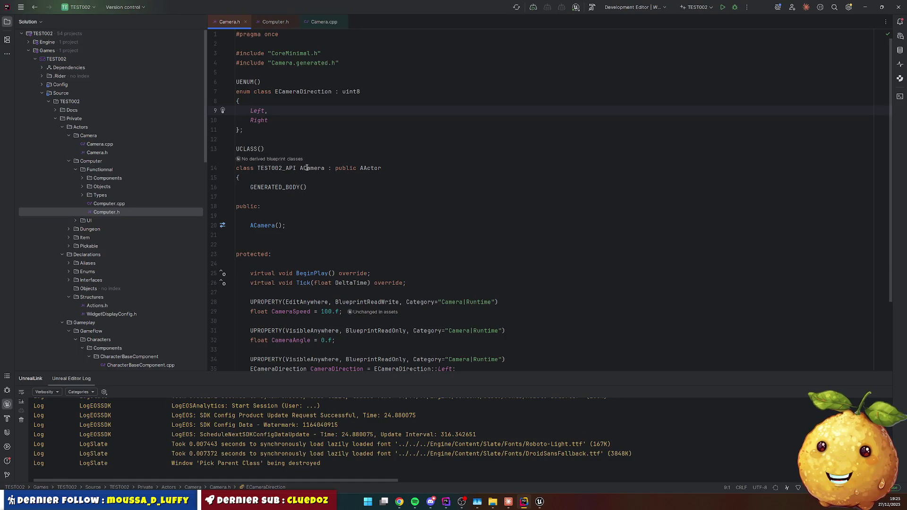
# Edit the ACamera class name in Camera.h to ASurveillanceCamera.
pyautogui.click(322, 169)
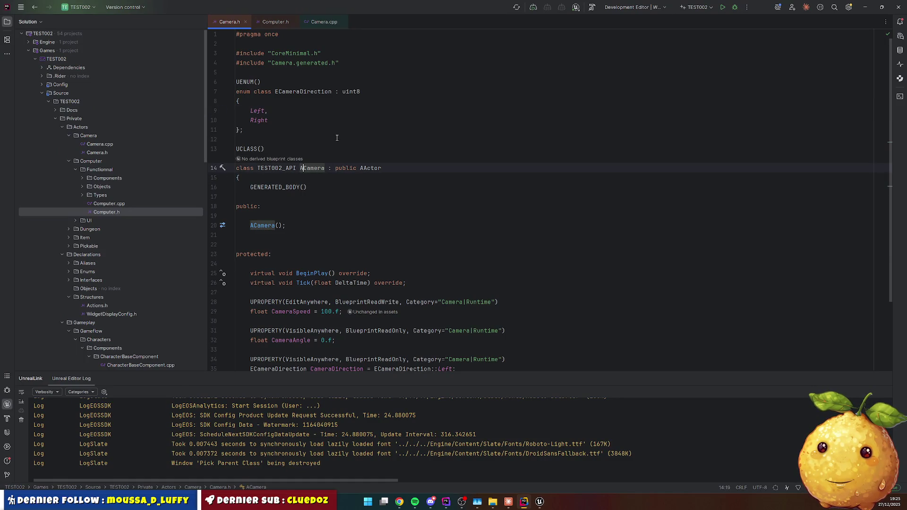
pyautogui.click(400, 501)
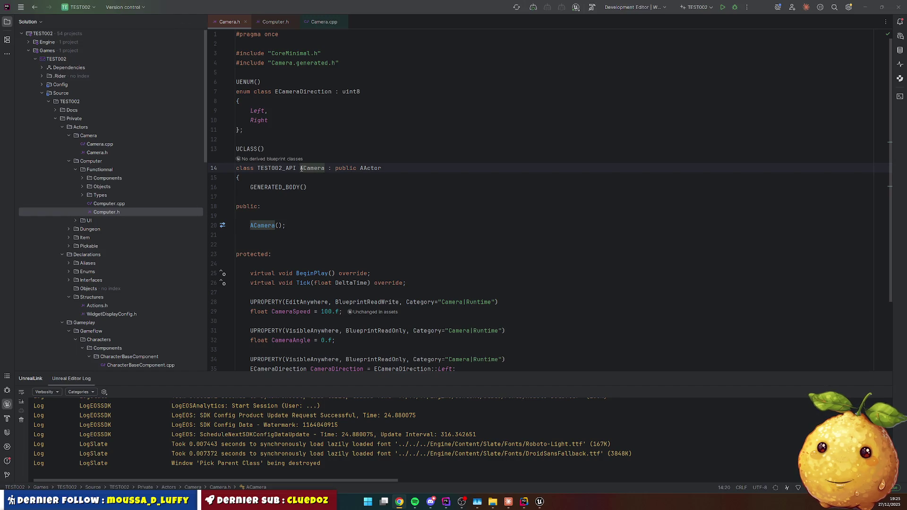
pyautogui.write('surveillance')
pyautogui.press('Right')
pyautogui.press('BackSpace')
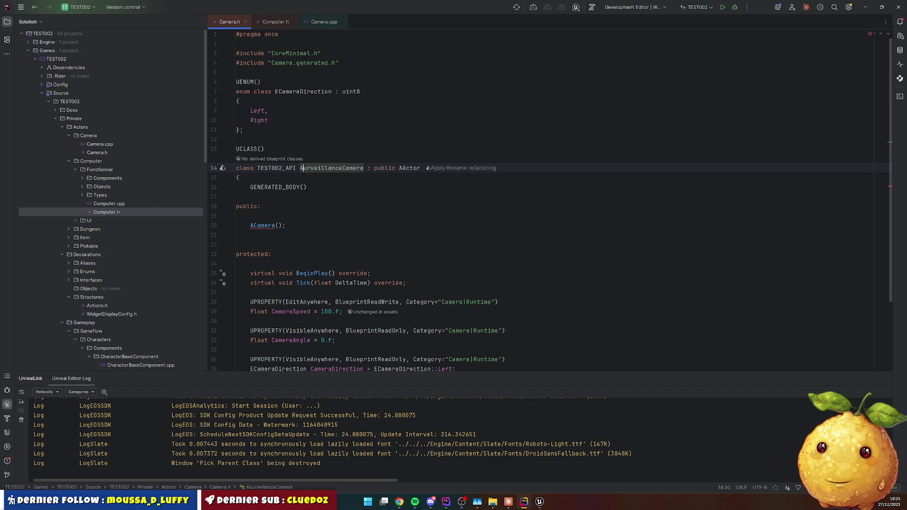
pyautogui.write('S')
pyautogui.press('Down')
# Apply the rename refactoring so all usages become ASurveillanceCamera.
pyautogui.click(300, 168)
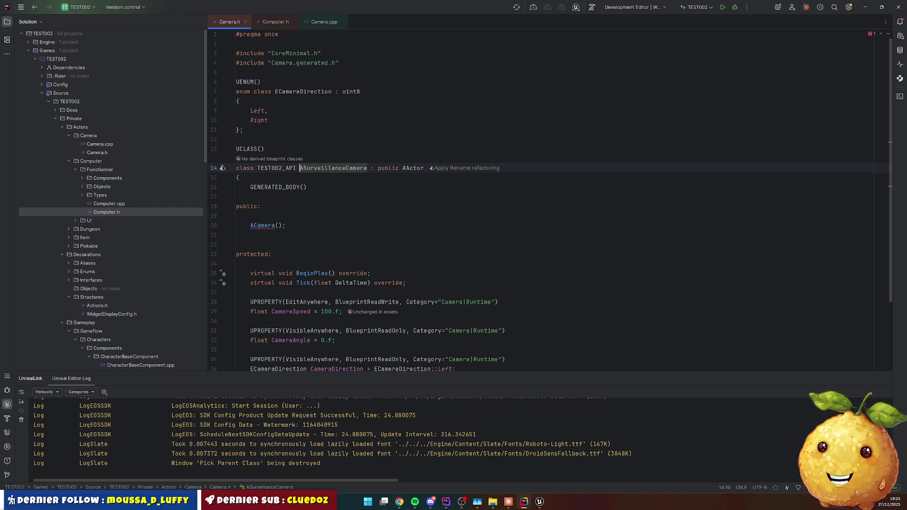
pyautogui.hotkey('ctrl', 'c')
pyautogui.doubleClick(267, 226)
pyautogui.hotkey('ctrl', 'v')
pyautogui.press('Up')
# Rename the Camera source folder to SurveillanceCamera.
pyautogui.click(94, 136)
pyautogui.press('F2')
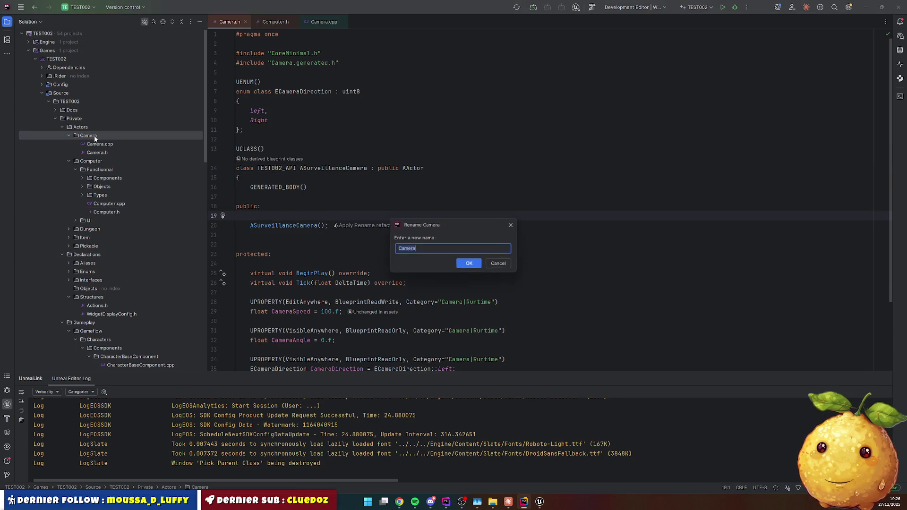
pyautogui.press('Escape')
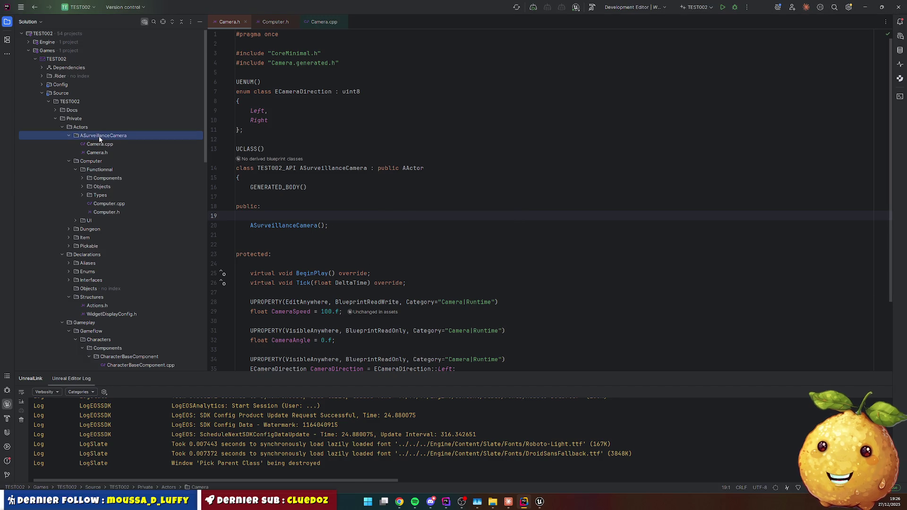
pyautogui.press('F2')
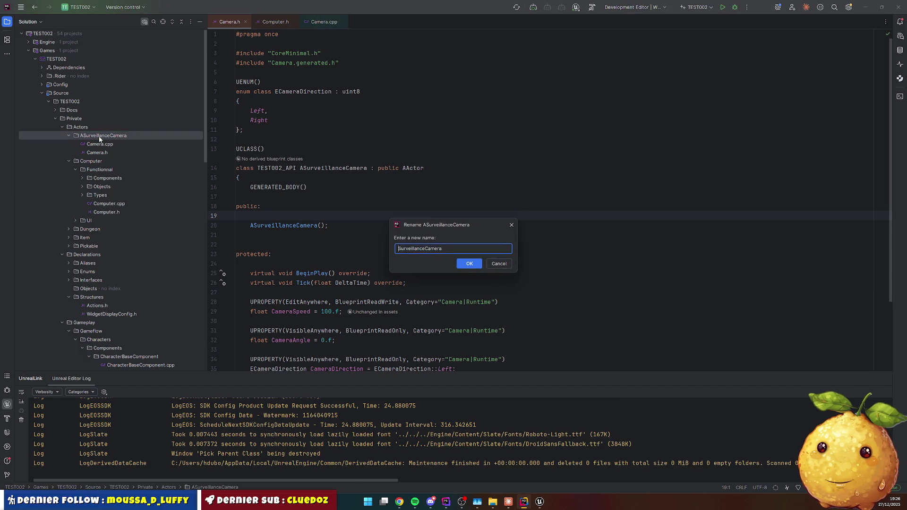
pyautogui.press('Escape')
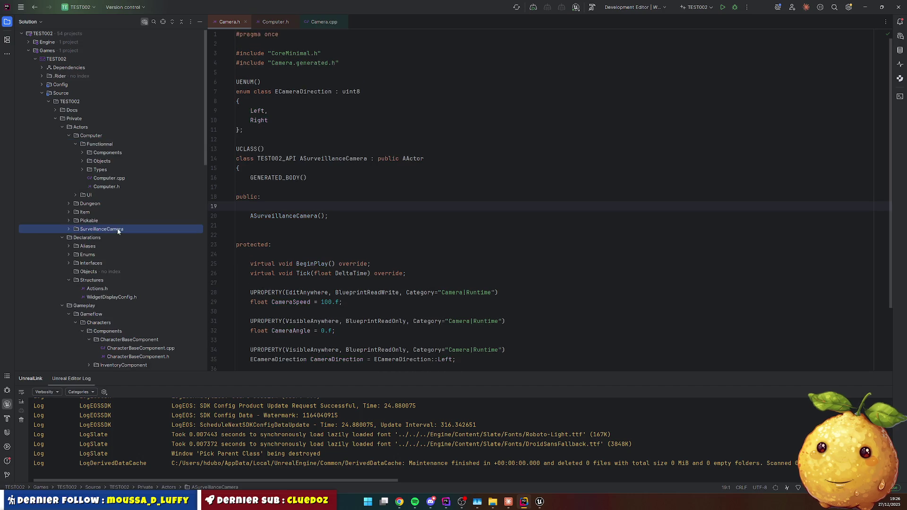
# Replace the three ACamera:: qualifiers in Camera.cpp with ASurveillanceCamera:: and update the include.
pyautogui.doubleClick(100, 238)
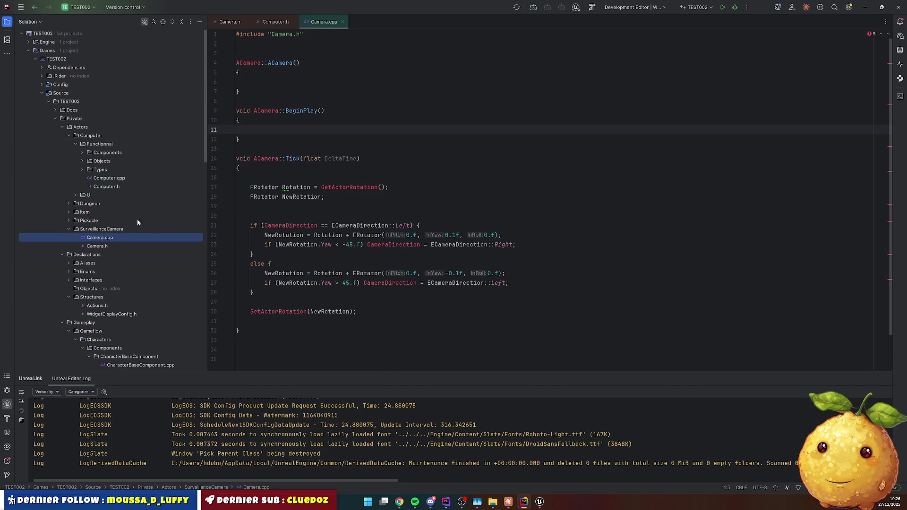
pyautogui.doubleClick(112, 245)
pyautogui.doubleClick(317, 158)
pyautogui.doubleClick(99, 238)
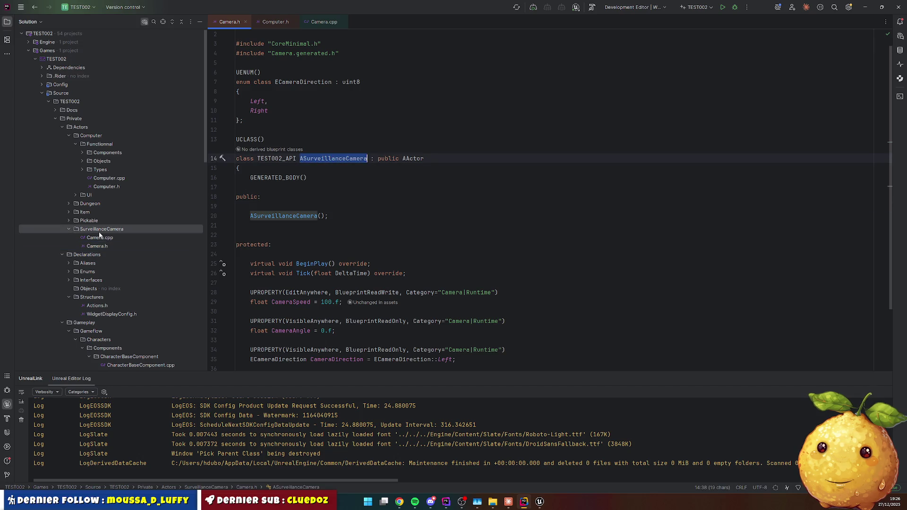
pyautogui.doubleClick(266, 158)
pyautogui.hotkey('ctrl', 'v')
pyautogui.doubleClick(266, 110)
pyautogui.hotkey('ctrl', 'v')
pyautogui.doubleClick(251, 63)
pyautogui.hotkey('ctrl', 'v')
pyautogui.doubleClick(283, 34)
pyautogui.hotkey('ctrl', 'v')
# Rename Camera.cpp to SurveillanceCamera.cpp.
pyautogui.hotkey('shift', 'F6')
pyautogui.hotkey('ctrl', 'v')
pyautogui.press('Home')
pyautogui.press('Delete')
pyautogui.press('Return')
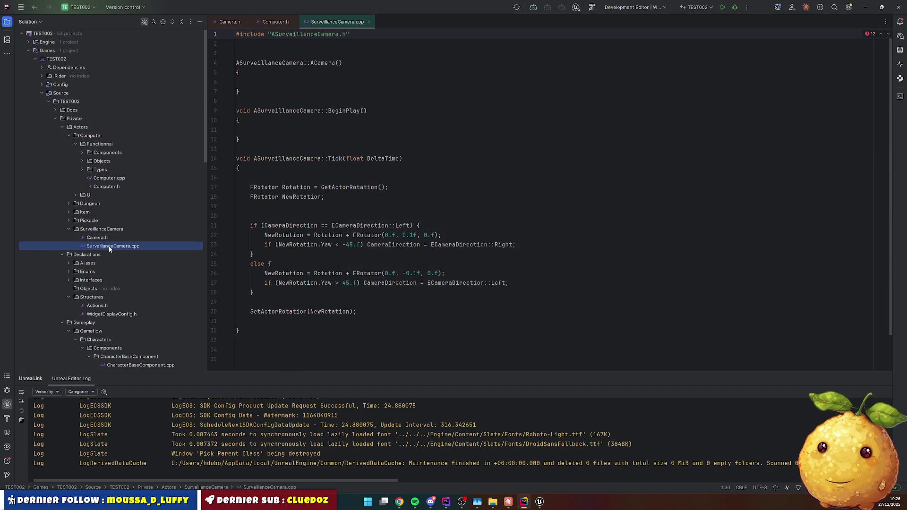
pyautogui.hotkey('shift', 'F6')
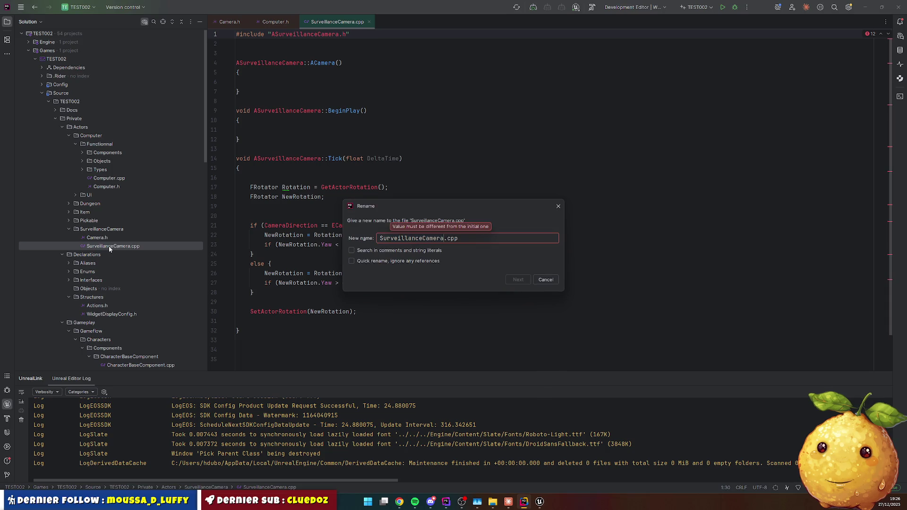
# Rename the Camera.h header to SurveillanceCamera.h.
pyautogui.doubleClick(106, 238)
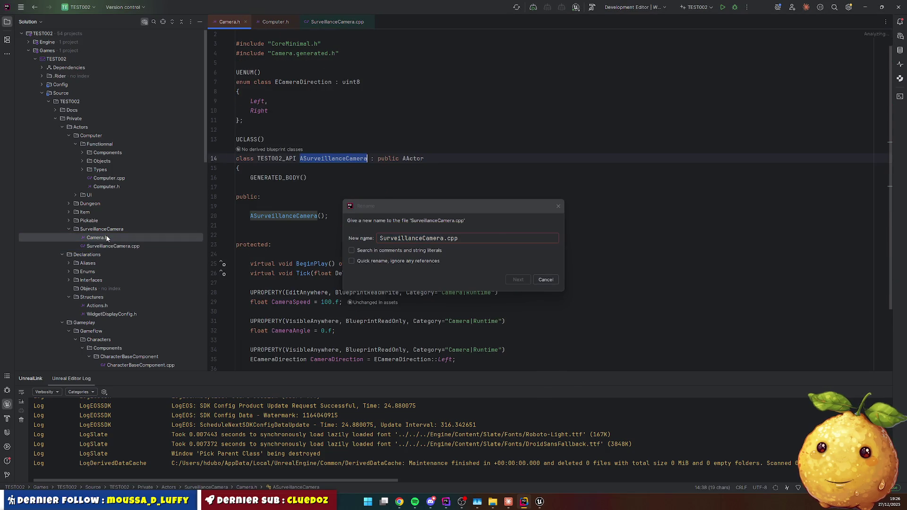
pyautogui.click(558, 206)
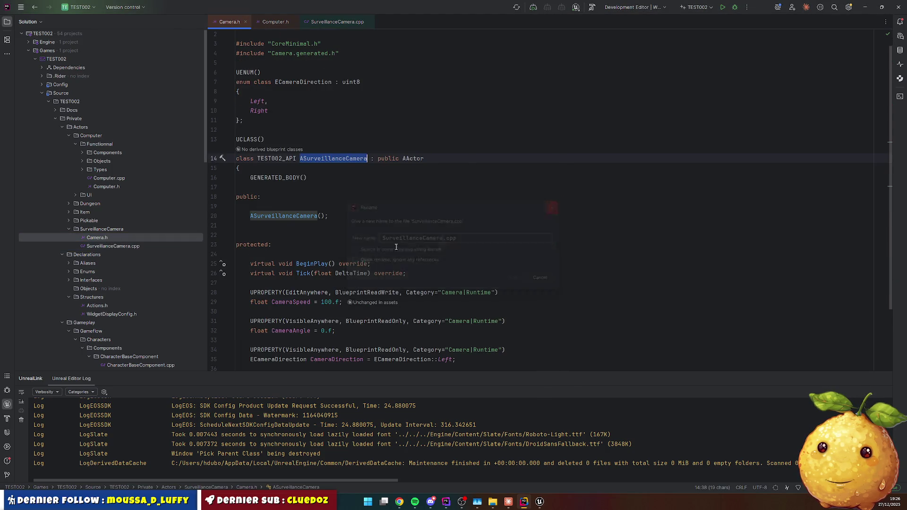
pyautogui.click(106, 240)
pyautogui.hotkey('shift', 'F6')
pyautogui.press('Return')
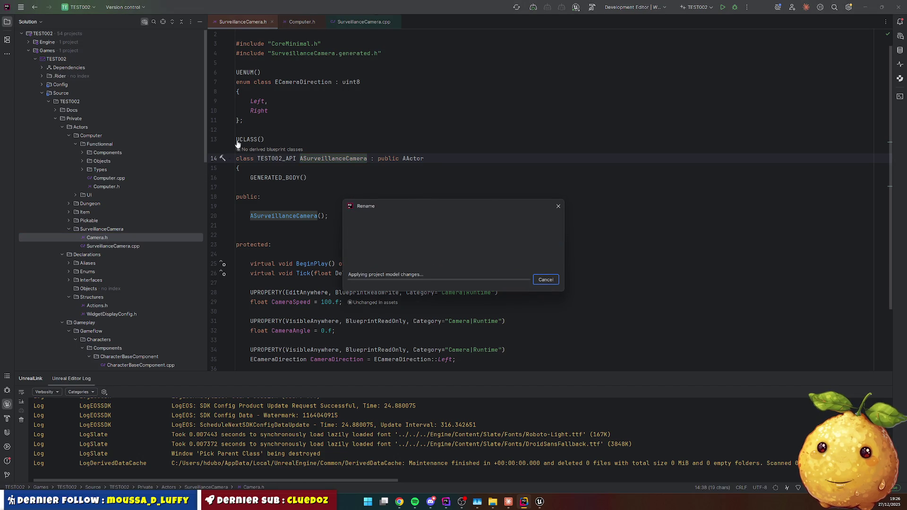
# Rename the constructor in SurveillanceCamera.cpp from ACamera to ASurveillanceCamera.
pyautogui.doubleClick(108, 237)
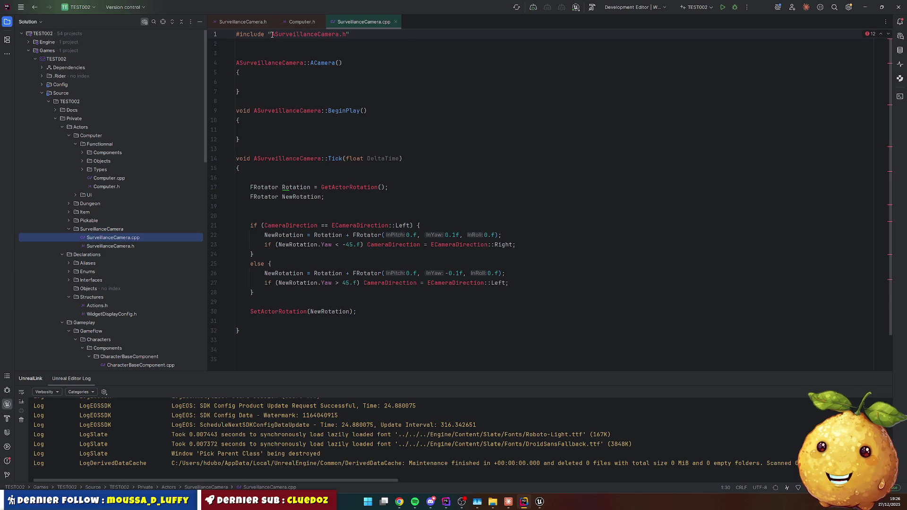
pyautogui.click(306, 92)
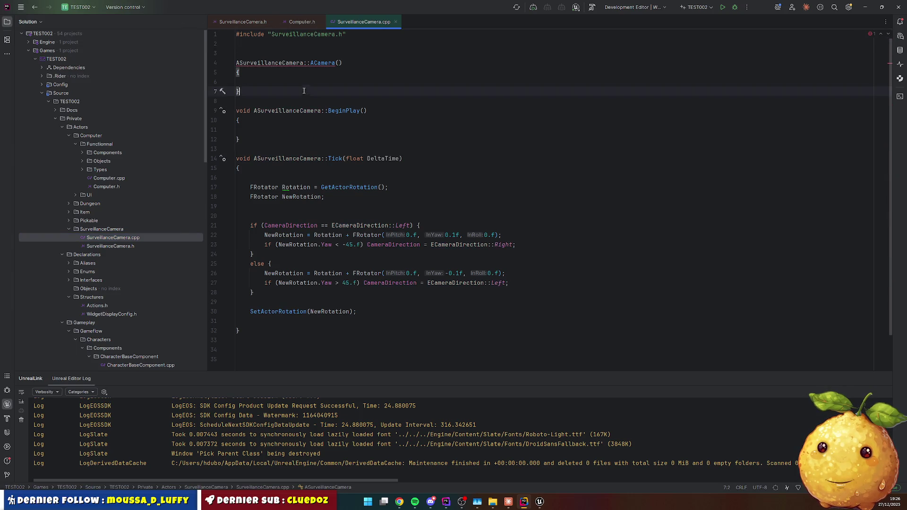
pyautogui.doubleClick(269, 63)
pyautogui.hotkey('ctrl', 'c')
pyautogui.doubleClick(323, 63)
pyautogui.hotkey('ctrl', 'v')
pyautogui.click(317, 101)
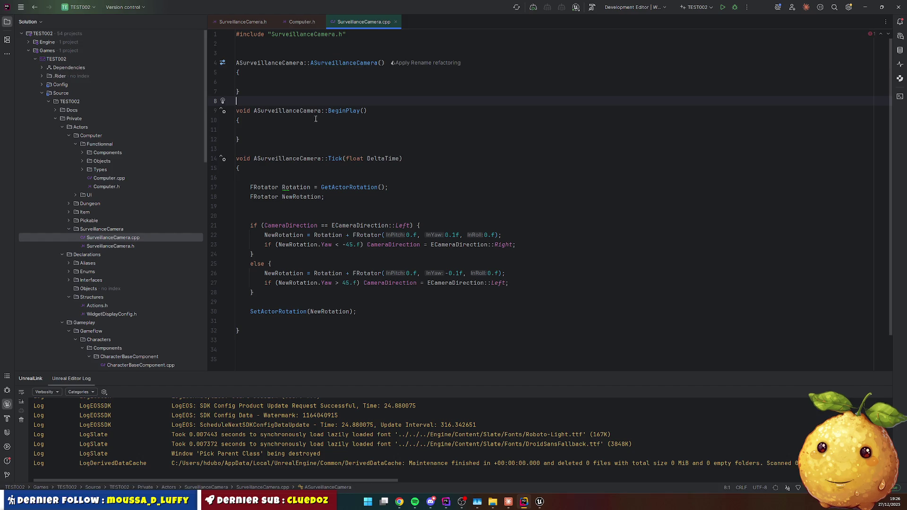
pyautogui.scroll(-2, 435, 99)
pyautogui.scroll(2, 331, 132)
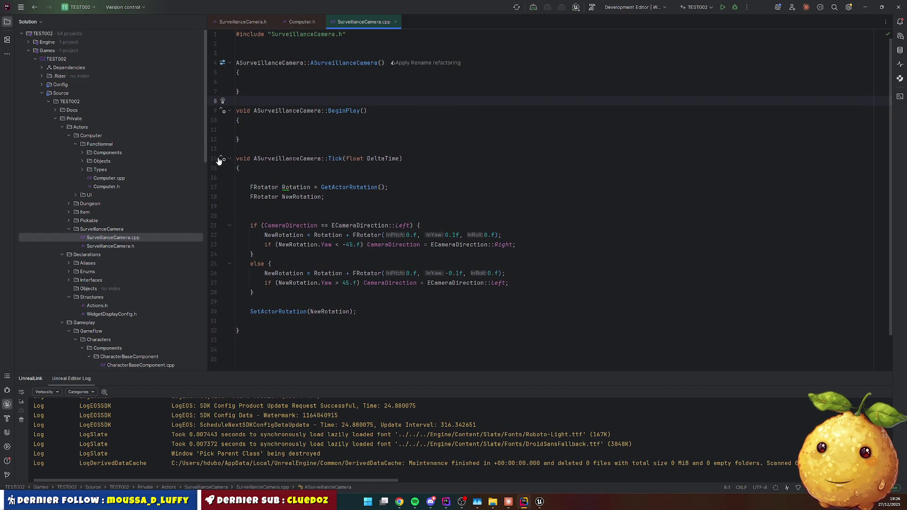
pyautogui.click(422, 194)
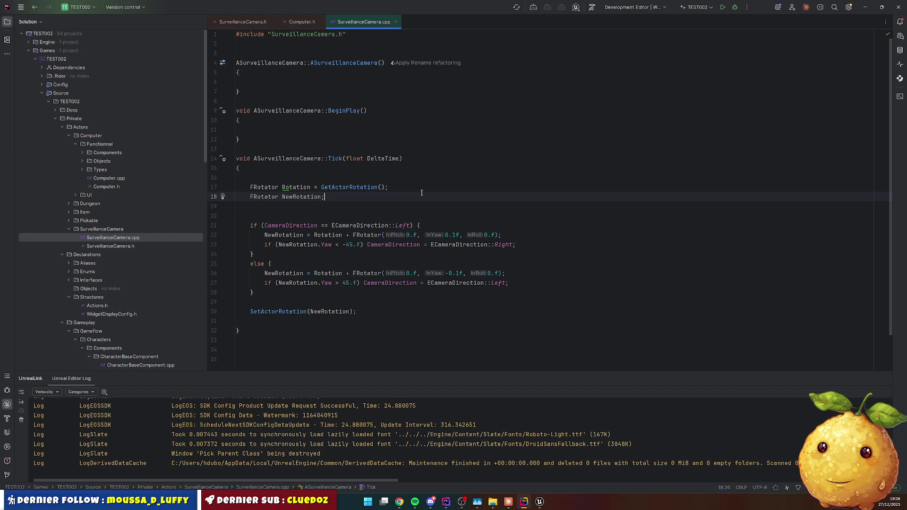
# Run a Live Coding build with Ctrl+Alt+F11, close it after success, and return to Unreal's Camera folder.
pyautogui.hotkey('ctrl', 'alt', 'F11')
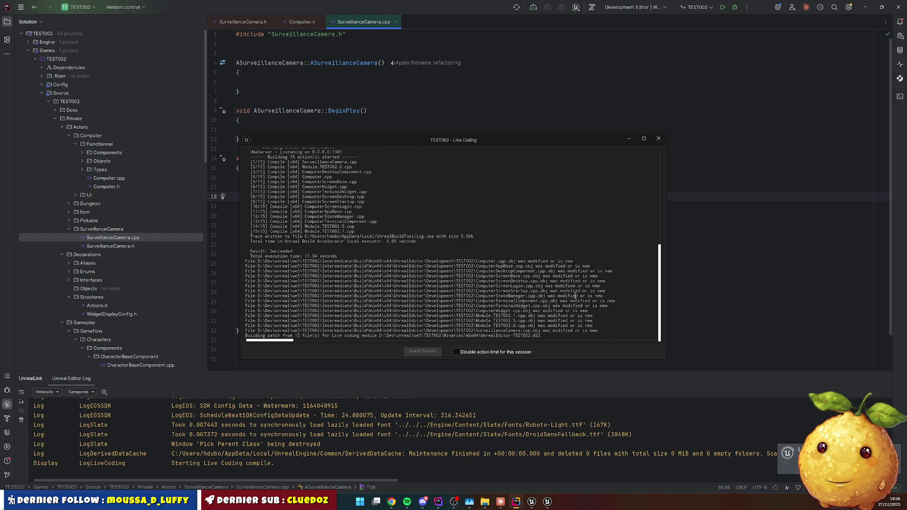
pyautogui.click(658, 139)
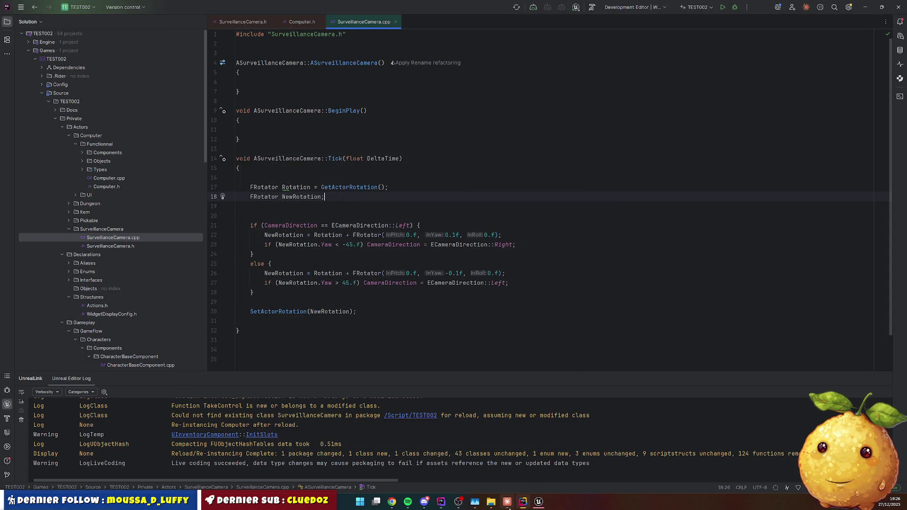
pyautogui.hotkey('alt', 'Tab')
pyautogui.rightClick(241, 304)
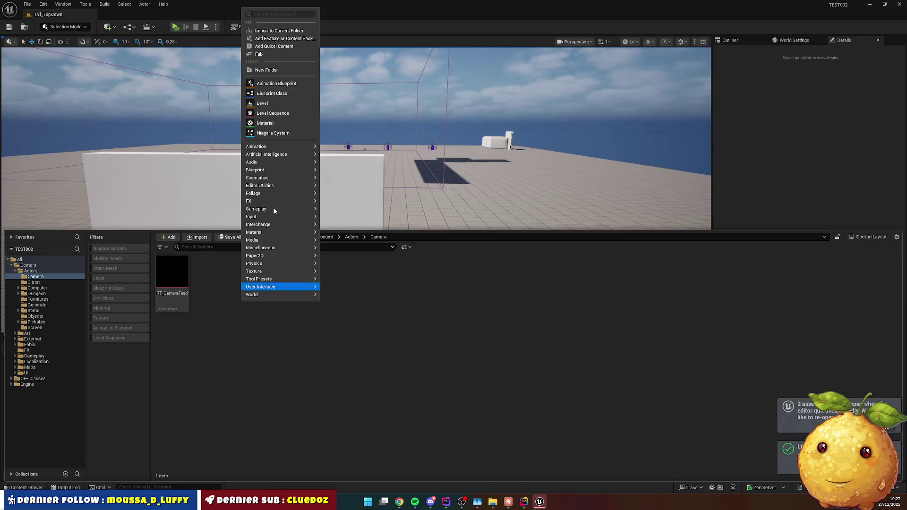
# Create BP_SurveillanceCamera from the SurveillanceCamera parent class and open it docked beside the level tab.
pyautogui.click(281, 96)
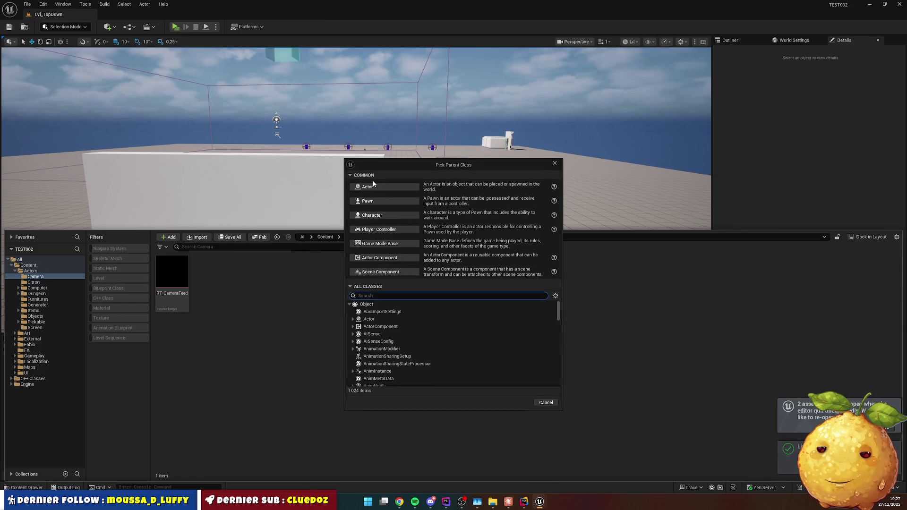
pyautogui.hotkey('ctrl', 'v')
pyautogui.click(395, 320)
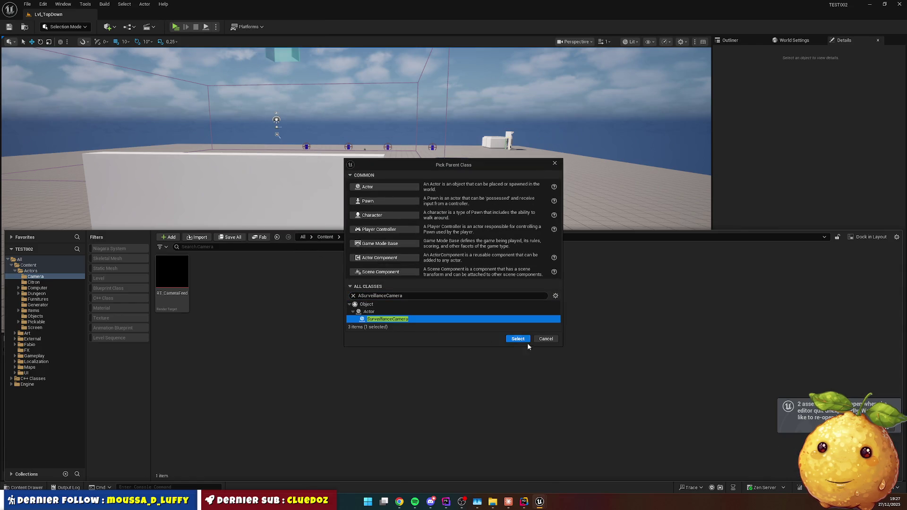
pyautogui.click(522, 340)
pyautogui.write('B')
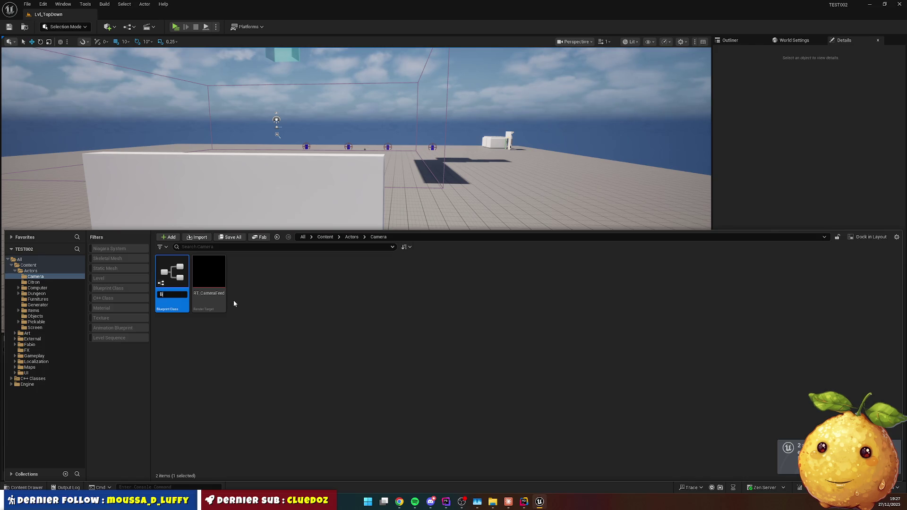
pyautogui.hotkey('ctrl', 'v')
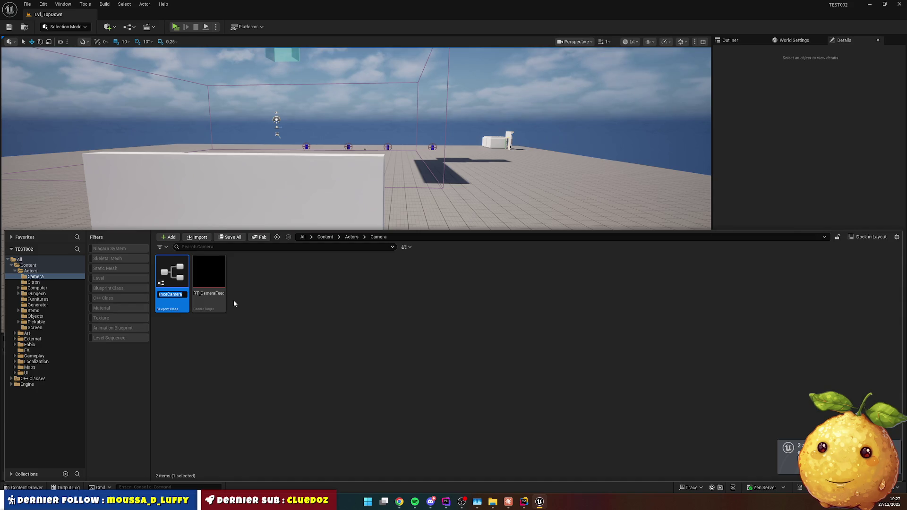
pyautogui.press('Return')
pyautogui.doubleClick(172, 276)
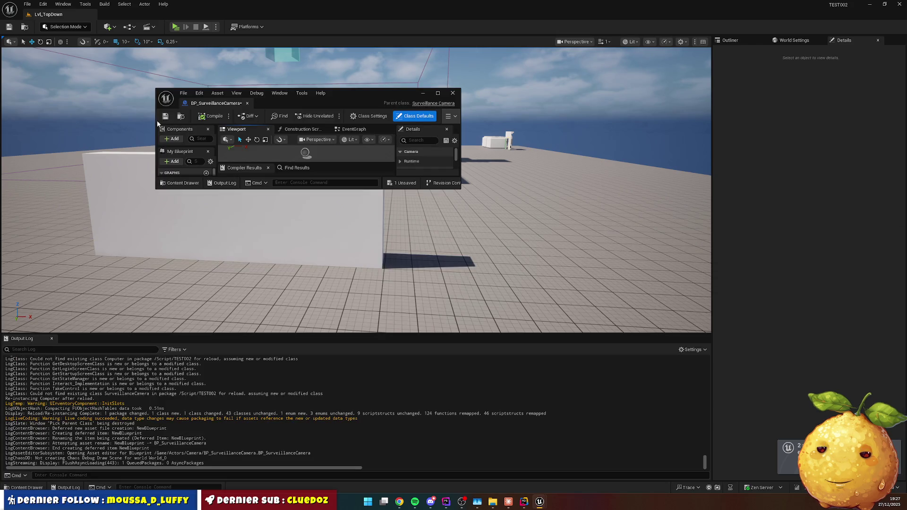
pyautogui.moveTo(289, 103)
pyautogui.mouseDown()
pyautogui.moveTo(302, 47)
pyautogui.moveTo(134, 14)
pyautogui.mouseUp()
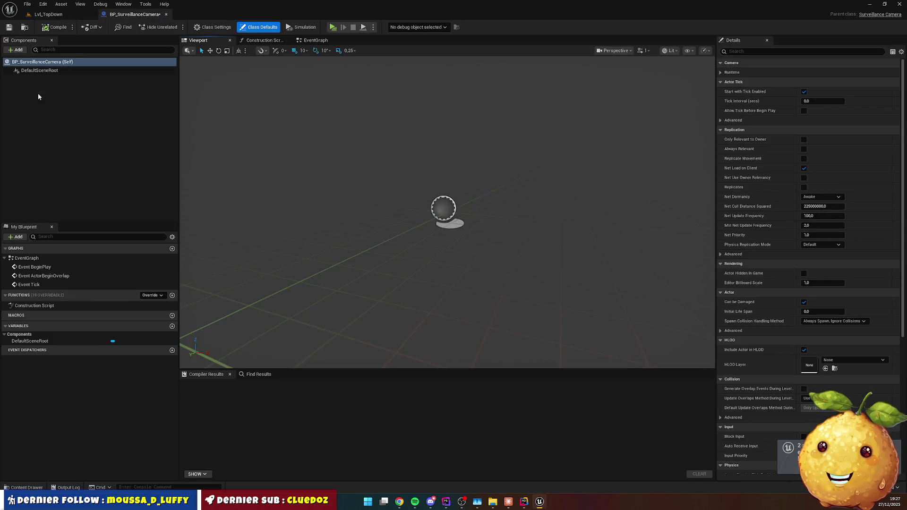
# Add a Cube component scaled to 0,4 in X and 0,15 in Y.
pyautogui.click(16, 49)
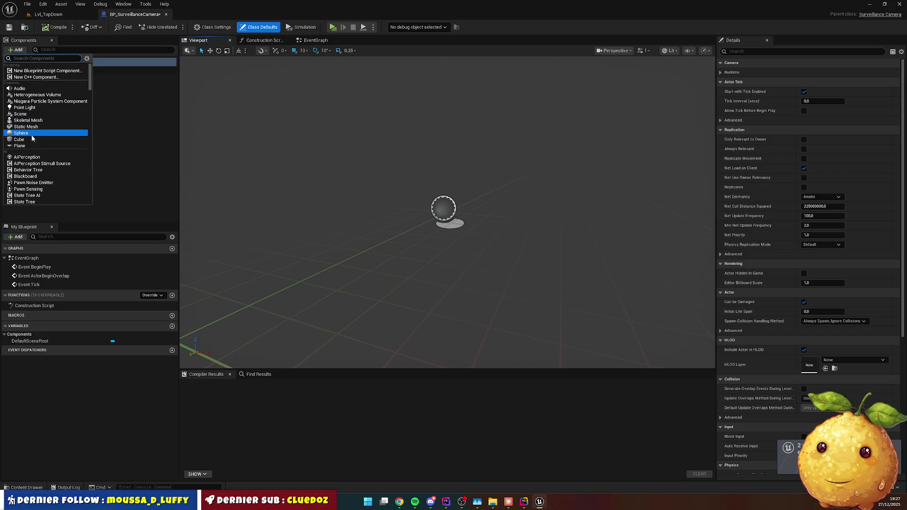
pyautogui.click(32, 139)
pyautogui.click(818, 140)
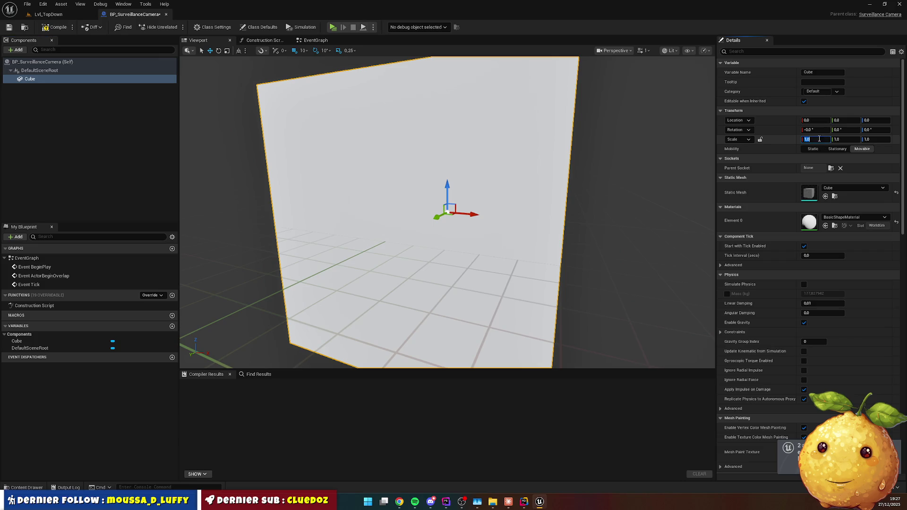
pyautogui.write('4')
pyautogui.press('Return')
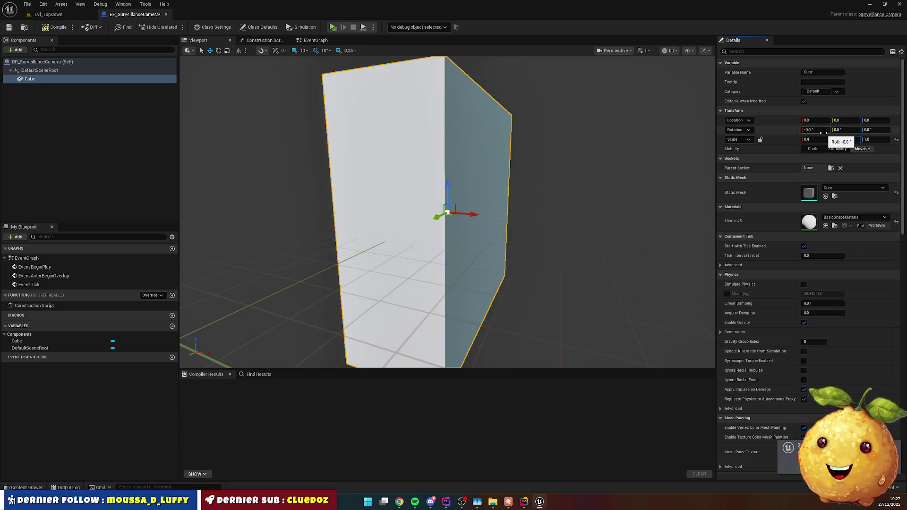
pyautogui.write('0,15')
pyautogui.press('Tab')
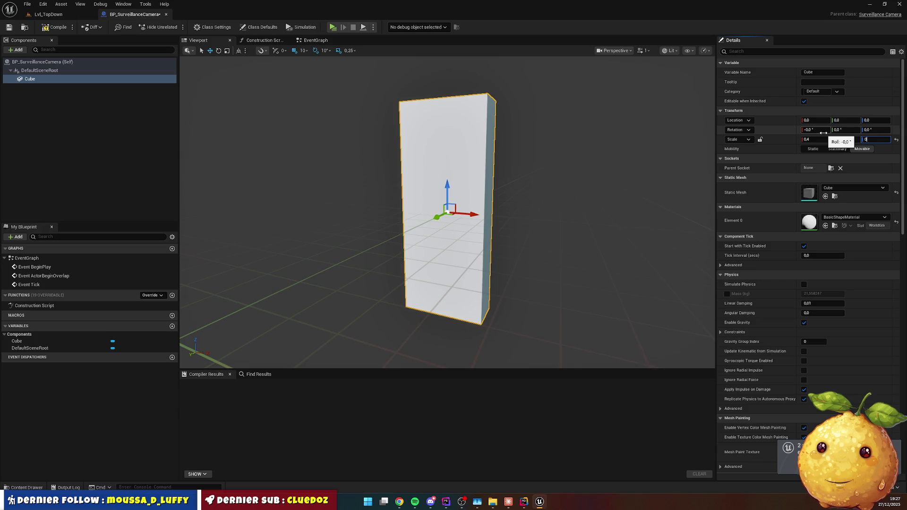
pyautogui.press('Return')
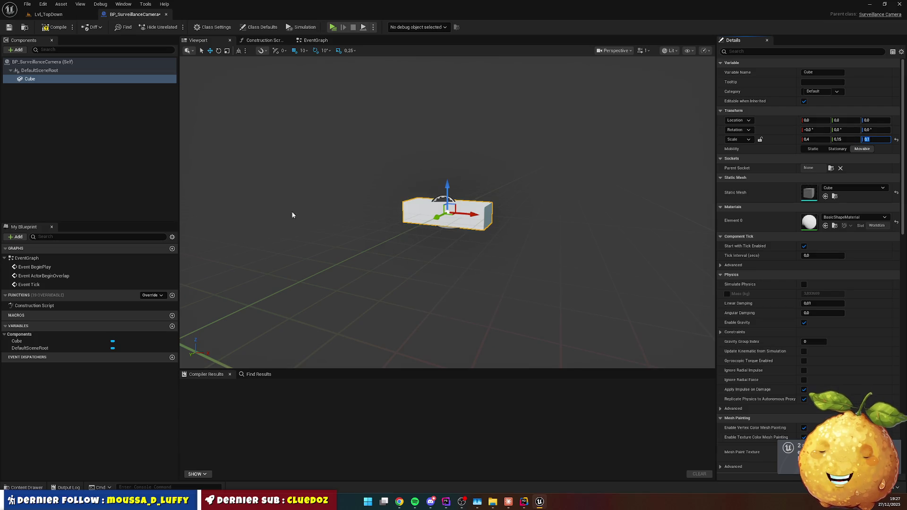
# Add a Camera component under the cube and move it 75 units forward along X.
pyautogui.click(16, 50)
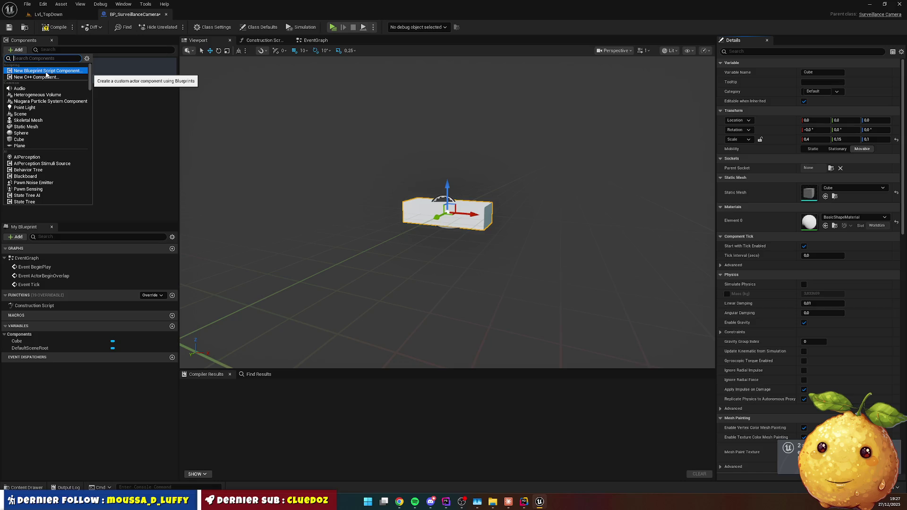
pyautogui.write('camera')
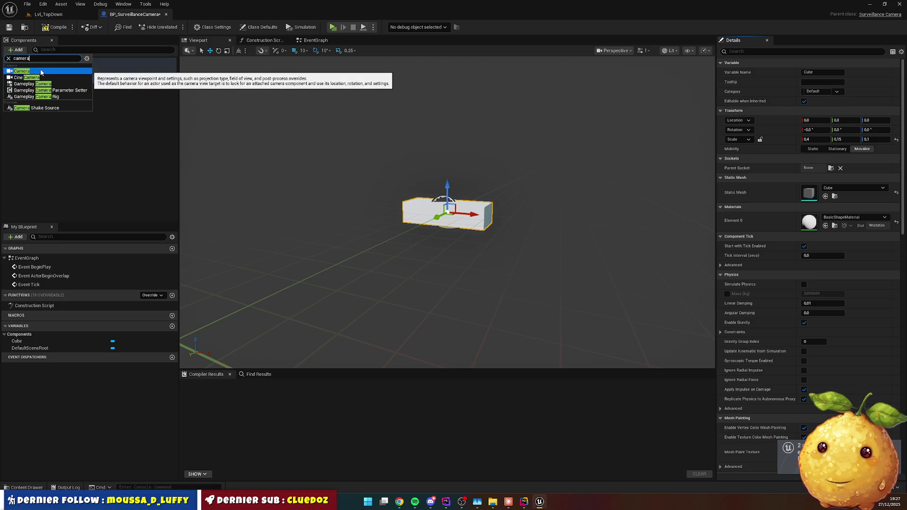
pyautogui.click(41, 71)
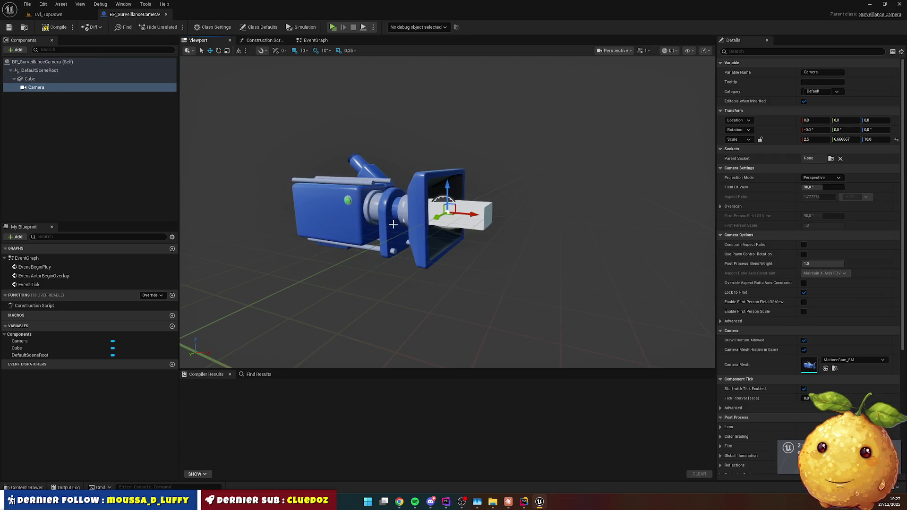
pyautogui.moveTo(473, 216); pyautogui.dragTo(532, 222)
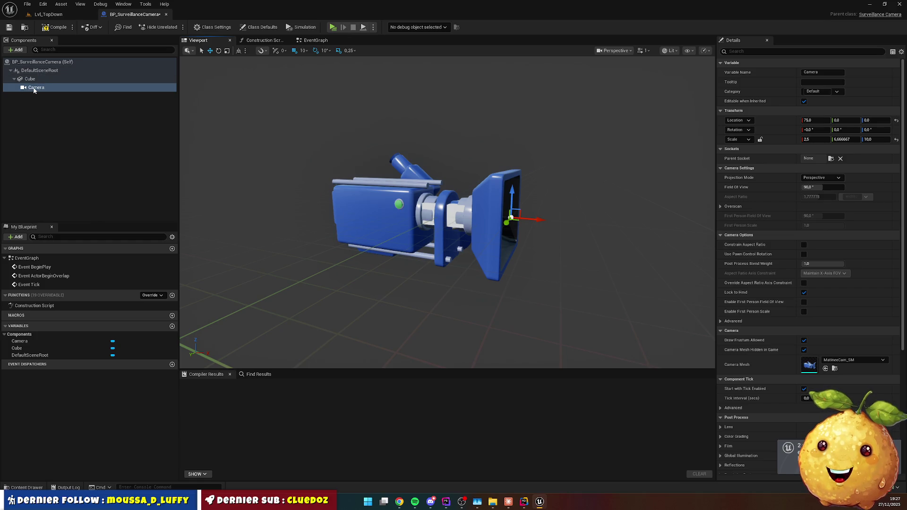
# Add a Scene Capture Component 2D named Capture under Camera and compile the blueprint.
pyautogui.click(15, 49)
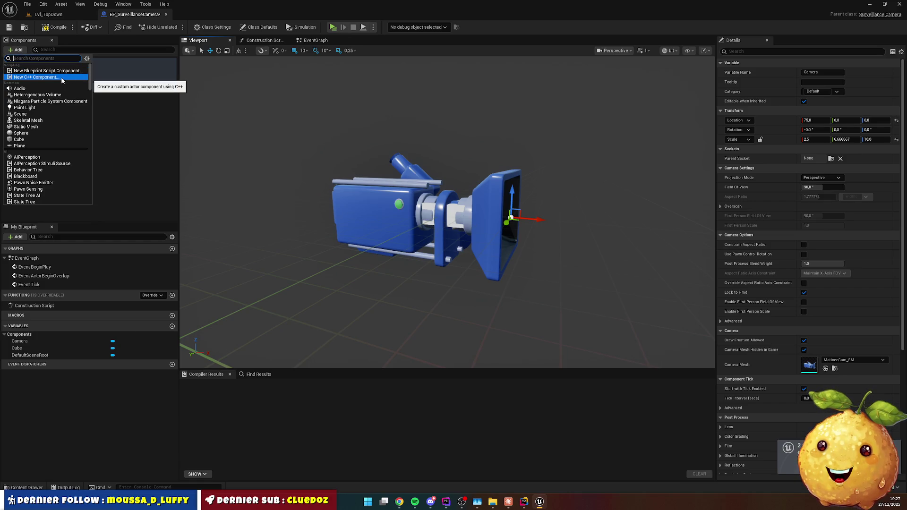
pyautogui.write('2d')
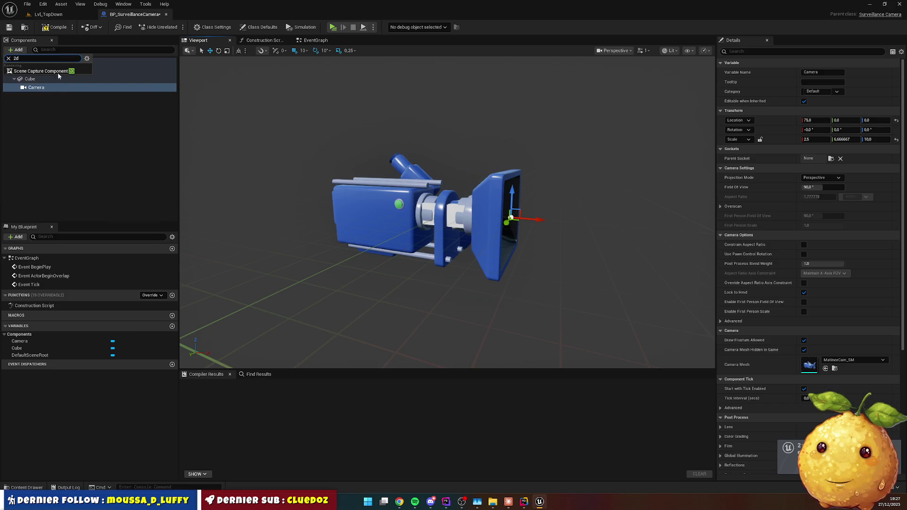
pyautogui.click(38, 71)
pyautogui.write('Capture')
pyautogui.press('Return')
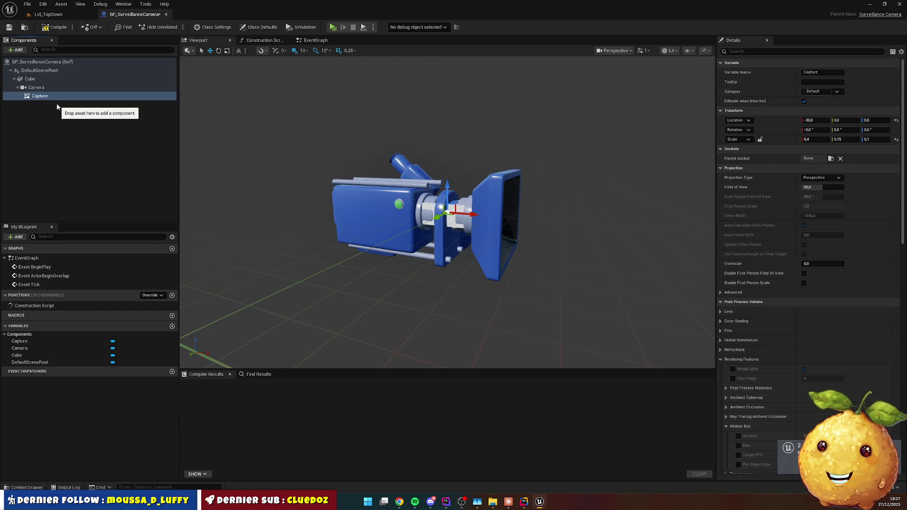
pyautogui.click(67, 31)
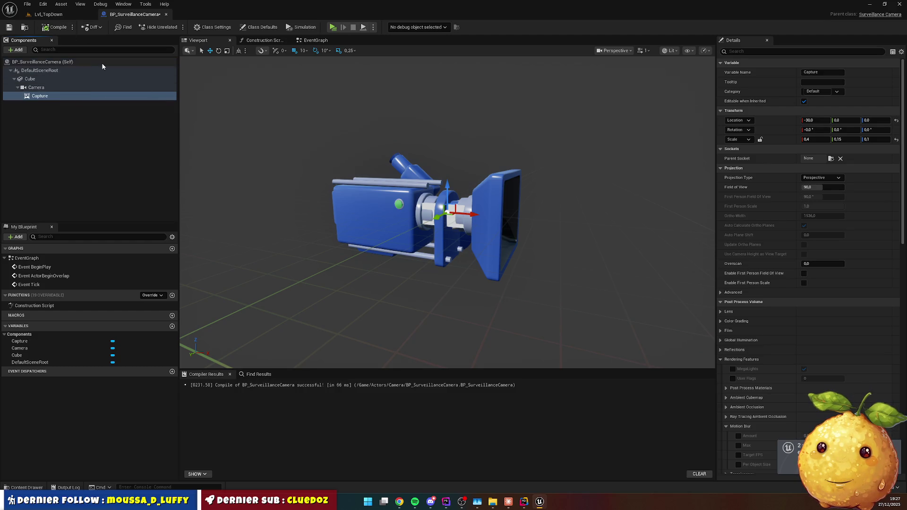
pyautogui.click(56, 14)
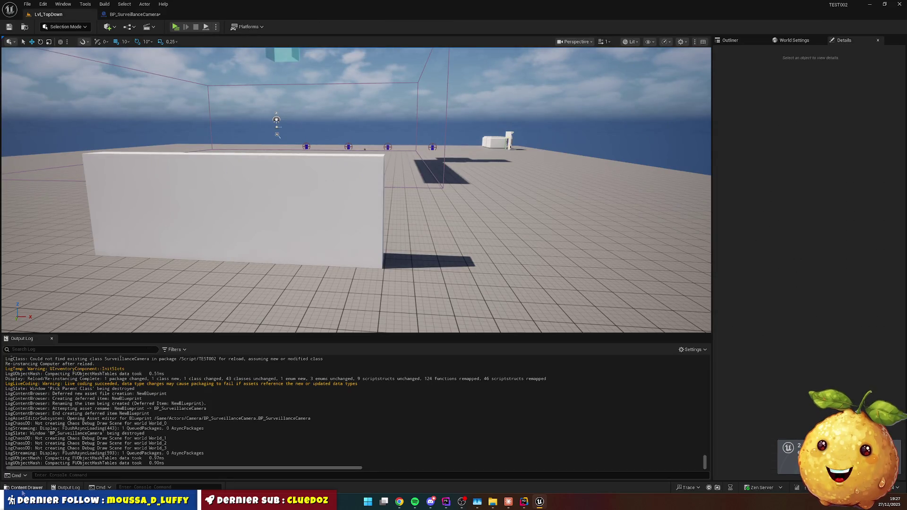
# Place BP_SurveillanceCamera on the wall and set its Camera Mesh to None.
pyautogui.click(26, 487)
pyautogui.moveTo(173, 274)
pyautogui.mouseDown()
pyautogui.moveTo(191, 294)
pyautogui.moveTo(381, 162)
pyautogui.mouseUp()
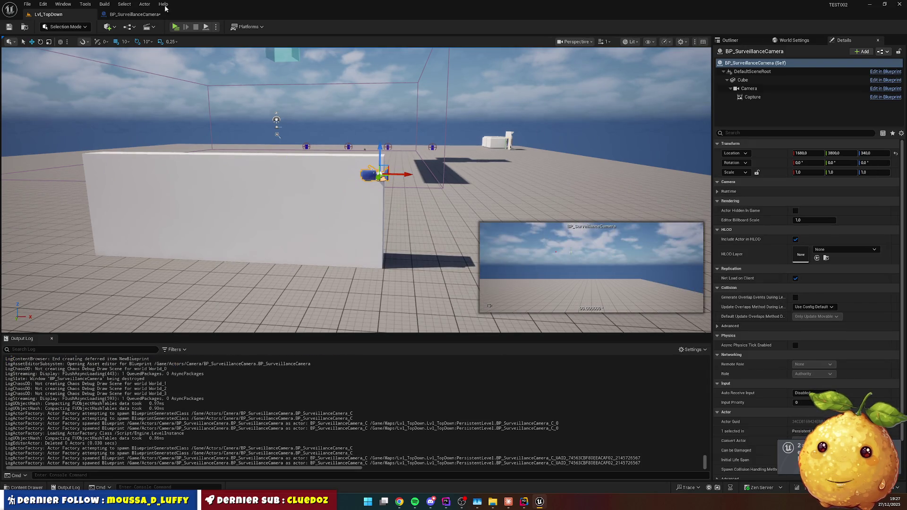
pyautogui.hotkey('ctrl', 'e')
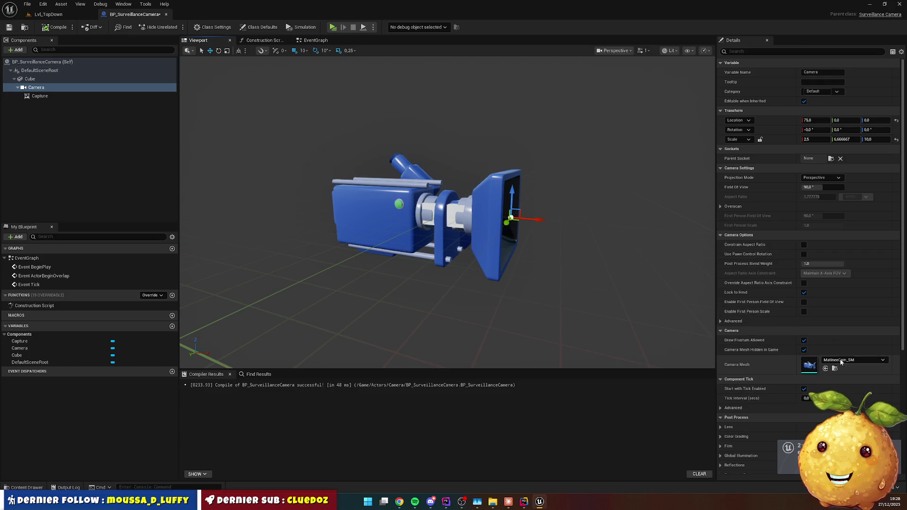
pyautogui.click(850, 360)
pyautogui.click(833, 234)
pyautogui.click(54, 26)
pyautogui.click(49, 14)
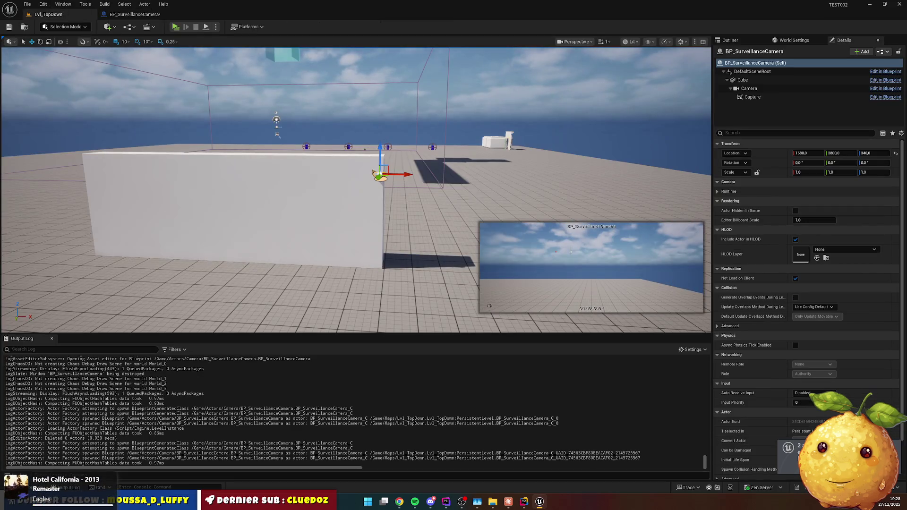
# Nudge the camera 30 units along X and tilt it 20° downward.
pyautogui.scroll(5, 419, 198)
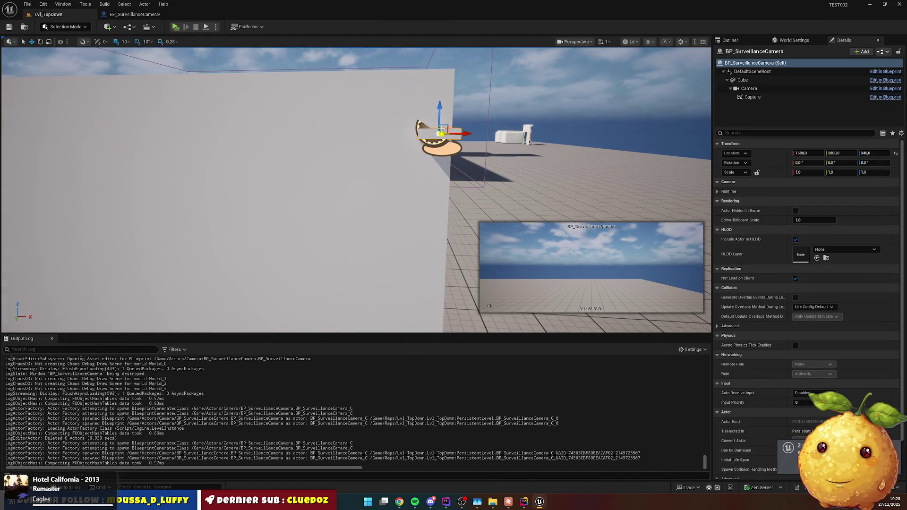
pyautogui.moveTo(444, 129)
pyautogui.mouseDown()
pyautogui.moveTo(481, 129)
pyautogui.moveTo(468, 130)
pyautogui.moveTo(476, 49)
pyautogui.mouseUp()
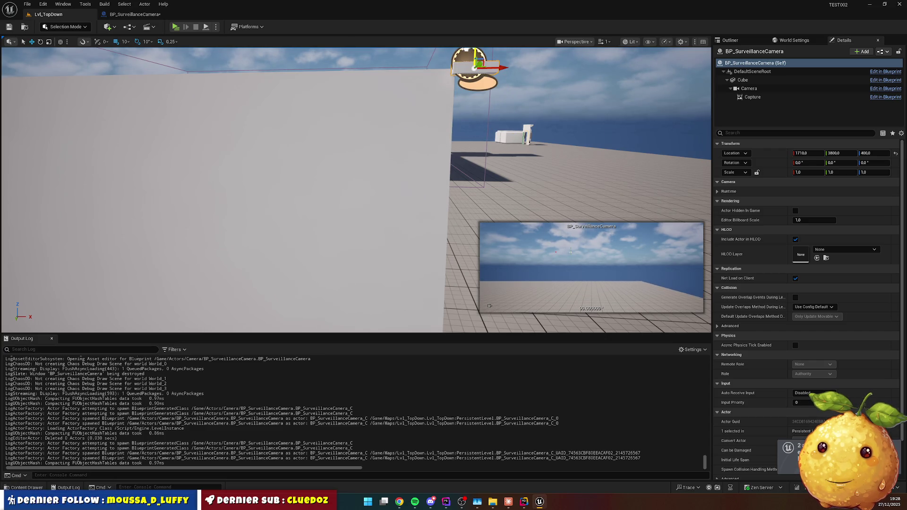
pyautogui.moveTo(355, 189)
pyautogui.mouseDown()
pyautogui.moveTo(356, 222)
pyautogui.moveTo(356, 170)
pyautogui.moveTo(380, 182)
pyautogui.moveTo(371, 180)
pyautogui.moveTo(380, 196)
pyautogui.moveTo(442, 197)
pyautogui.moveTo(425, 204)
pyautogui.mouseUp()
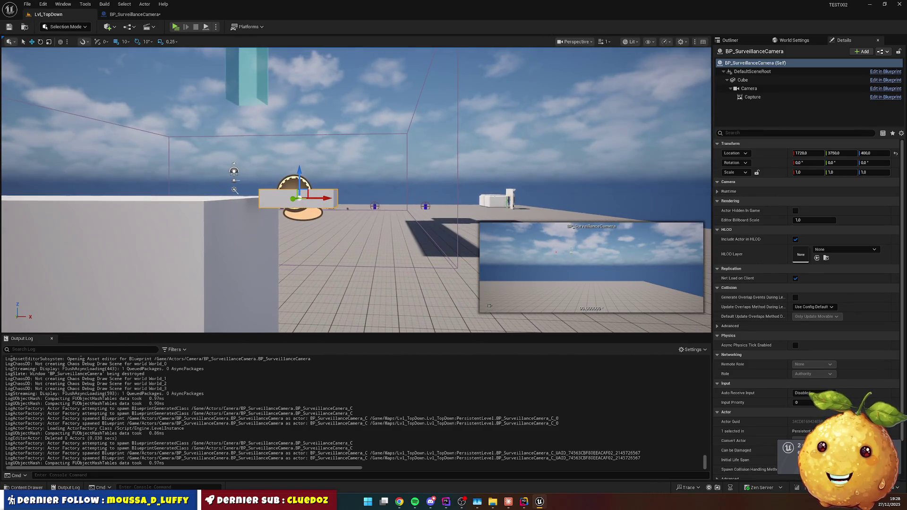
pyautogui.press('e')
pyautogui.moveTo(326, 179)
pyautogui.mouseDown()
pyautogui.moveTo(336, 207)
pyautogui.moveTo(305, 228)
pyautogui.mouseUp()
pyautogui.press('w')
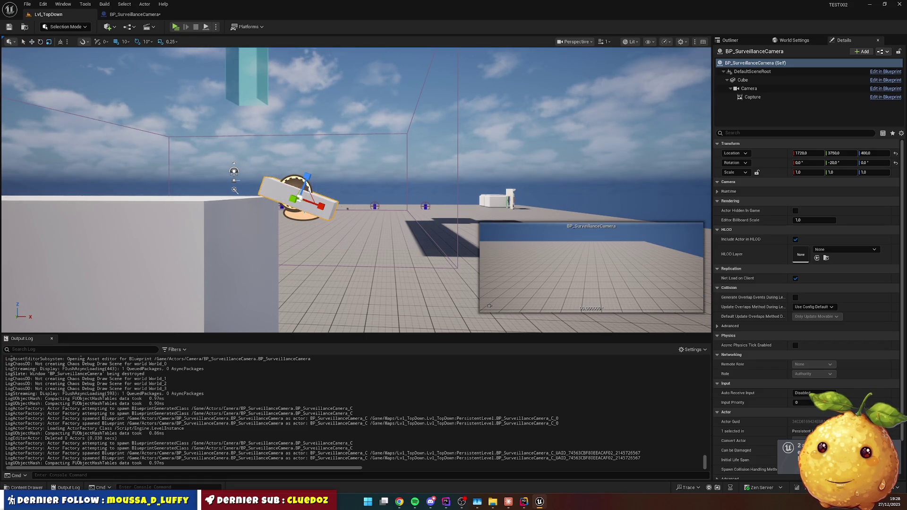
pyautogui.click(392, 170)
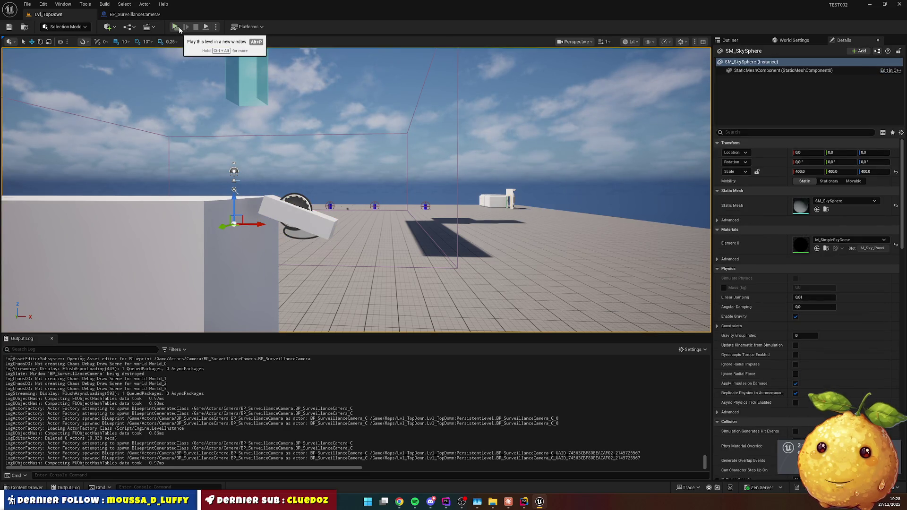
# Close the Unreal crash report without sending it.
pyautogui.click(216, 27)
pyautogui.click(246, 67)
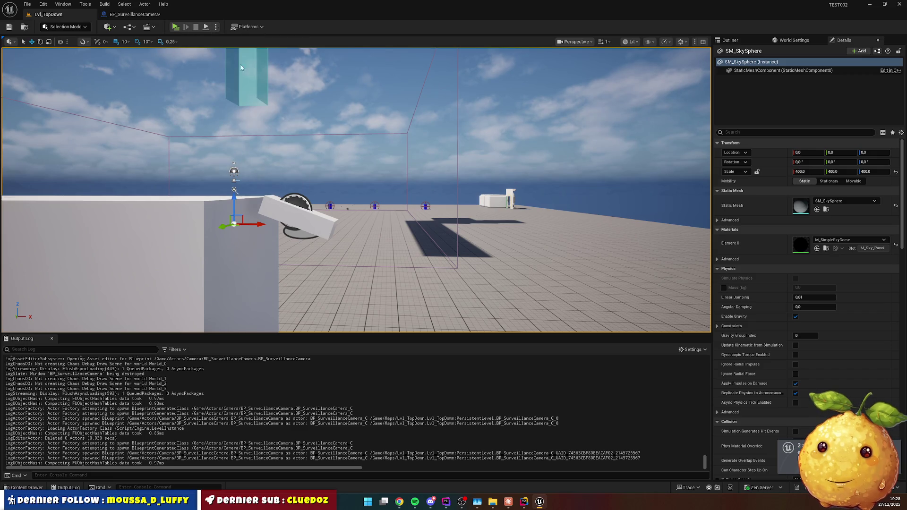
pyautogui.hotkey('alt', 'Tab')
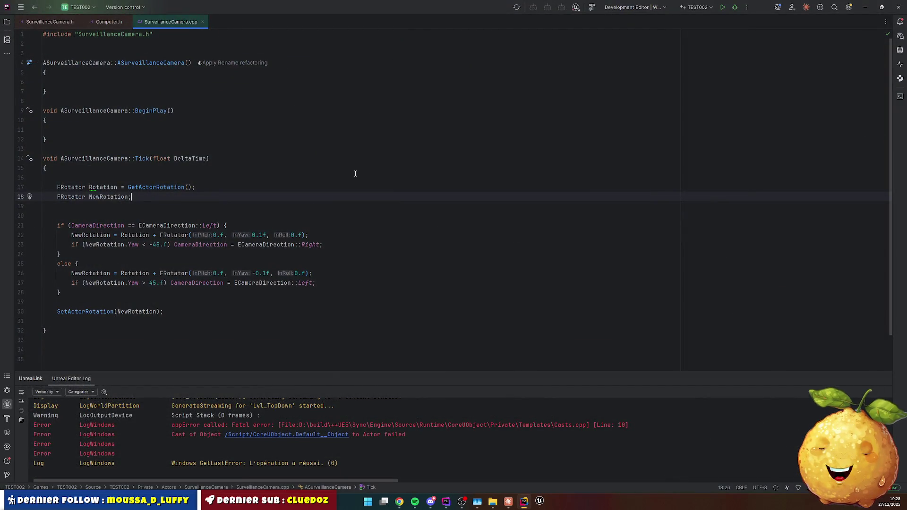
pyautogui.click(539, 502)
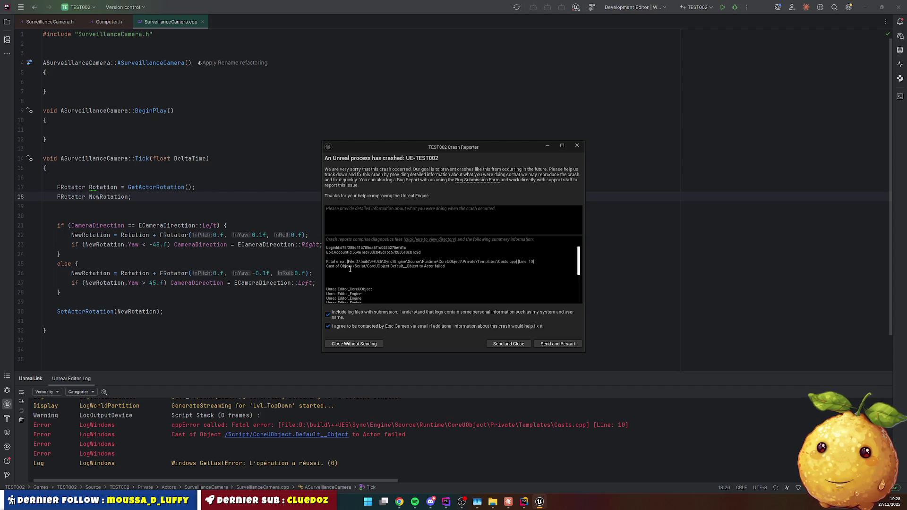
pyautogui.click(510, 345)
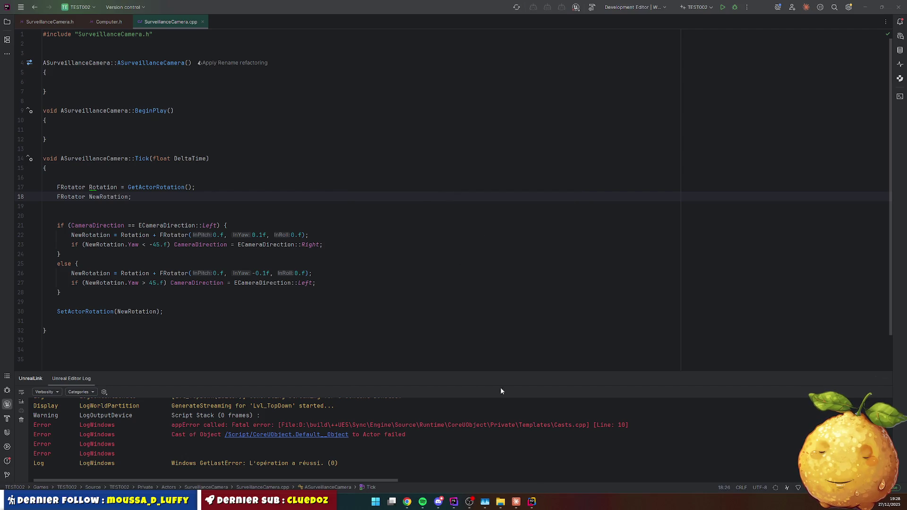
# Relaunch the TEST002 project and start a new Blueprint Class in the Camera folder.
pyautogui.moveTo(535, 501)
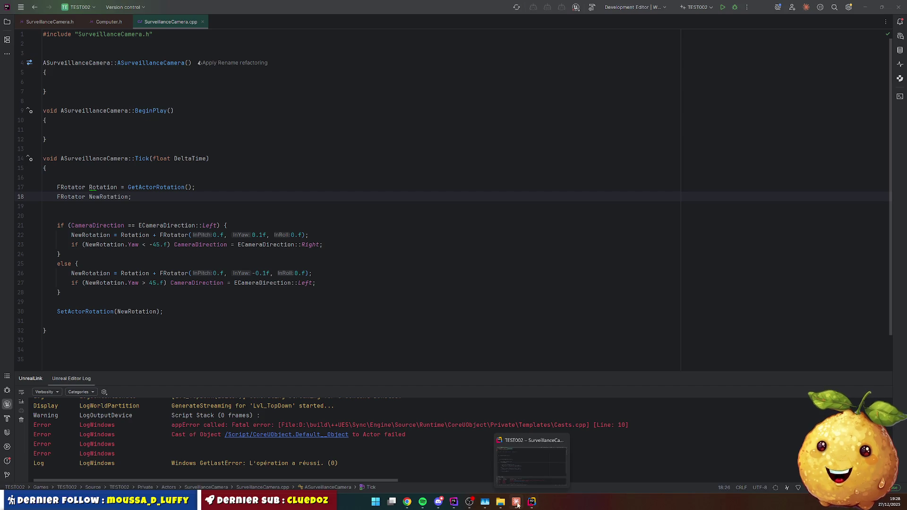
pyautogui.click(500, 502)
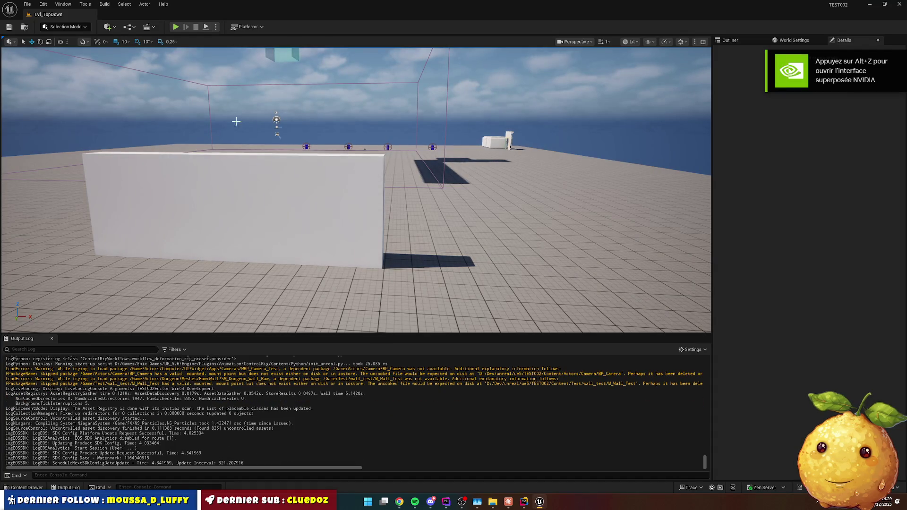
pyautogui.click(26, 487)
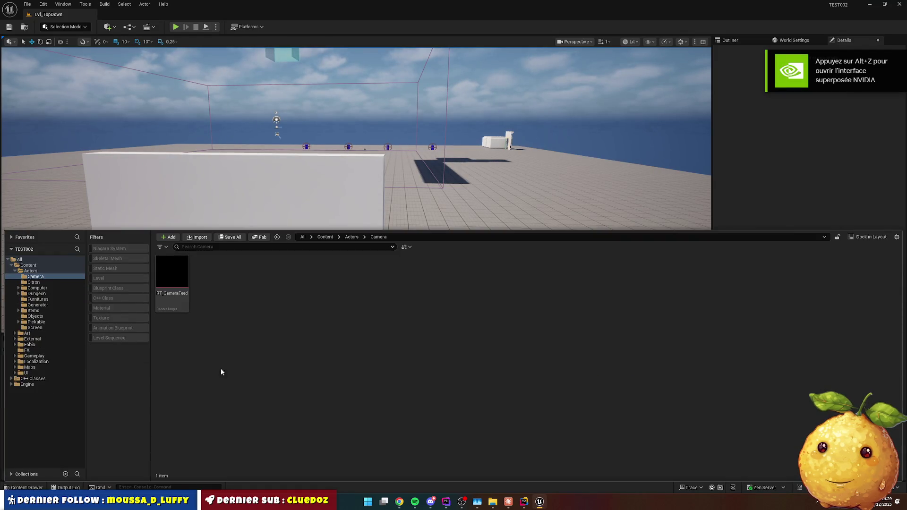
pyautogui.rightClick(228, 304)
pyautogui.click(250, 93)
pyautogui.write('surve')
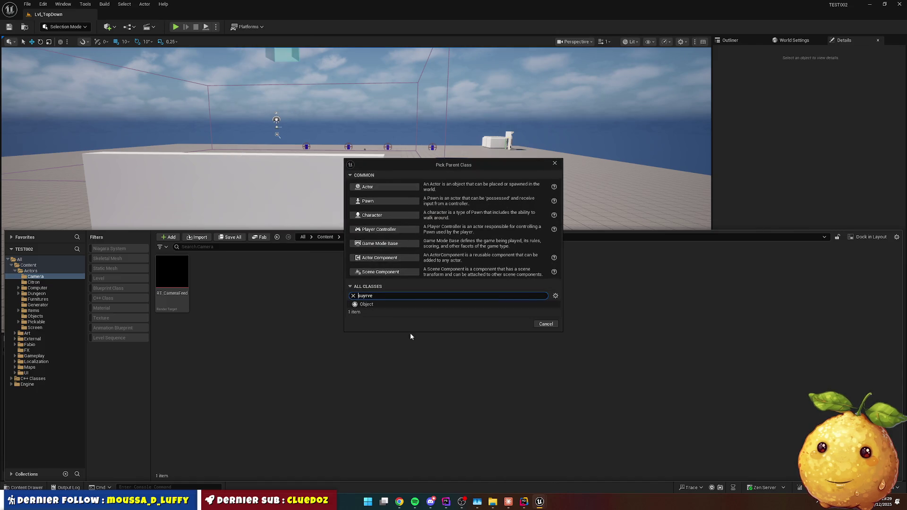
# Search the parent class list for 'cemar', 'Acam' and 'sur', then close the picker.
pyautogui.press('Left')
pyautogui.press('Left')
pyautogui.press('Left')
pyautogui.press('BackSpace')
pyautogui.press('Delete')
pyautogui.press('Delete')
pyautogui.press('Delete')
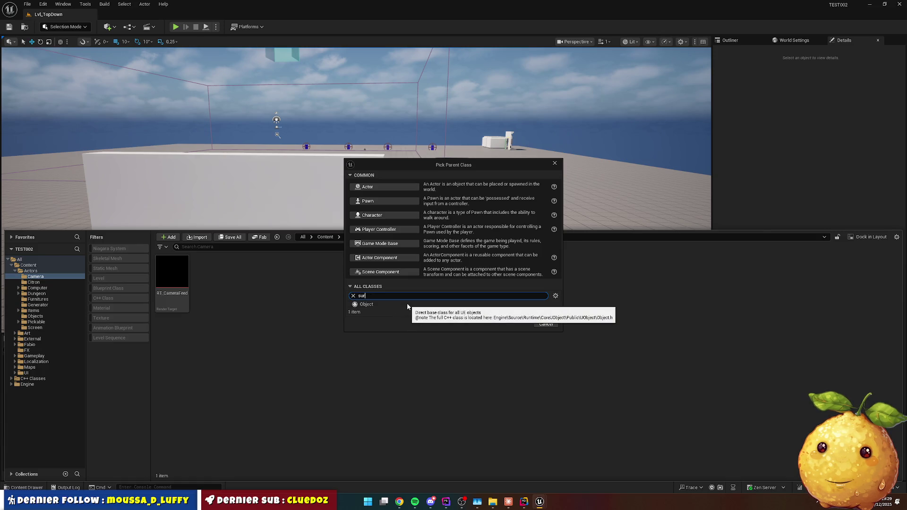
pyautogui.press('BackSpace')
pyautogui.press('BackSpace')
pyautogui.write('cemar')
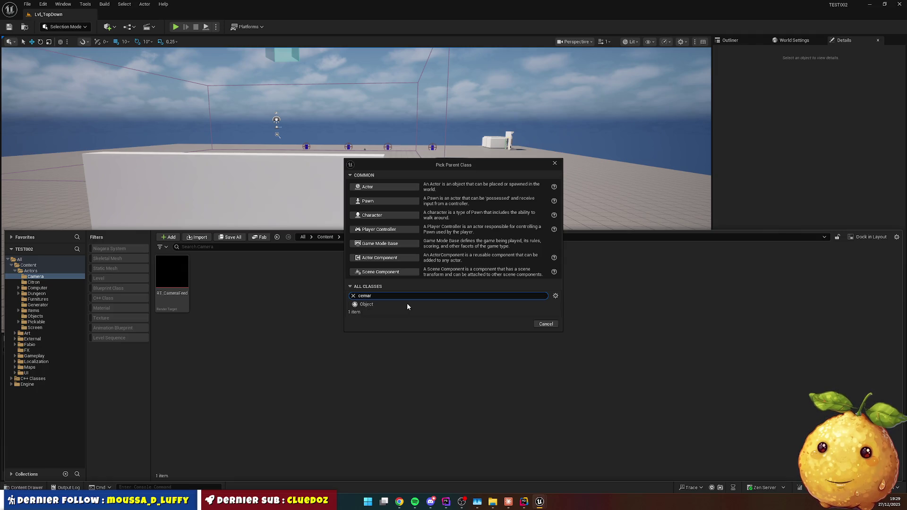
pyautogui.hotkey('ctrl', 'a')
pyautogui.write('Acam')
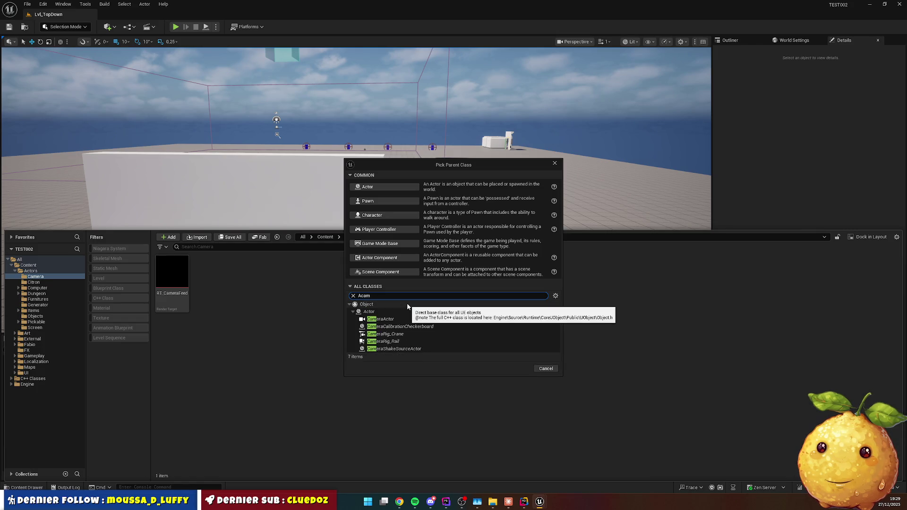
pyautogui.press('BackSpace')
pyautogui.press('BackSpace')
pyautogui.press('BackSpace')
pyautogui.write('s')
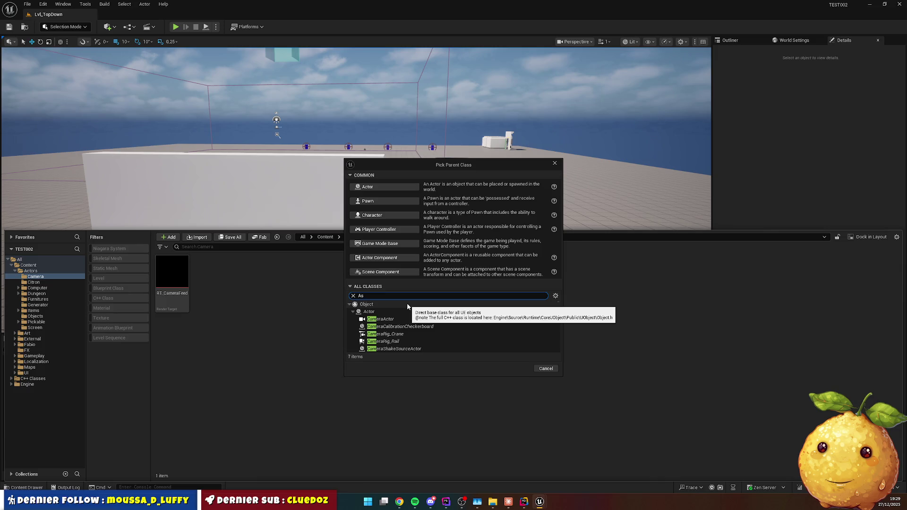
pyautogui.write('ur')
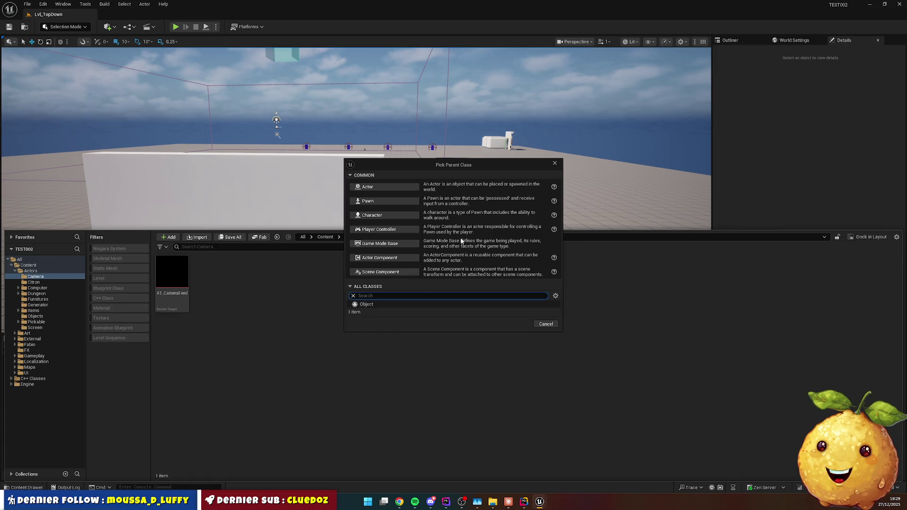
pyautogui.click(554, 163)
# Run a Live Coding recompile until it succeeds, then return to the Camera content folder.
pyautogui.click(799, 488)
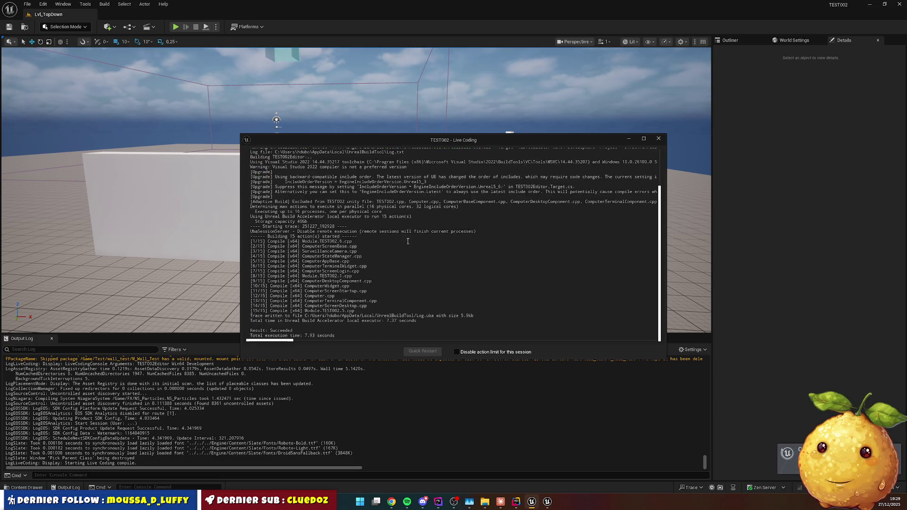
pyautogui.click(658, 138)
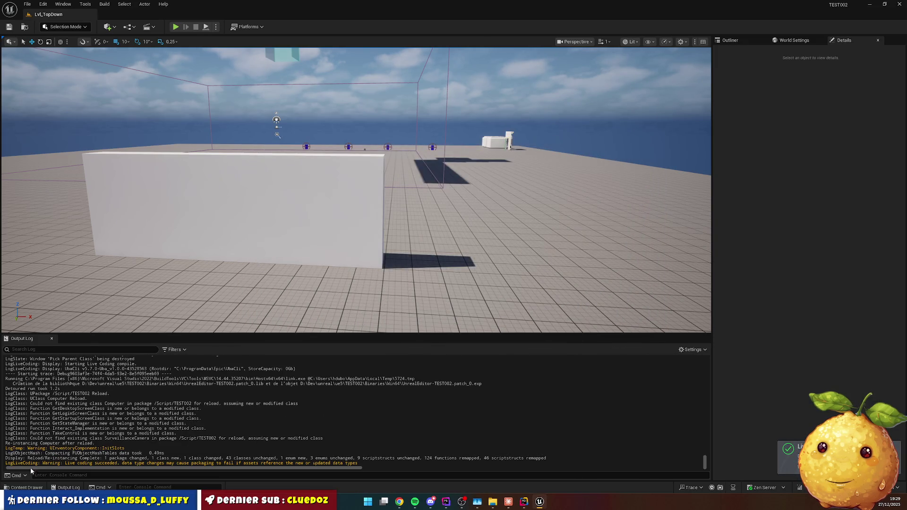
pyautogui.click(26, 488)
pyautogui.rightClick(232, 333)
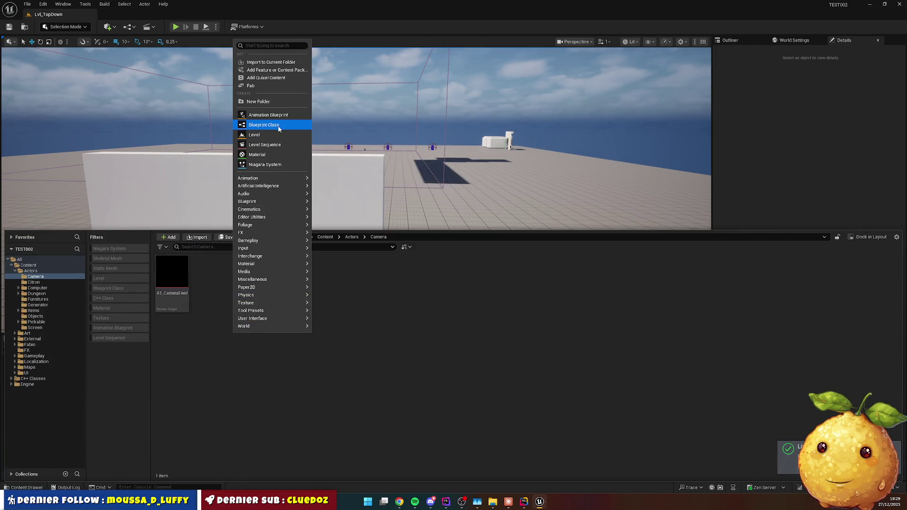
# Create a new Blueprint class with SurveillanceCamera as its parent class.
pyautogui.click(279, 126)
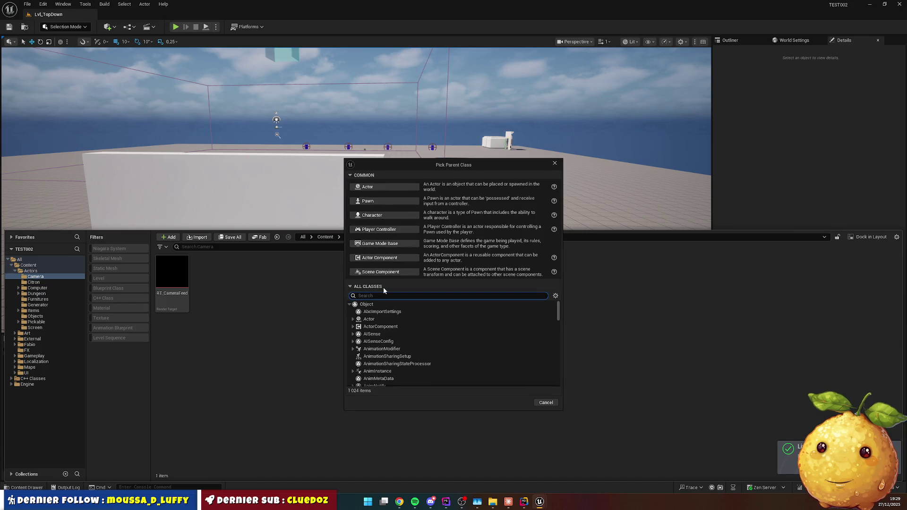
pyautogui.write('surve')
pyautogui.click(399, 320)
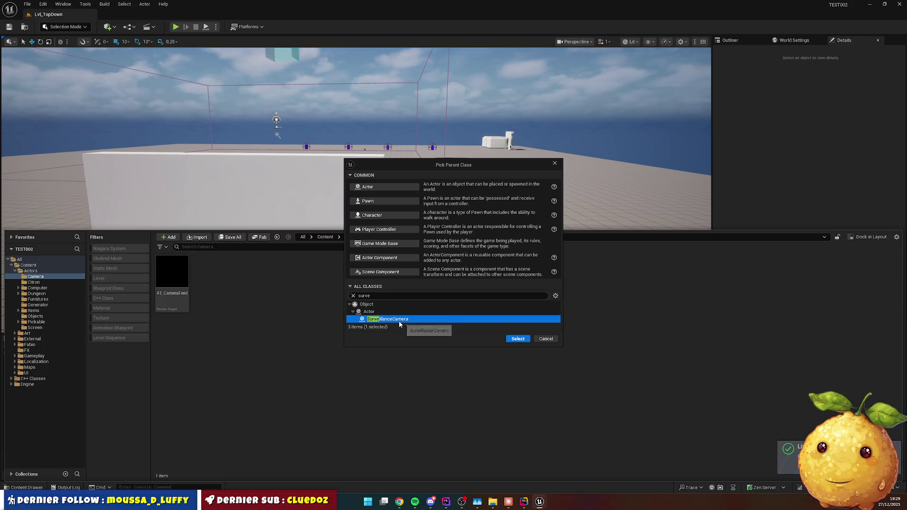
pyautogui.click(517, 339)
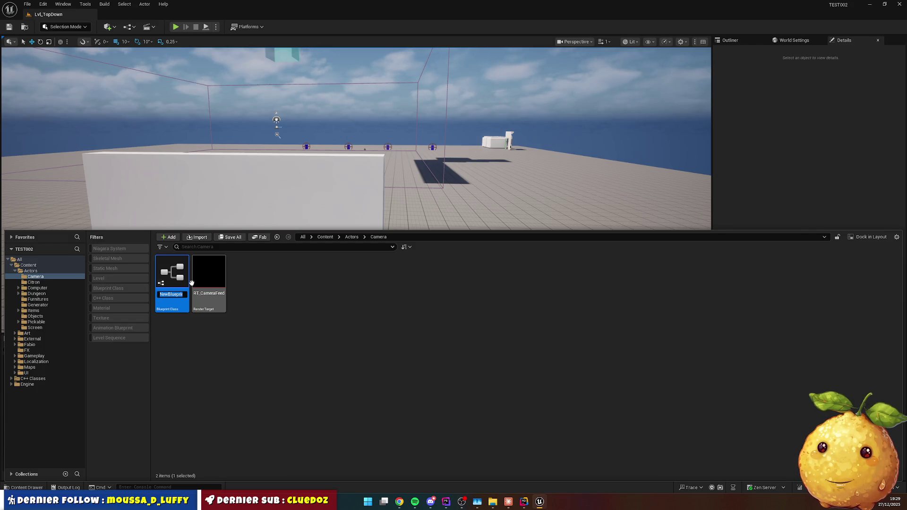
# Name the Blueprint BP_SurveillanceCamera and open it in the Blueprint editor.
pyautogui.write('BP_Su')
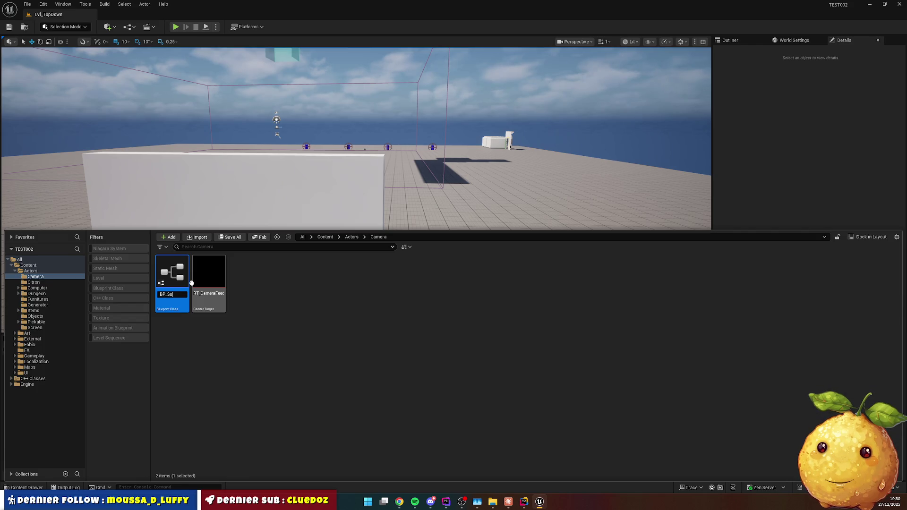
pyautogui.write('illanceCam')
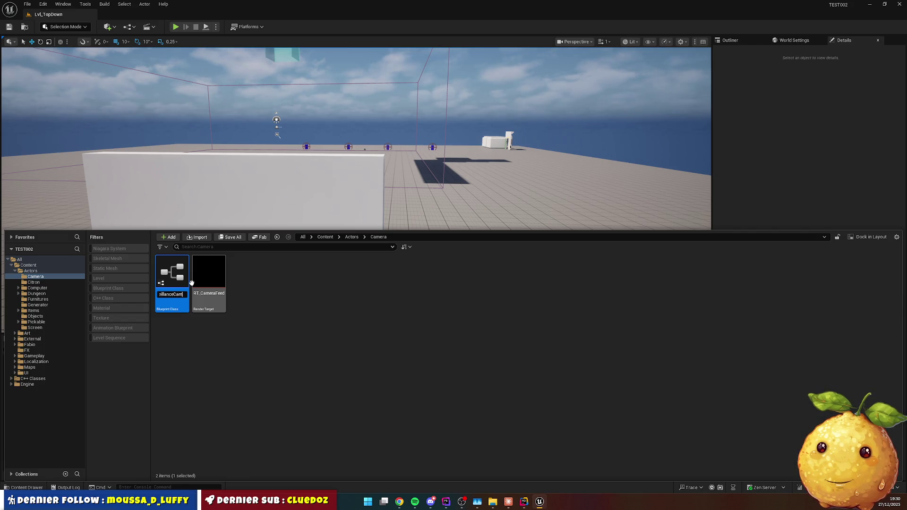
pyautogui.write('a')
pyautogui.press('Return')
pyautogui.doubleClick(180, 279)
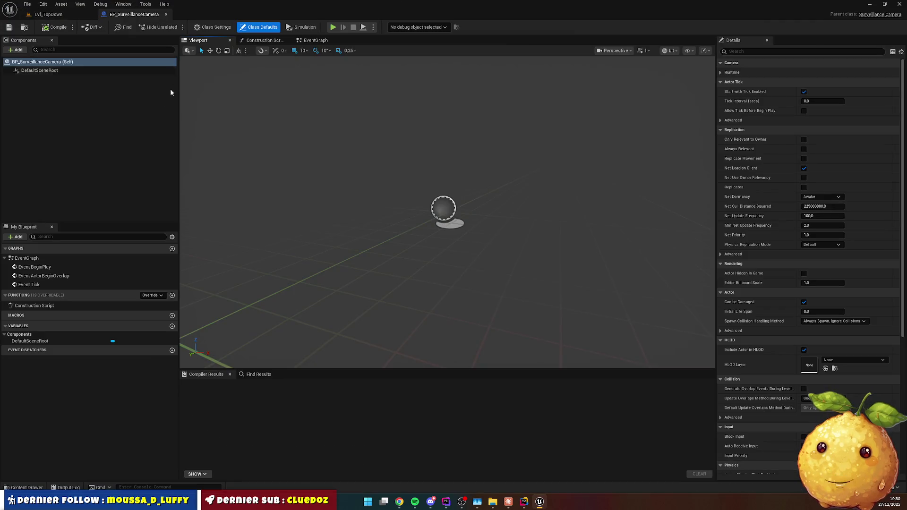
# Add two Plane components by mistake and delete each one.
pyautogui.click(15, 50)
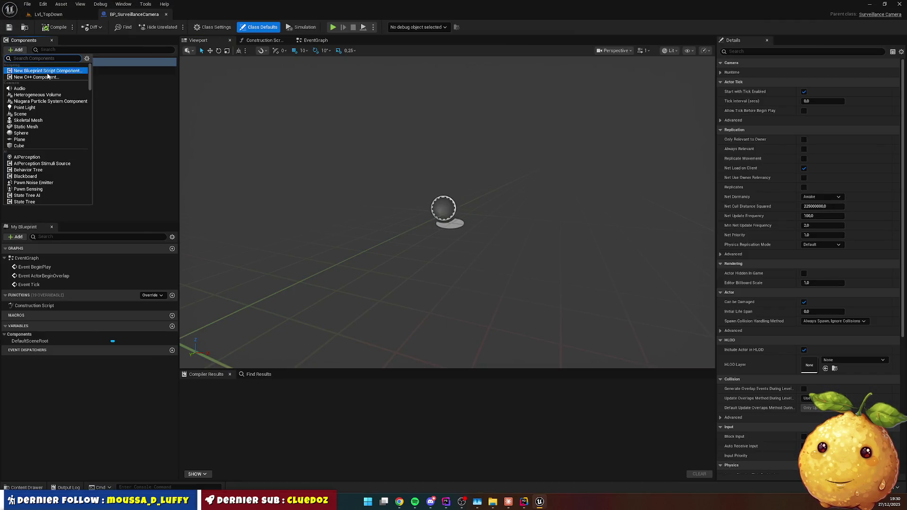
pyautogui.click(34, 142)
pyautogui.click(74, 80)
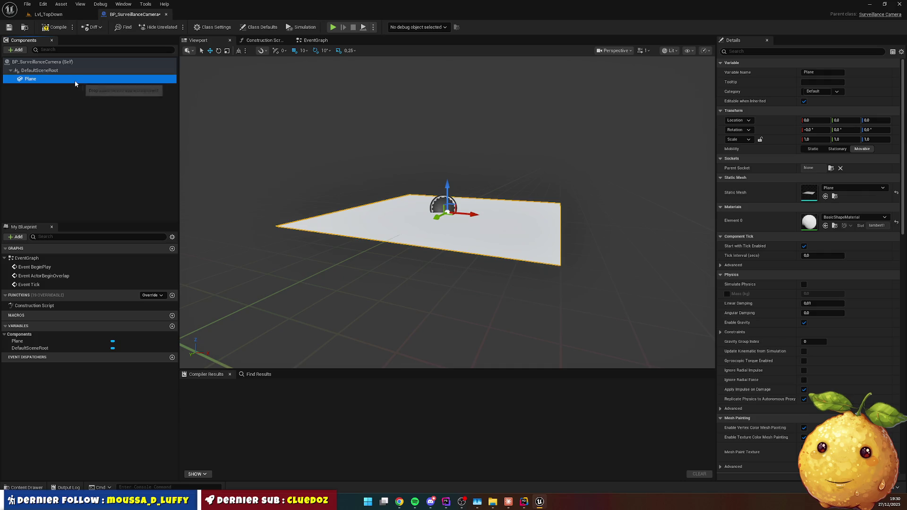
pyautogui.press('Delete')
pyautogui.click(15, 50)
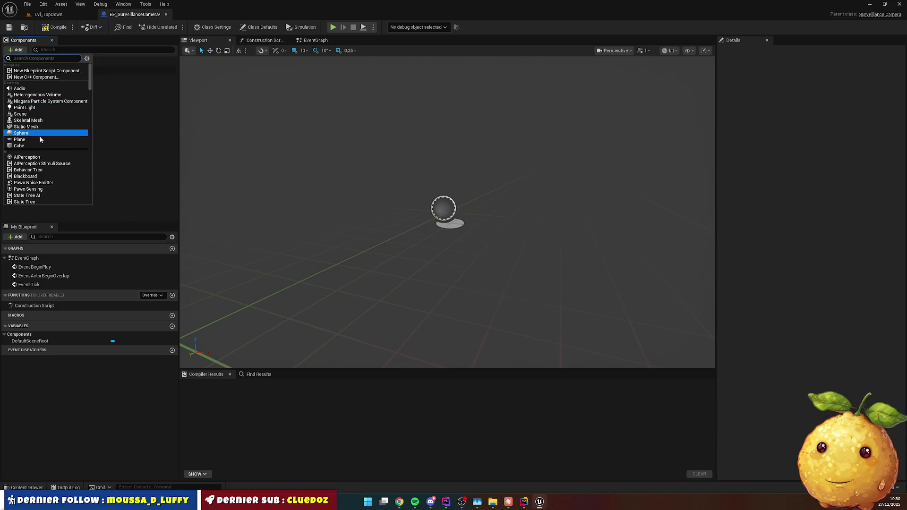
pyautogui.click(38, 141)
pyautogui.click(106, 112)
pyautogui.click(84, 78)
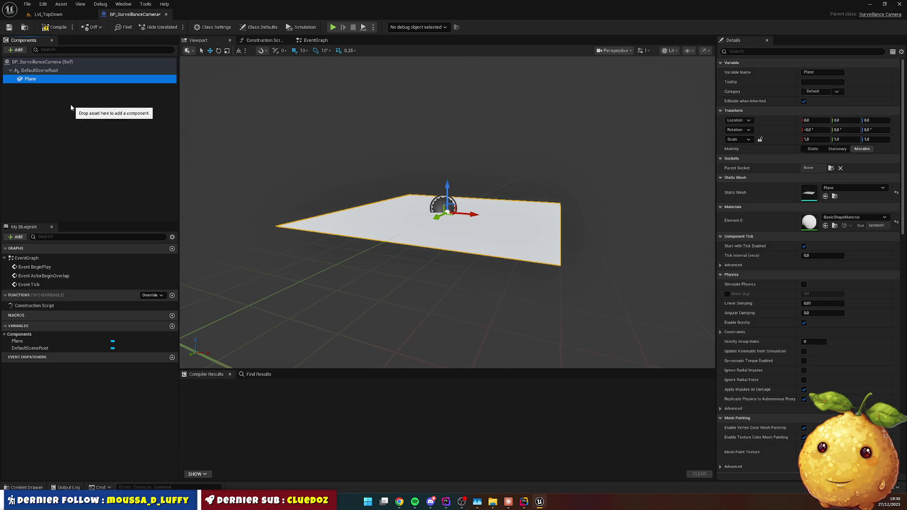
pyautogui.press('Delete')
# Add a Cube component and enter flattening values into its scale fields.
pyautogui.click(19, 51)
pyautogui.click(42, 132)
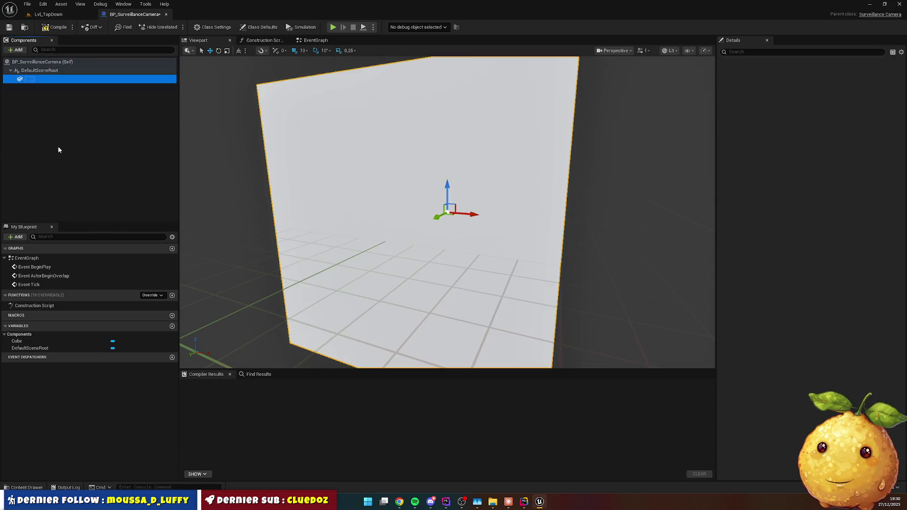
pyautogui.click(815, 138)
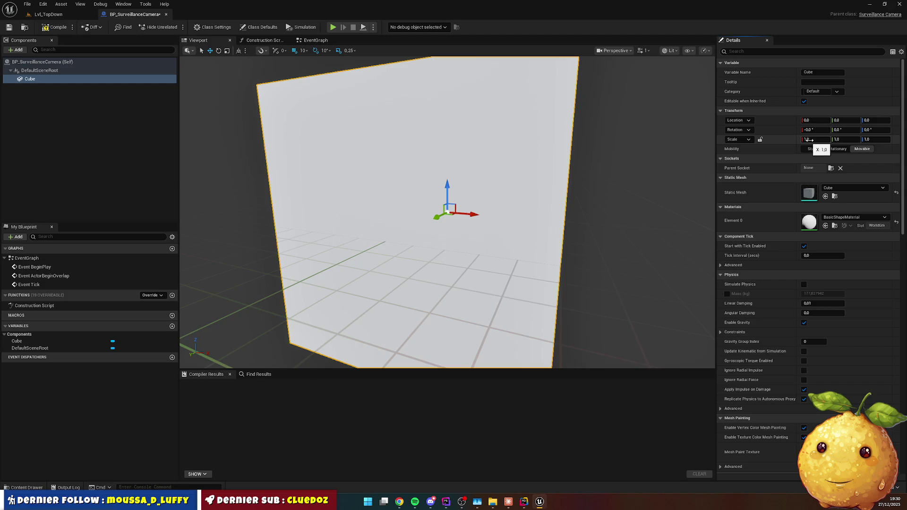
pyautogui.write('0')
pyautogui.press('Tab')
pyautogui.write('0.4')
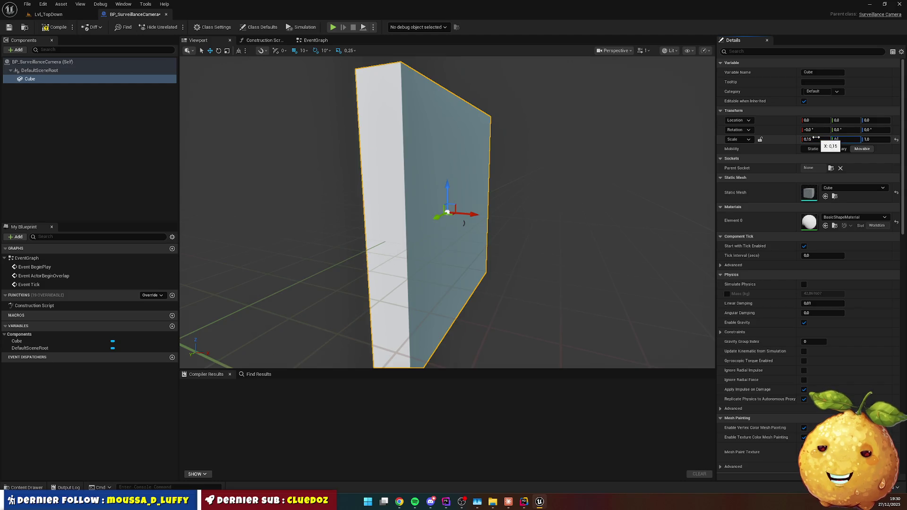
pyautogui.press('Tab')
pyautogui.write('.3')
pyautogui.press('Return')
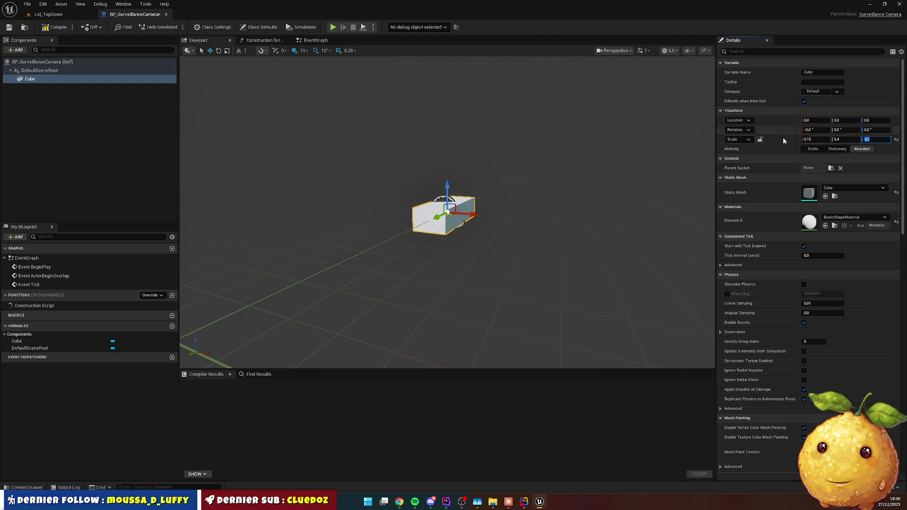
# Correct the Cube's scale to X 0.4 and Y 0.15.
pyautogui.moveTo(440, 216); pyautogui.dragTo(399, 236)
pyautogui.click(813, 140)
pyautogui.write(',4')
pyautogui.press('Tab')
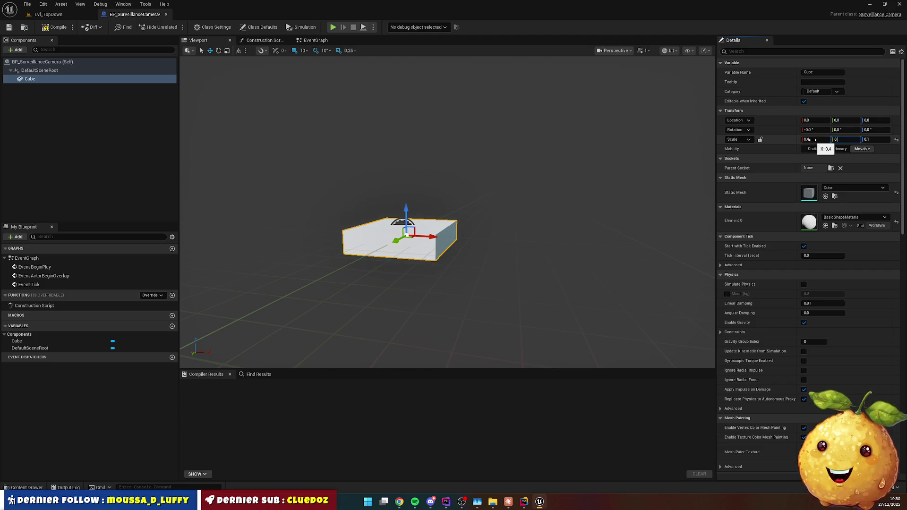
pyautogui.write('0,15')
pyautogui.press('Return')
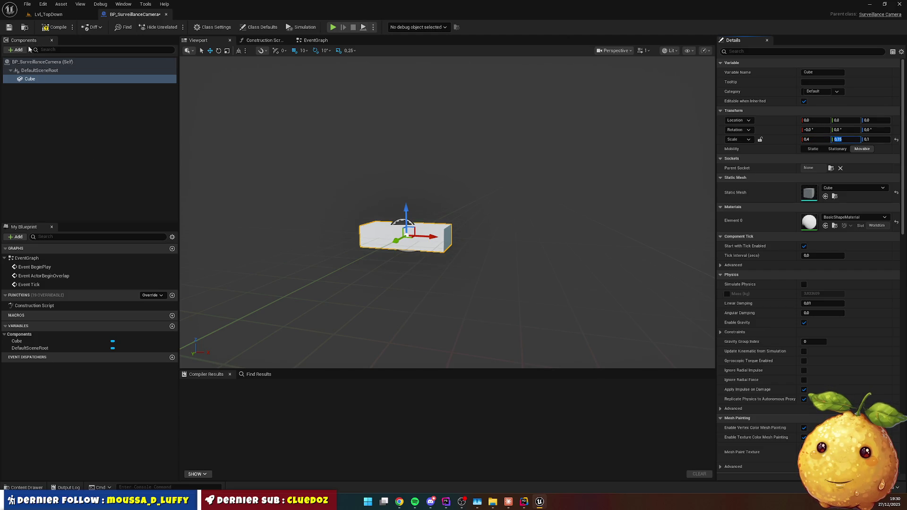
# Add a Camera under the Cube, move it 75 units forward on X, and compile.
pyautogui.click(29, 49)
pyautogui.write('camer')
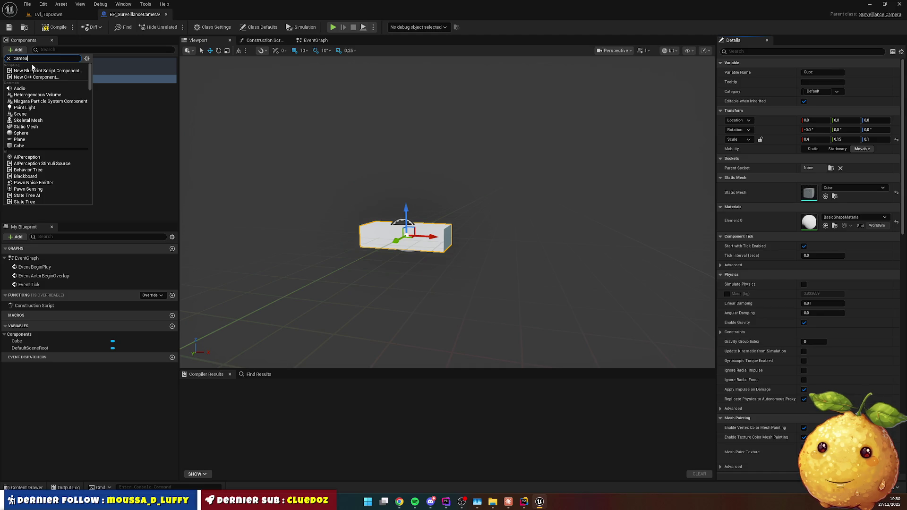
pyautogui.click(28, 71)
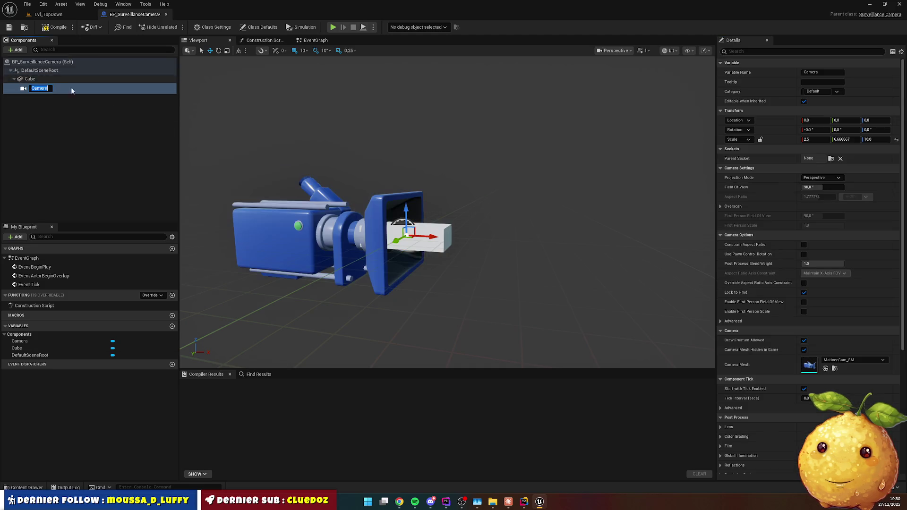
pyautogui.moveTo(441, 239); pyautogui.dragTo(479, 239)
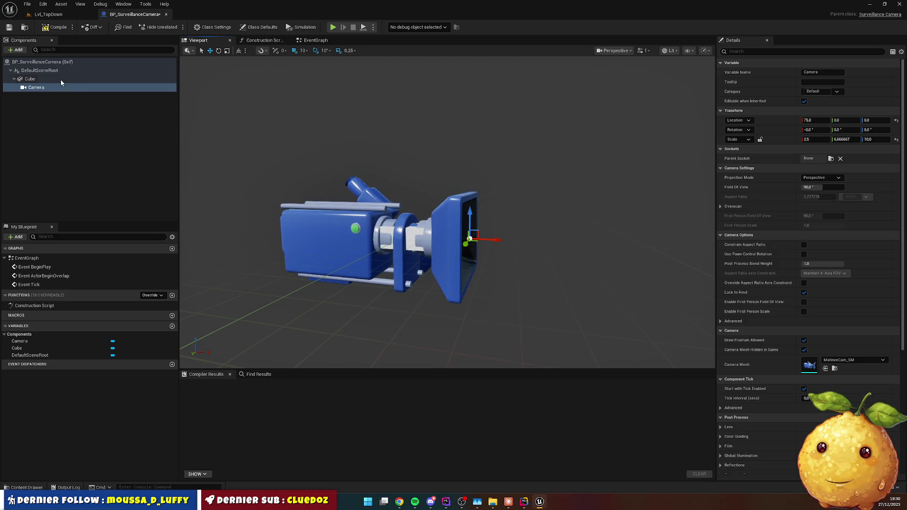
pyautogui.click(54, 27)
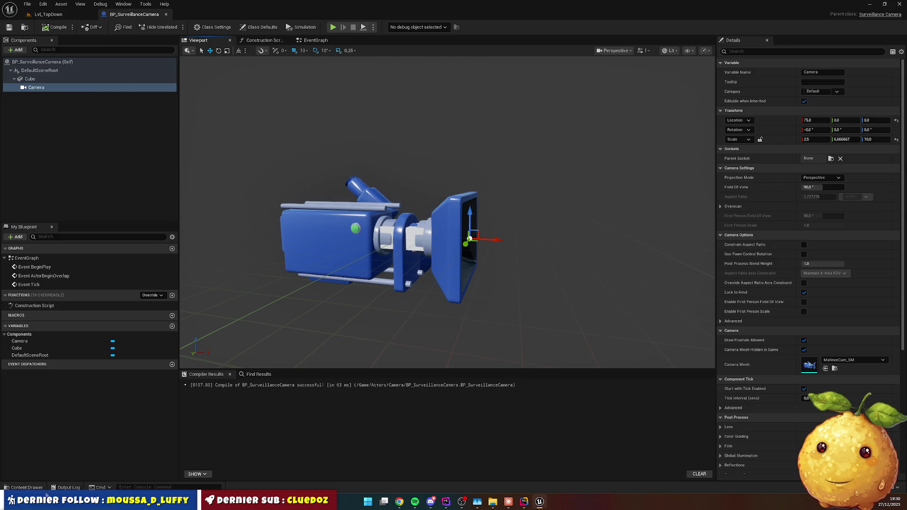
pyautogui.click(27, 488)
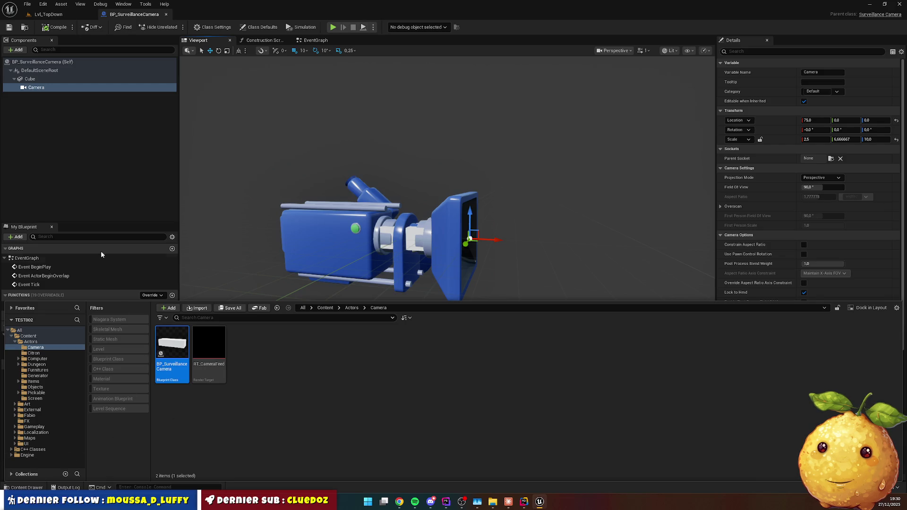
# Drop BP_SurveillanceCamera into the Lvl_TopDown level near the wall.
pyautogui.click(48, 14)
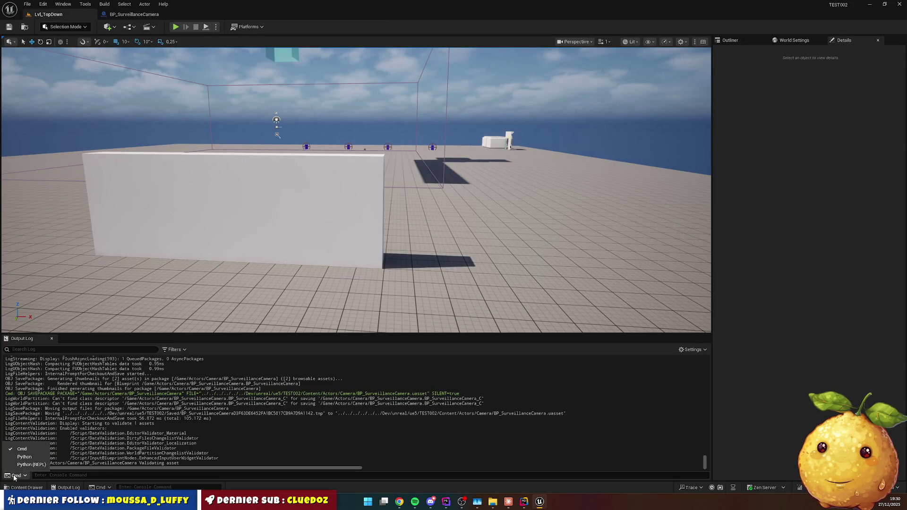
pyautogui.click(9, 487)
pyautogui.moveTo(394, 196)
pyautogui.mouseDown()
pyautogui.moveTo(384, 156)
pyautogui.moveTo(375, 168)
pyautogui.mouseUp()
pyautogui.scroll(-5, 489, 306)
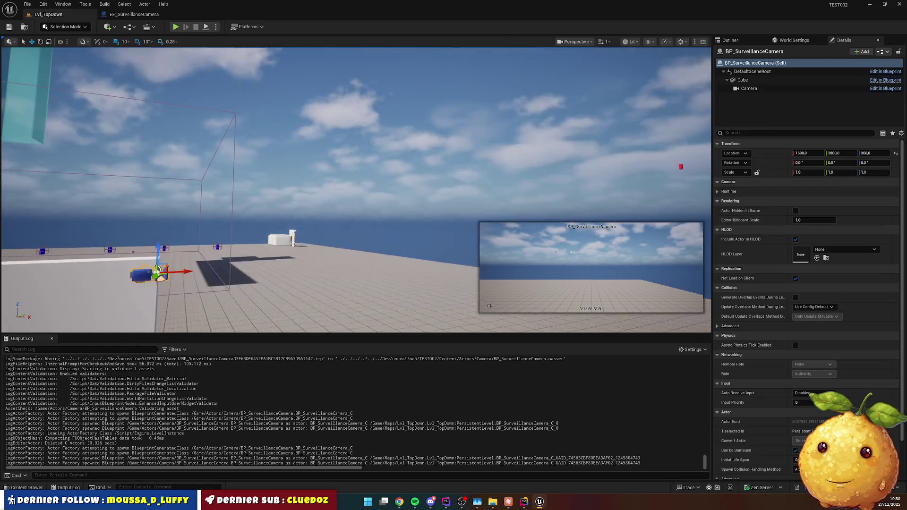
pyautogui.scroll(5, 373, 259)
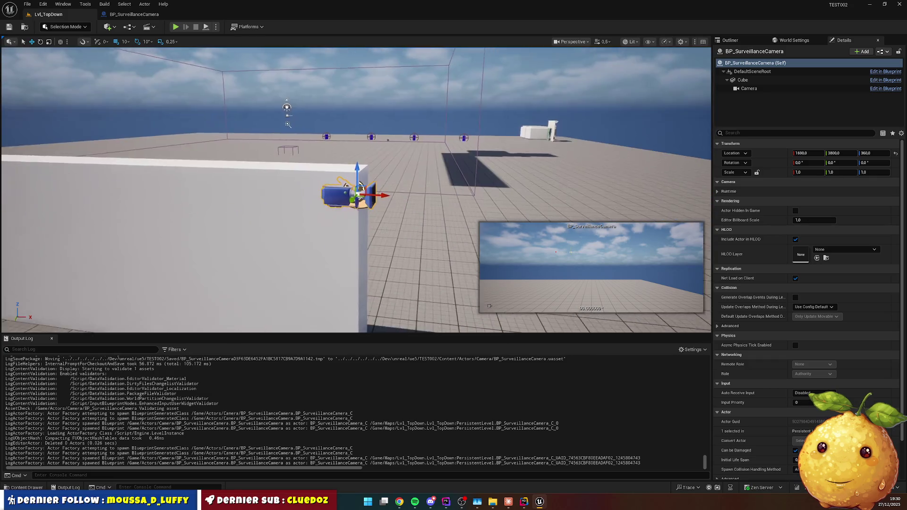
# Move the camera actor against the wall and pitch it -20° toward the ground.
pyautogui.moveTo(312, 273)
pyautogui.mouseDown()
pyautogui.moveTo(430, 276)
pyautogui.moveTo(416, 248)
pyautogui.moveTo(416, 214)
pyautogui.mouseUp()
pyautogui.moveTo(415, 247); pyautogui.dragTo(417, 234)
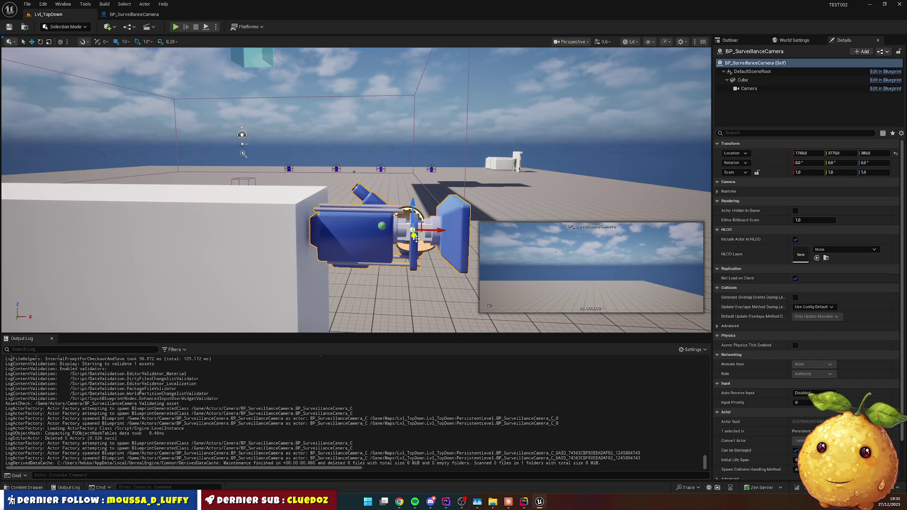
pyautogui.press('e')
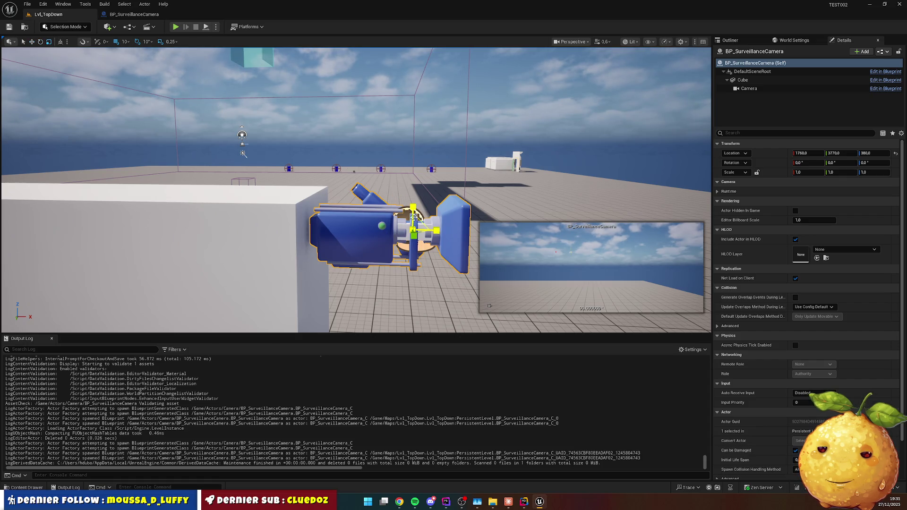
pyautogui.moveTo(396, 201); pyautogui.dragTo(427, 248)
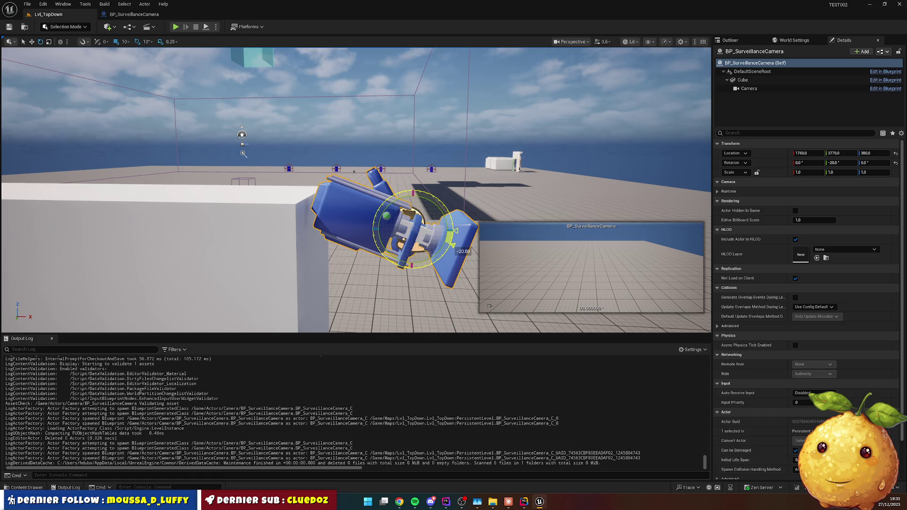